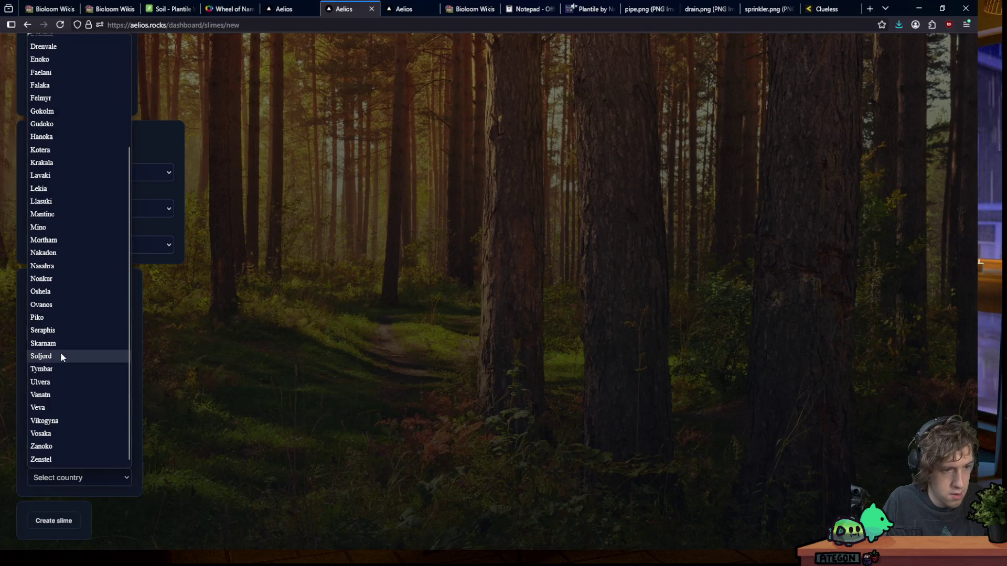
Save the Horse Slime with Seraphis as fifth country, then start a new slime from Dashboard > Slimes
click(61, 330)
click(53, 517)
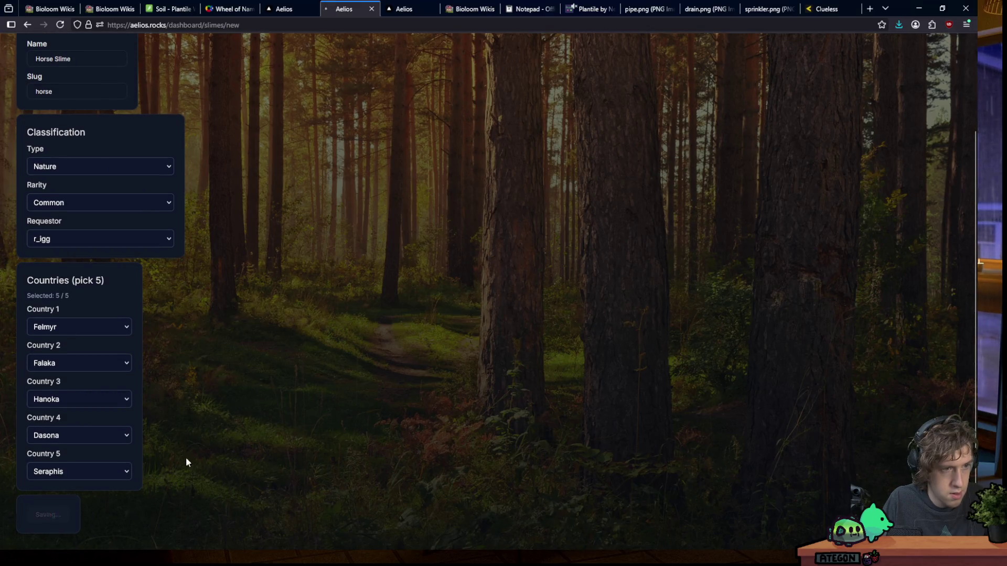
click(934, 49)
click(935, 77)
click(198, 145)
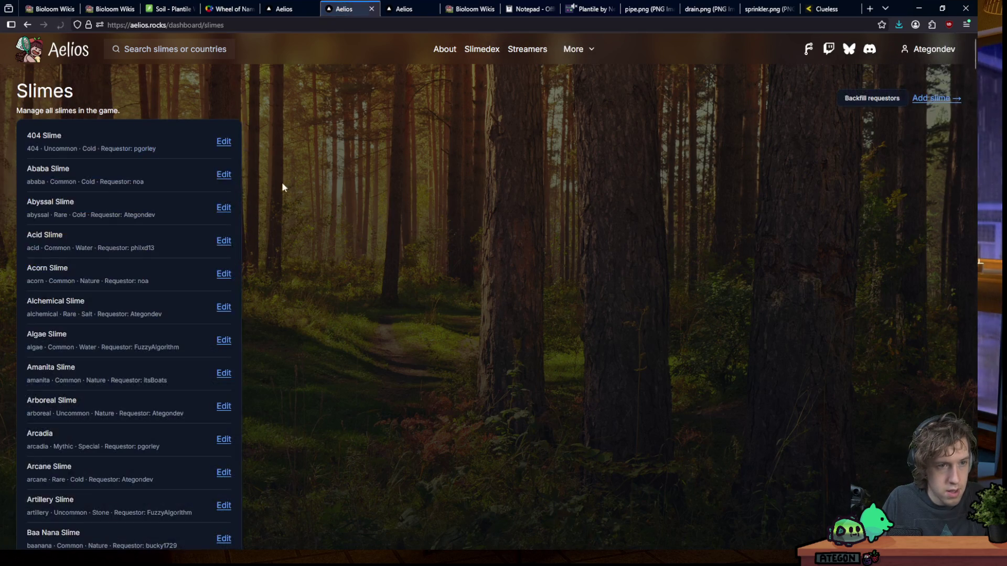
click(923, 100)
Enter name 'Chat Slime' and slug 'chat', with type Cat and rarity Uncommon
click(45, 168)
text(Chat Slime)
key(Tab)
text(chat)
click(158, 275)
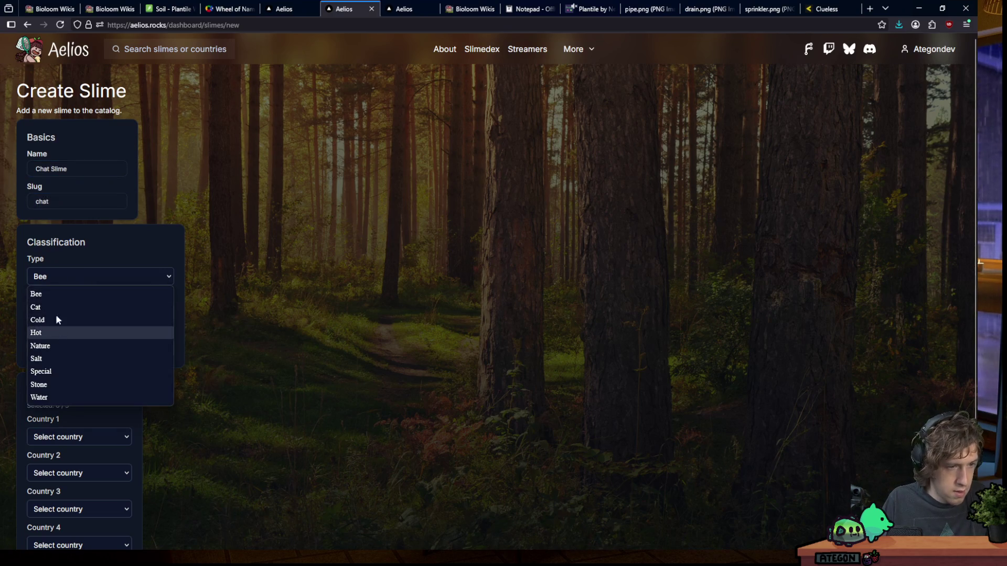
click(108, 306)
click(84, 312)
click(103, 354)
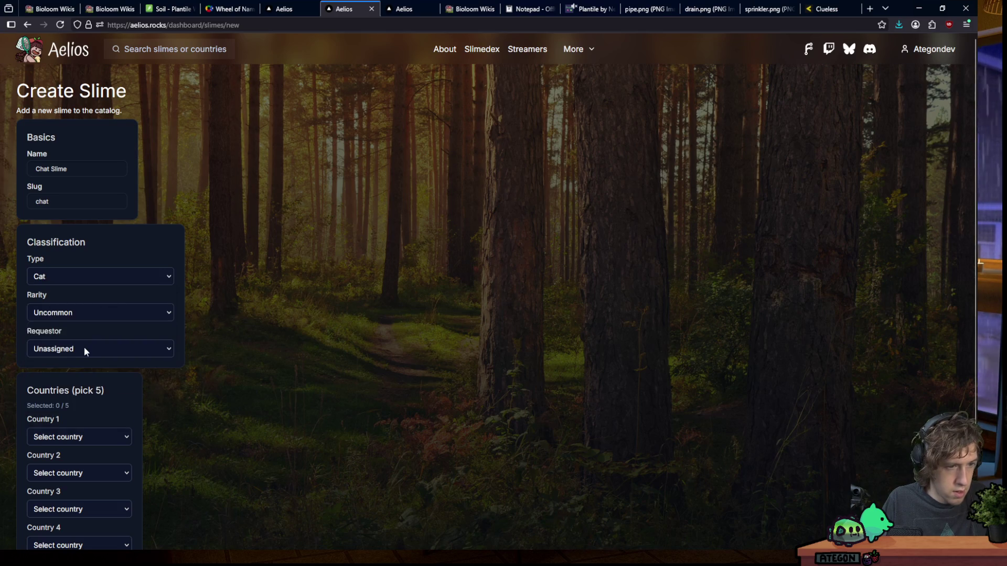
Assign a requestor to the new slime from the requestor list
click(78, 348)
scroll(129, 219, down, 5)
scroll(130, 220, down, 5)
scroll(78, 213, down, 5)
scroll(80, 211, down, 5)
scroll(83, 212, down, 3)
scroll(86, 207, down, 3)
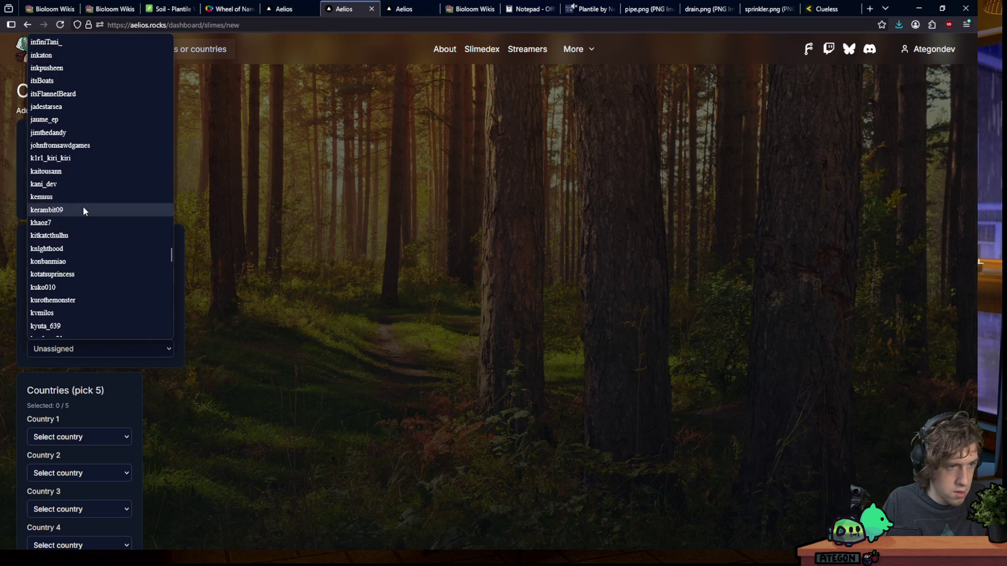
scroll(83, 206, down, 3)
scroll(82, 206, down, 3)
scroll(63, 245, down, 3)
scroll(61, 245, down, 3)
scroll(60, 248, down, 3)
scroll(59, 251, down, 3)
scroll(52, 144, down, 3)
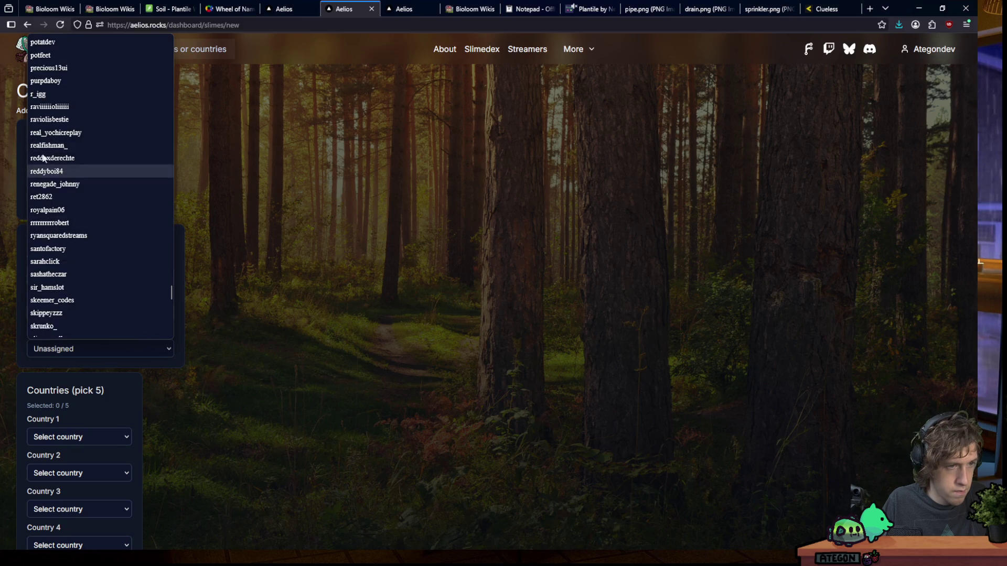
click(49, 95)
scroll(179, 312, down, 2)
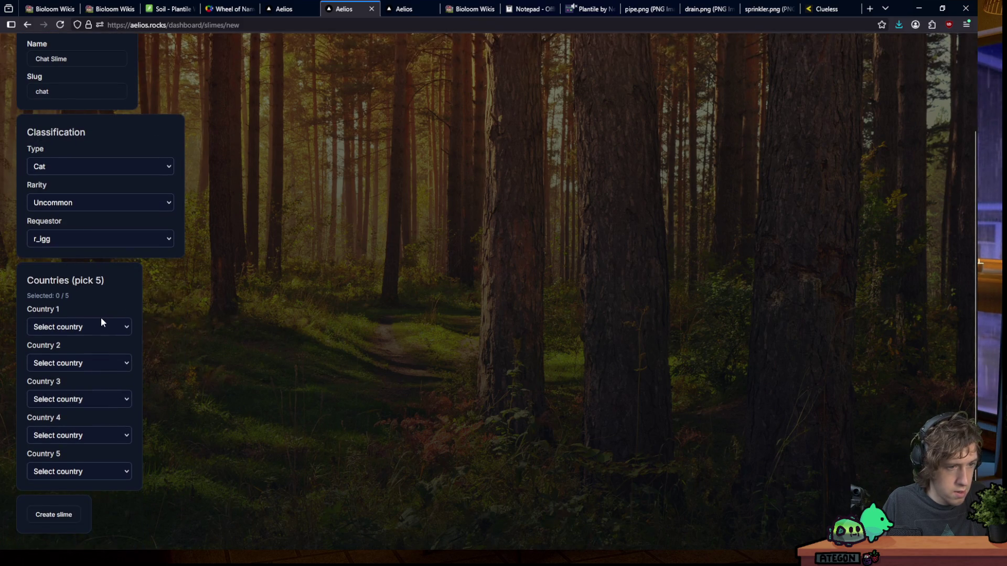
click(79, 398)
Set Country 3 to Falaka and Country 1 to Hanoka
scroll(60, 220, down, 1)
click(60, 219)
click(68, 327)
scroll(122, 228, down, 3)
scroll(92, 167, down, 4)
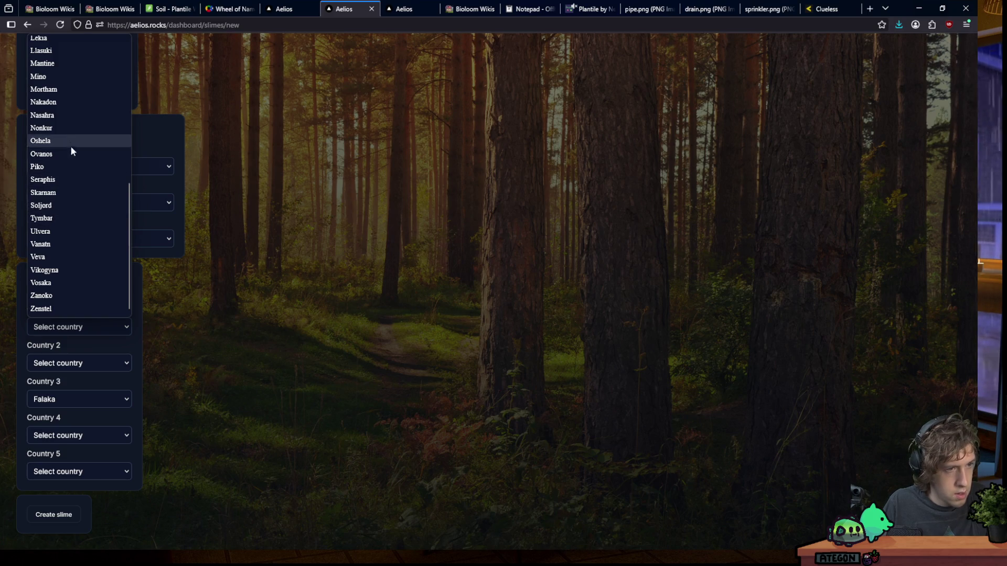
scroll(86, 210, up, 5)
scroll(61, 208, down, 2)
scroll(62, 208, down, 2)
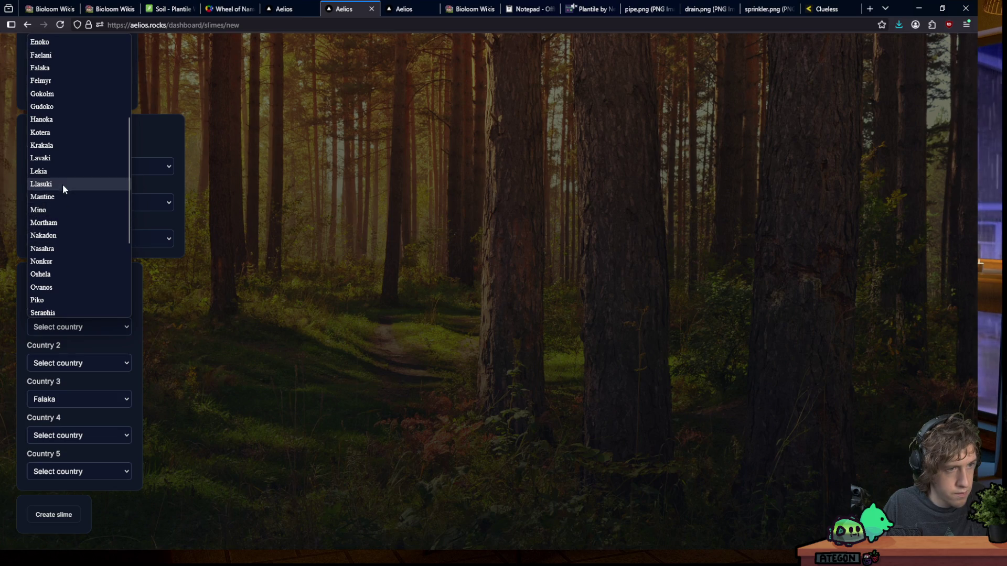
click(53, 119)
Set Country 2 to Kotera
click(62, 363)
scroll(55, 268, down, 5)
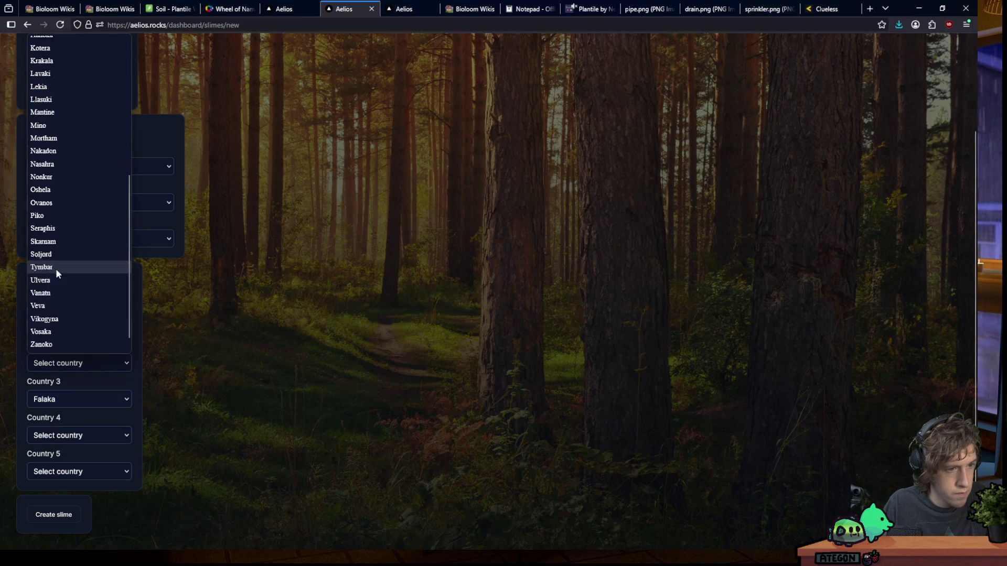
scroll(55, 267, down, 5)
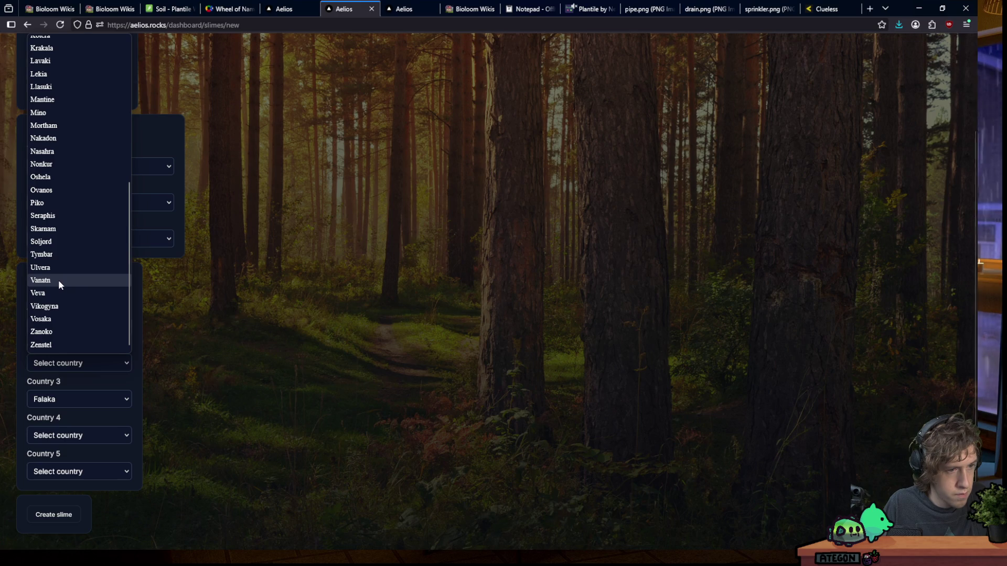
scroll(58, 279, up, 5)
scroll(59, 278, up, 1)
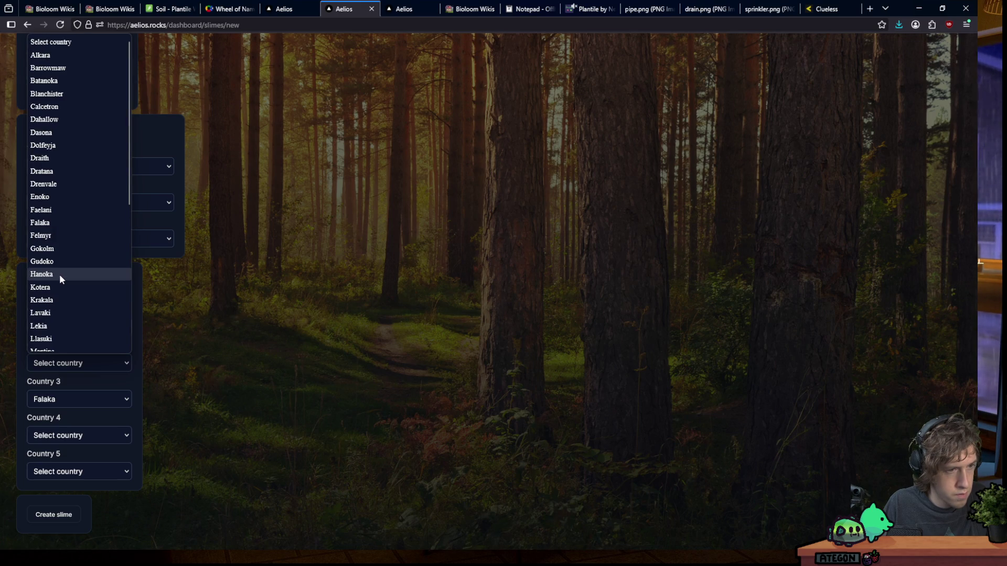
scroll(61, 262, down, 5)
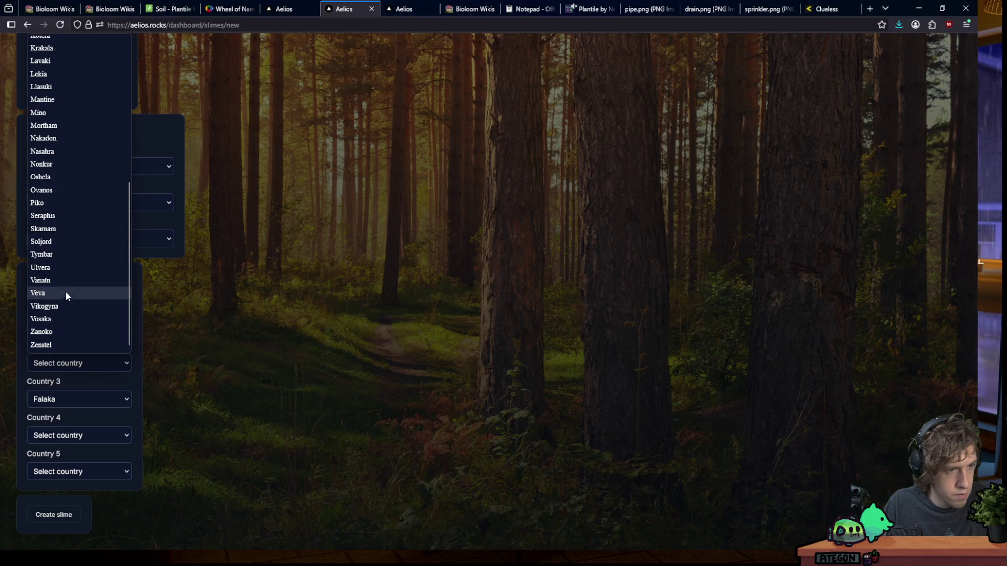
scroll(61, 217, up, 2)
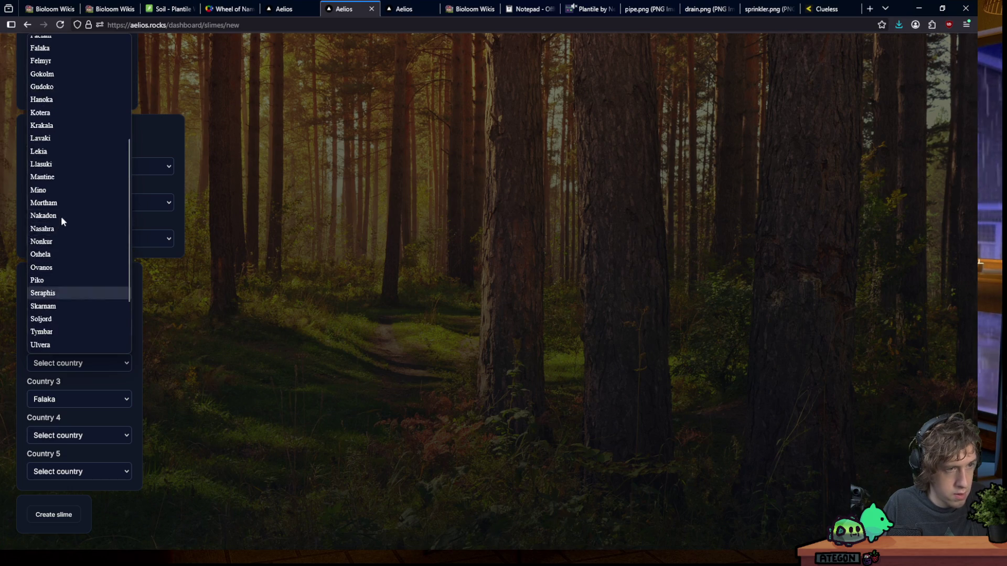
scroll(61, 218, up, 5)
click(57, 287)
Choose Country 4 and set Country 5 to Llasuki, completing the Chat Slime
click(65, 438)
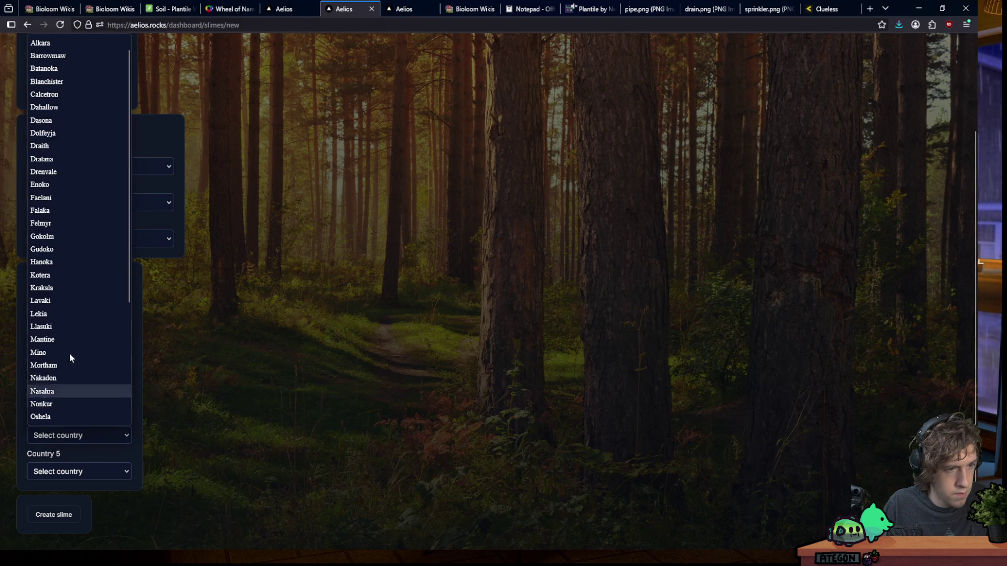
click(48, 210)
click(79, 471)
scroll(76, 331, down, 4)
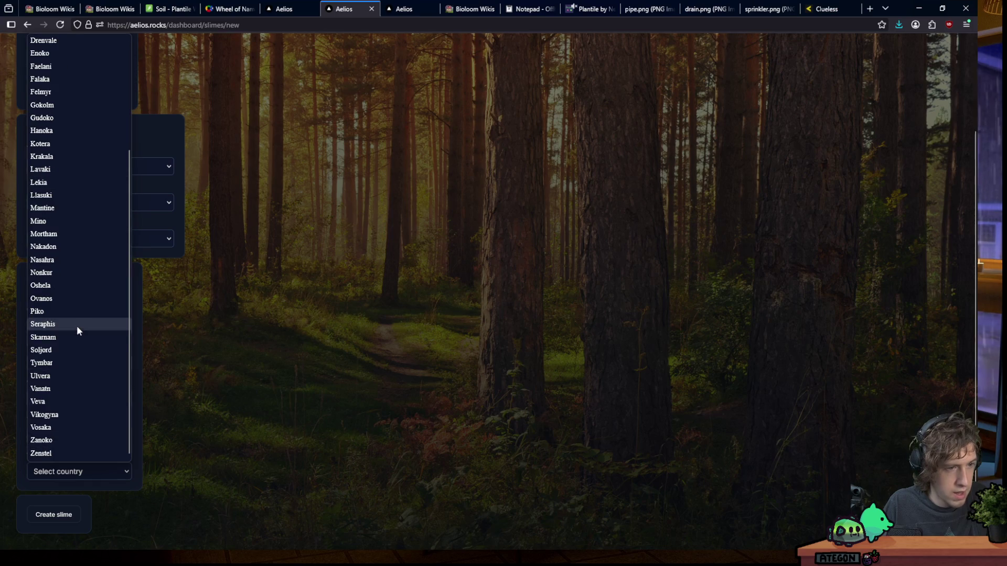
scroll(63, 315, up, 4)
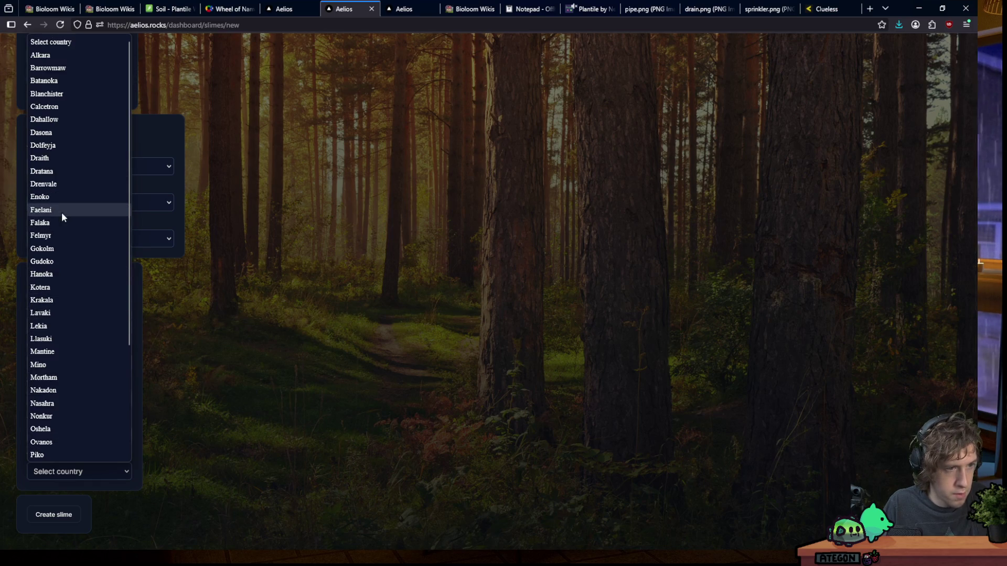
click(57, 338)
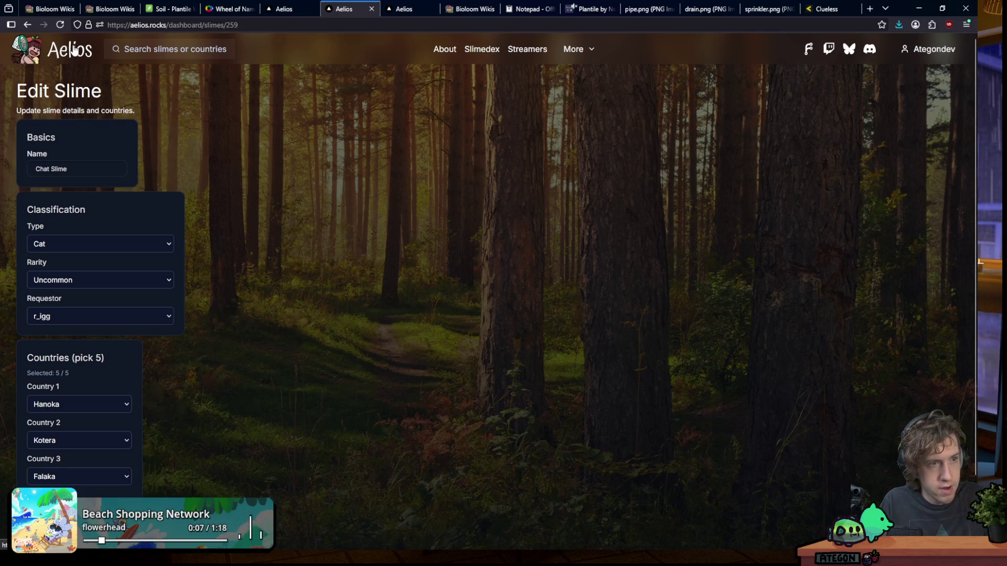
click(74, 50)
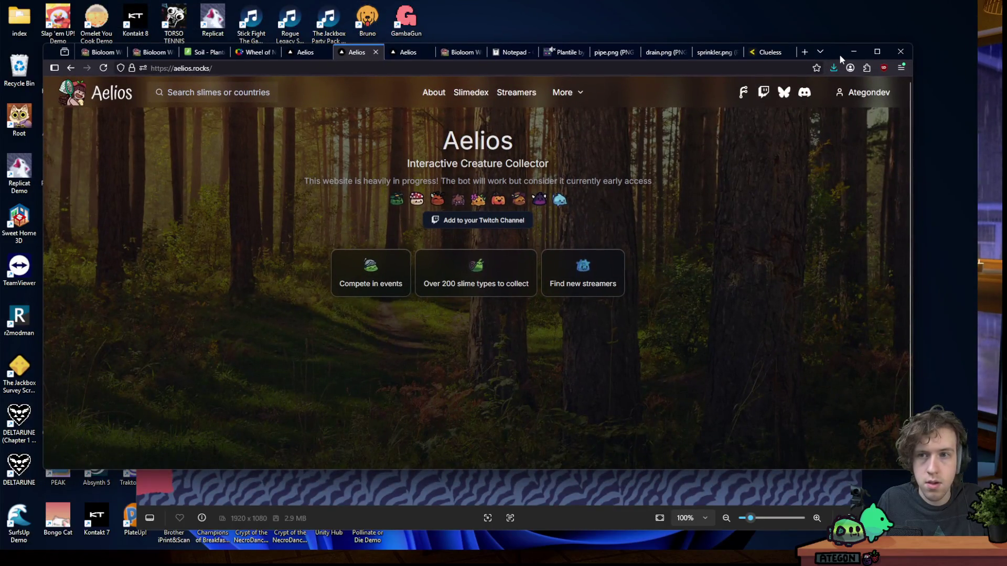
Bring Aseprite with title.png to the front and minimize the browser window
key(super)
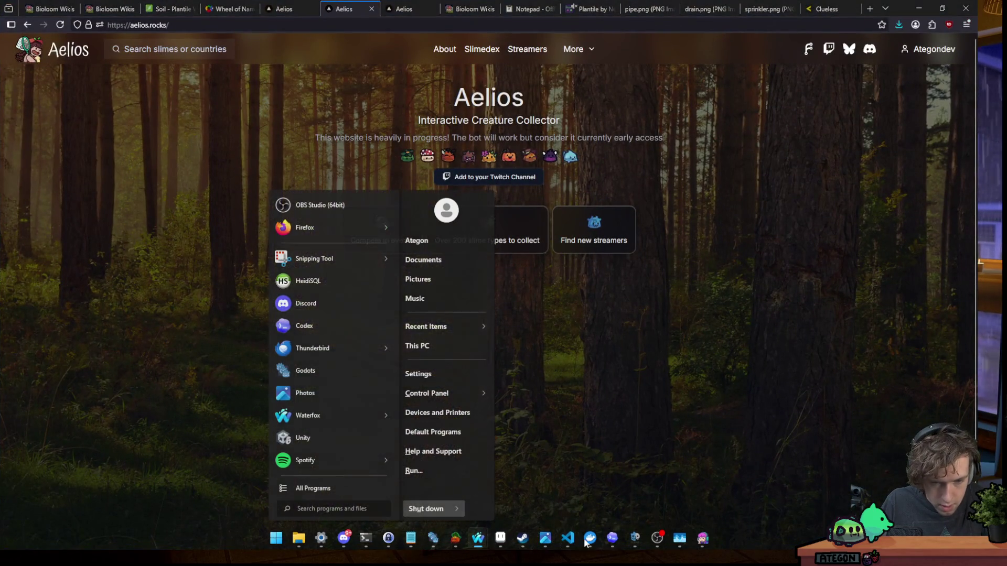
key(super)
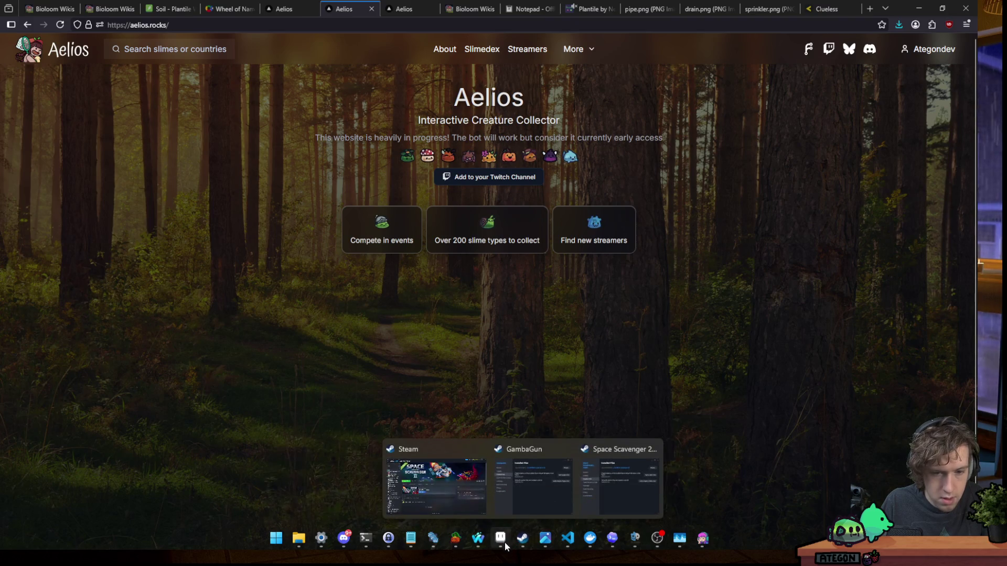
click(501, 538)
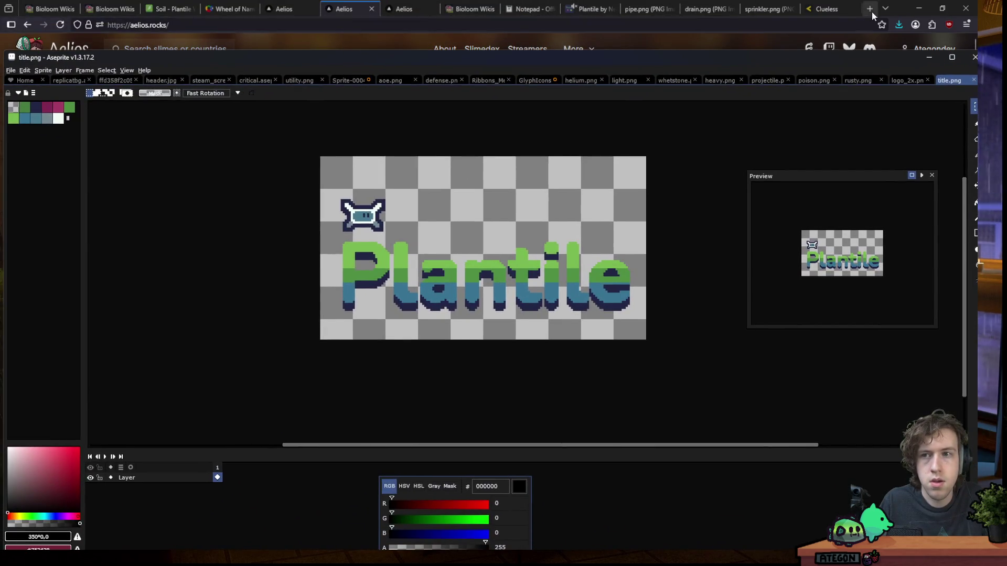
click(900, 11)
click(918, 8)
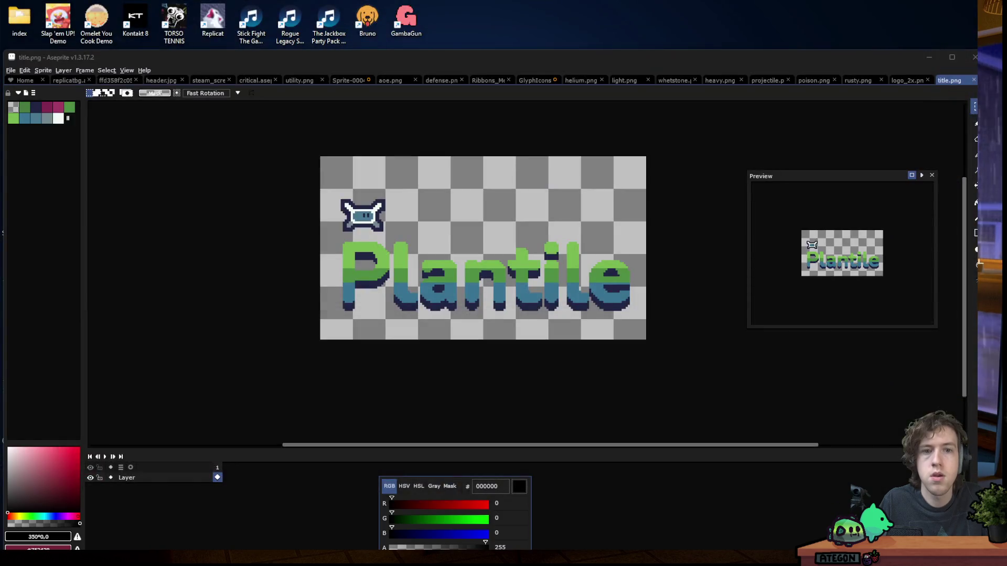
Maximize the Aseprite window and drag lagoon-1.png in to open it in a new tab
double_click(653, 59)
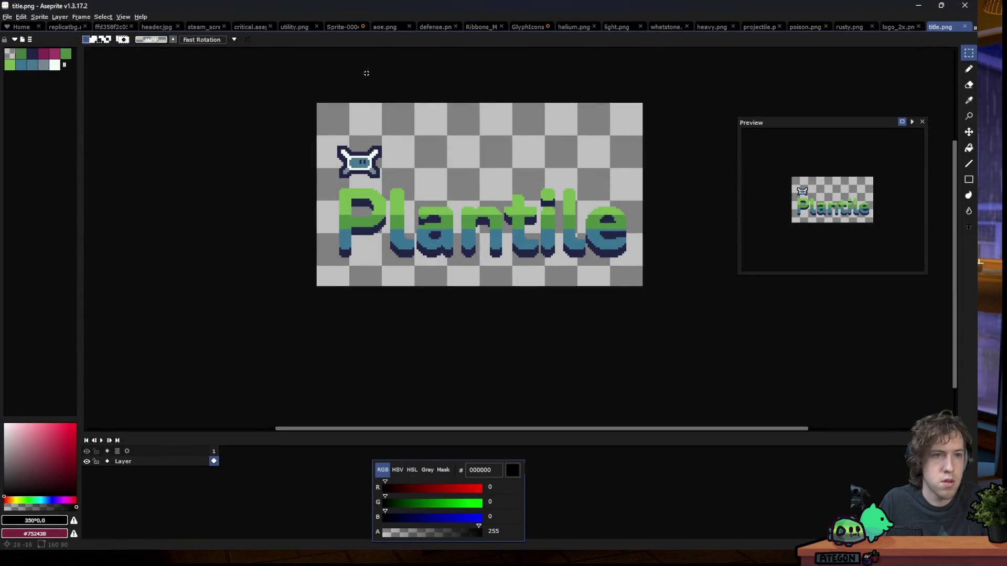
click(7, 17)
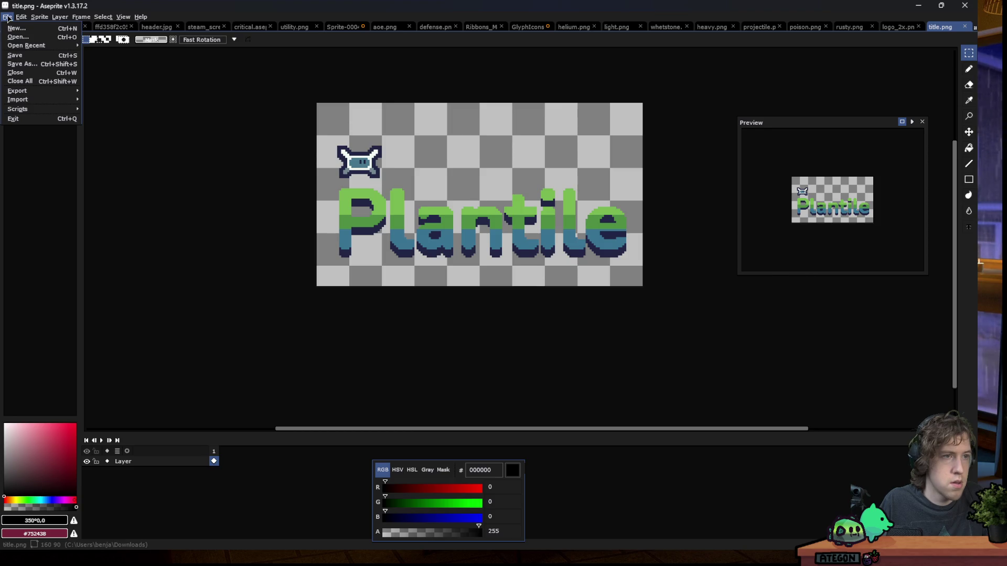
click(8, 17)
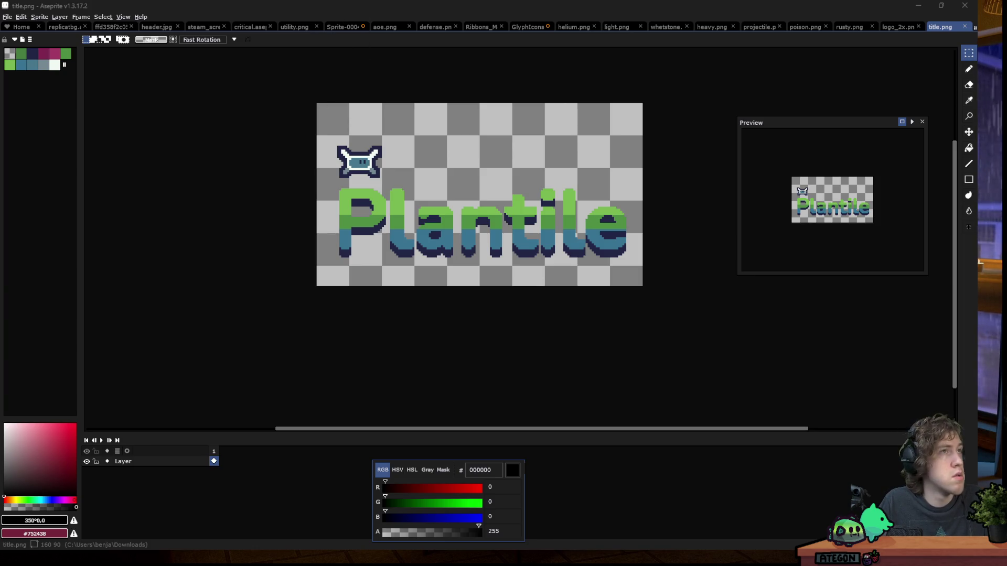
drag(226, 22, 289, 63)
Lower the sketch layer's opacity to about half and add a new layer above it
double_click(173, 463)
drag(818, 325, 812, 326)
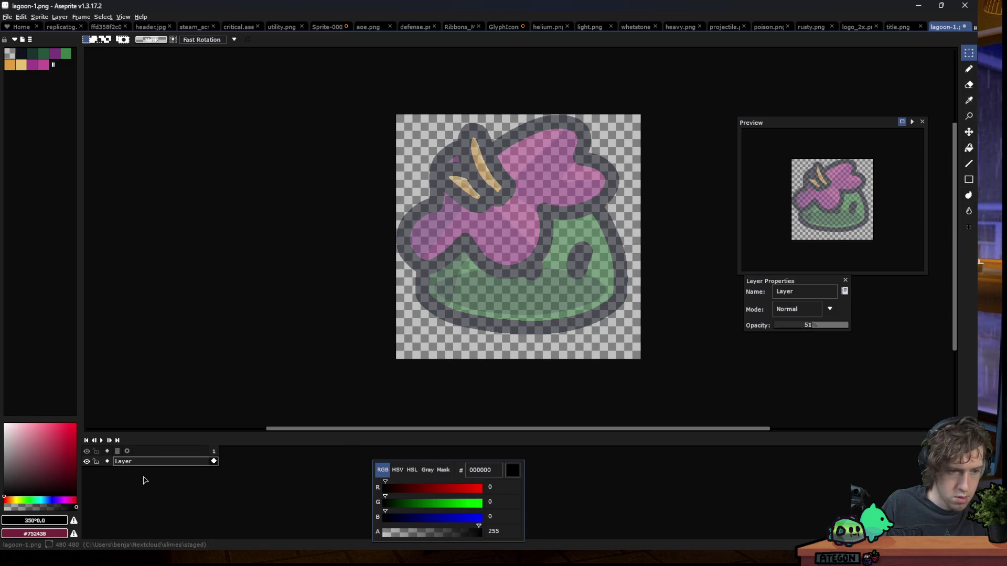
key(shift+n)
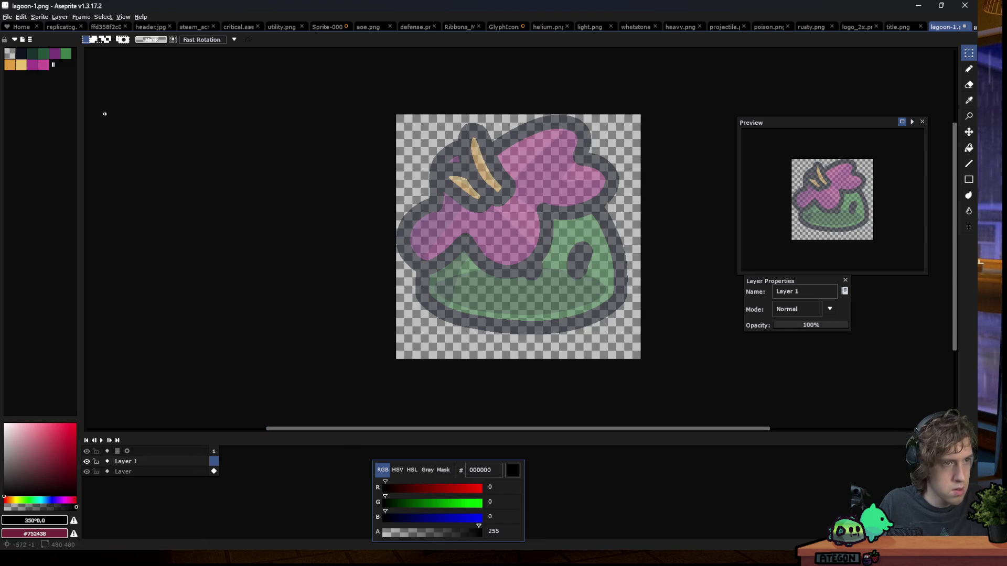
Load the apollo palette preset
click(22, 39)
click(42, 82)
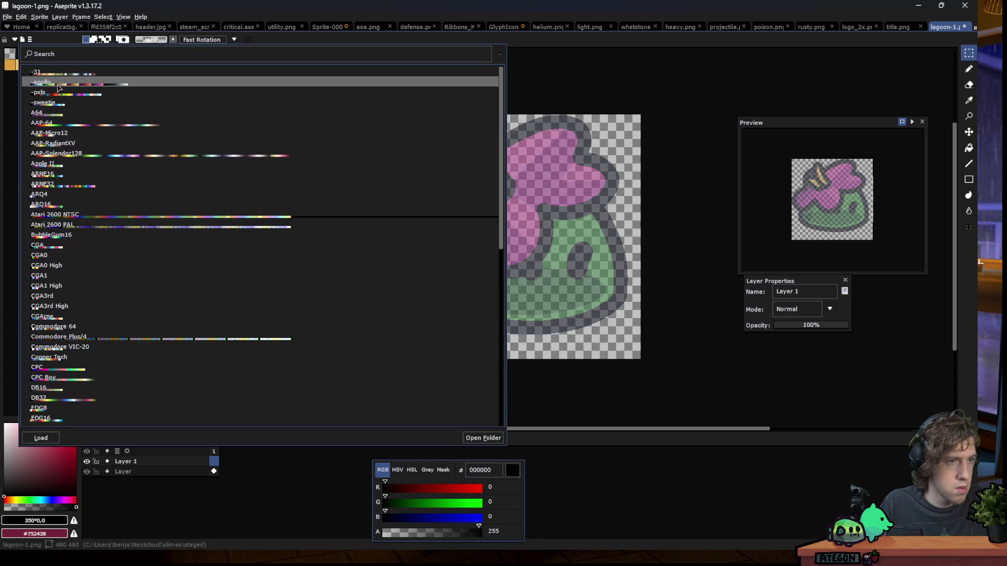
key(Escape)
scroll(551, 311, up, 1)
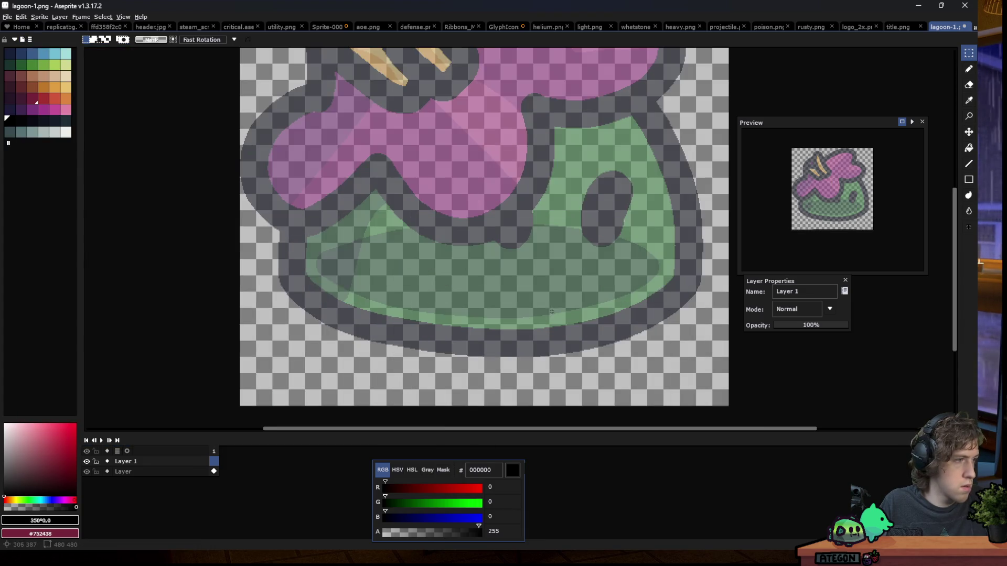
scroll(449, 302, down, 1)
scroll(418, 321, up, 1)
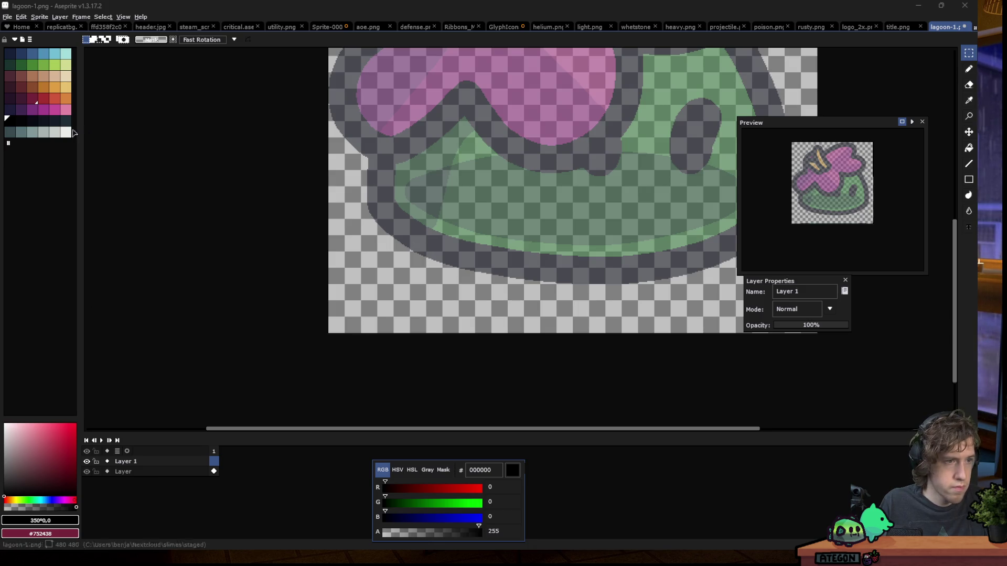
Pick dark navy 090a14 as the drawing colour and switch to the Pencil
click(32, 121)
key(v)
key(b)
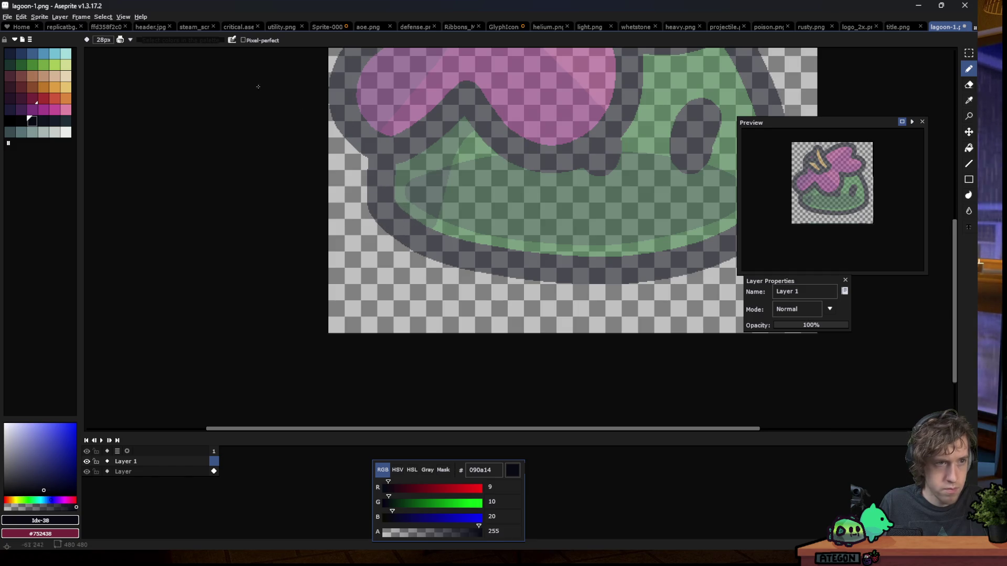
Try a test outline stroke at the blob's lower left, then undo it
click(130, 40)
click(137, 50)
scroll(373, 216, down, 5)
scroll(374, 216, up, 3)
scroll(315, 184, up, 2)
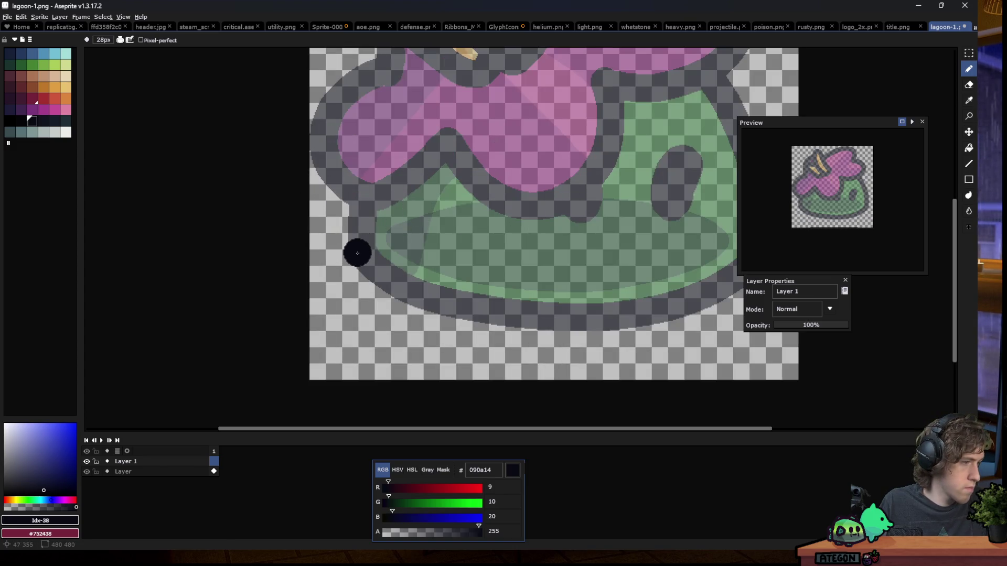
scroll(312, 262, down, 2)
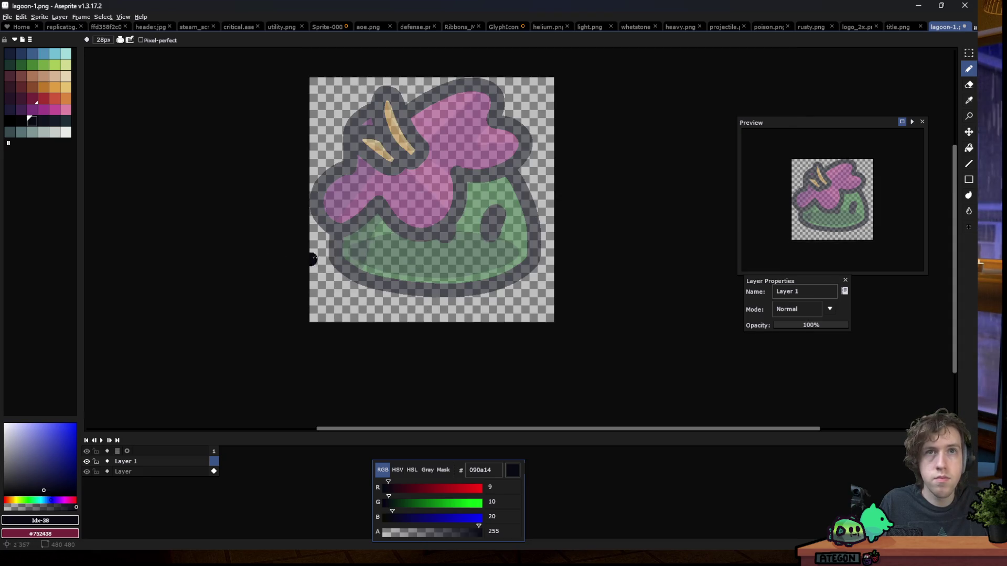
scroll(343, 242, up, 2)
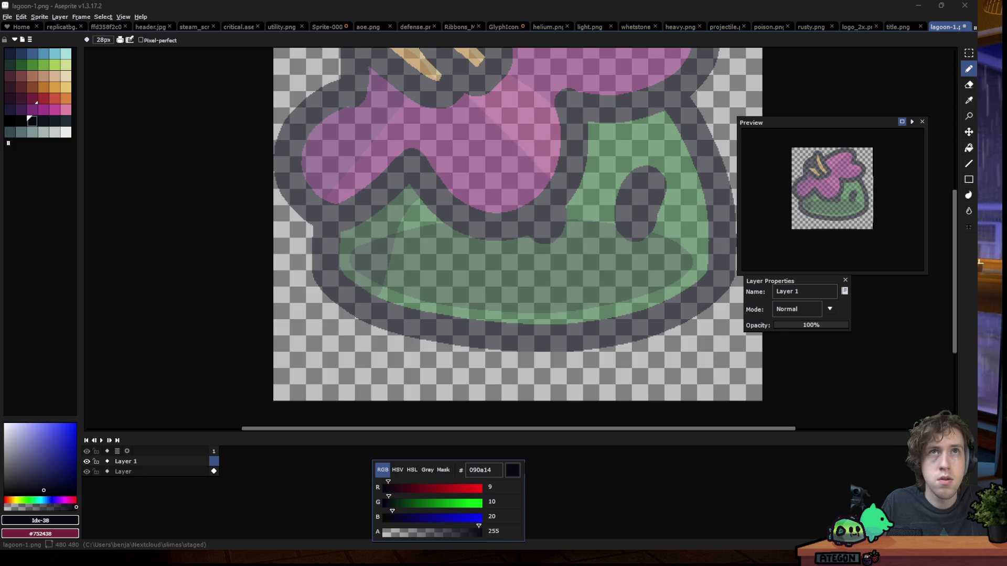
click(325, 273)
drag(325, 273, 400, 334)
click(338, 168)
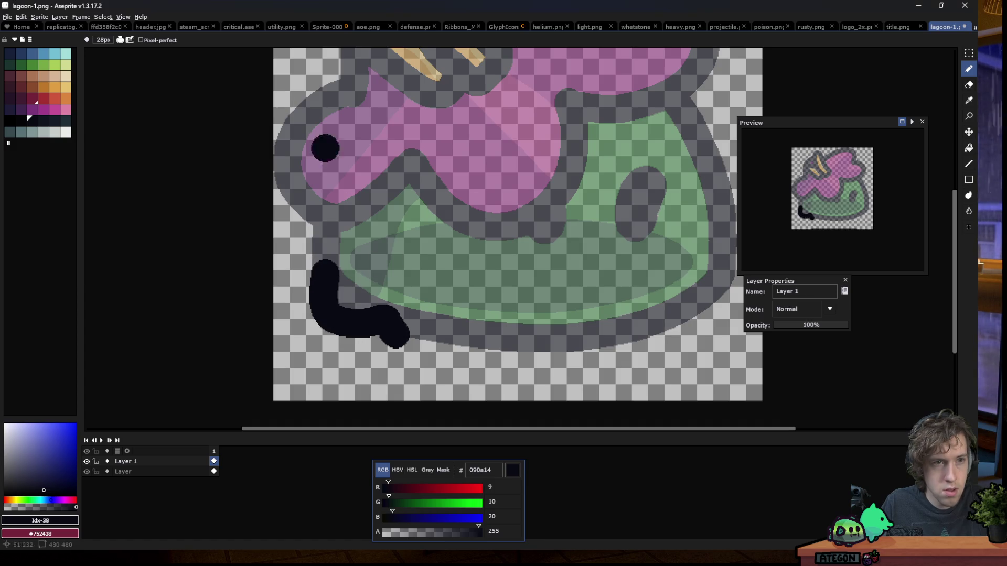
key(ctrl+z)
key(ctrl+z)
Set the pencil's stroke stabilizer and draw the wavy outline along the blob's bottom
click(121, 41)
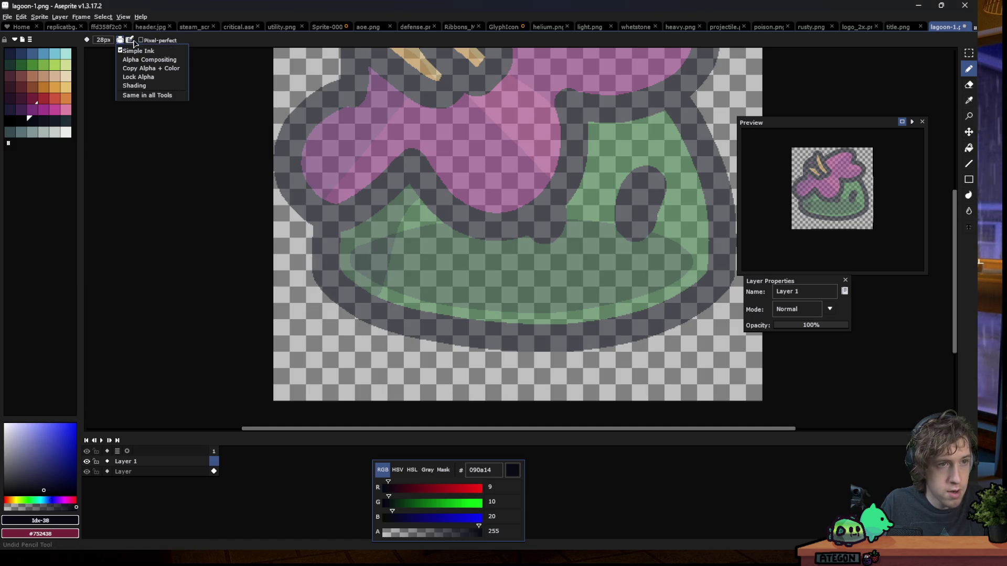
click(131, 40)
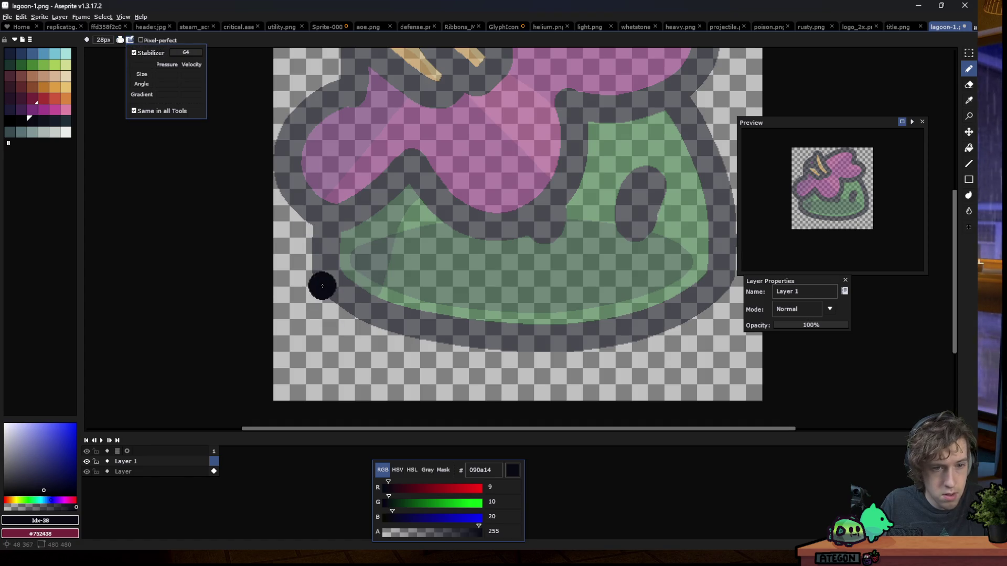
click(324, 276)
mouse_move(353, 321)
mouse_down()
mouse_move(518, 350)
mouse_move(667, 344)
mouse_move(676, 317)
mouse_move(723, 325)
mouse_move(729, 288)
mouse_up()
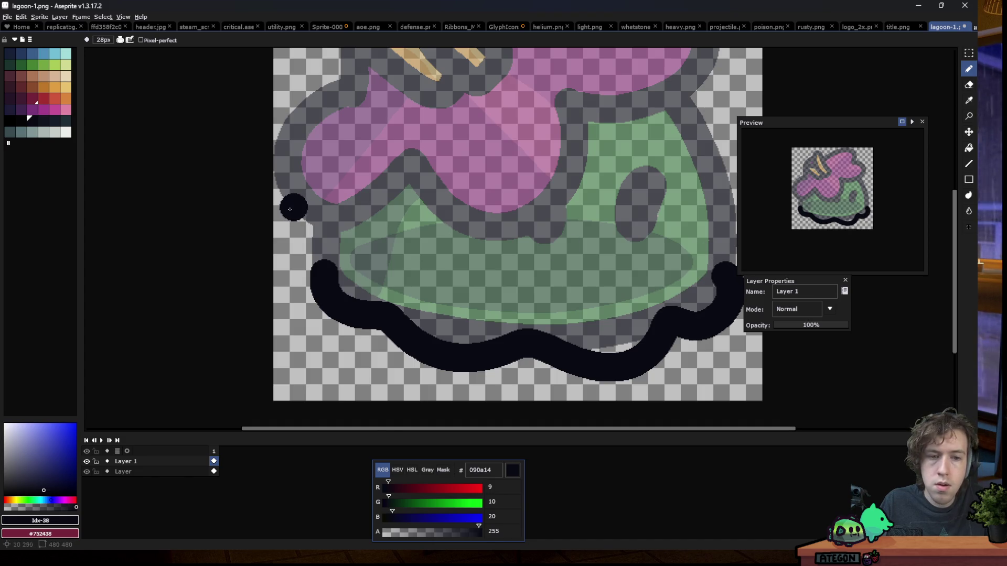
scroll(294, 211, down, 5)
scroll(309, 201, up, 5)
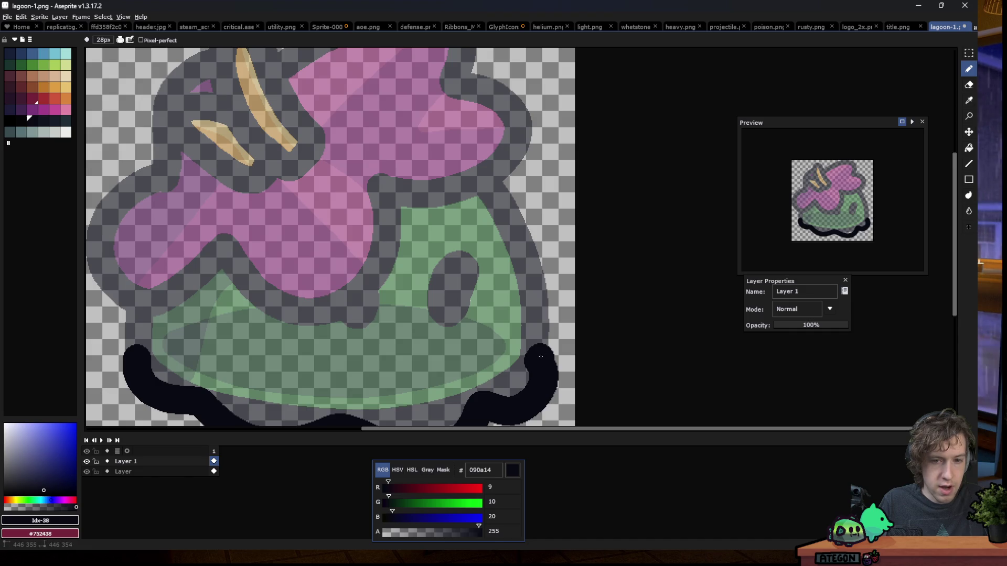
Outline the body's right side, join it to the lower-left outline, and add Layer 2
mouse_move(542, 329)
mouse_down()
mouse_move(493, 199)
mouse_move(259, 103)
mouse_move(138, 304)
mouse_up()
key(ctrl+z)
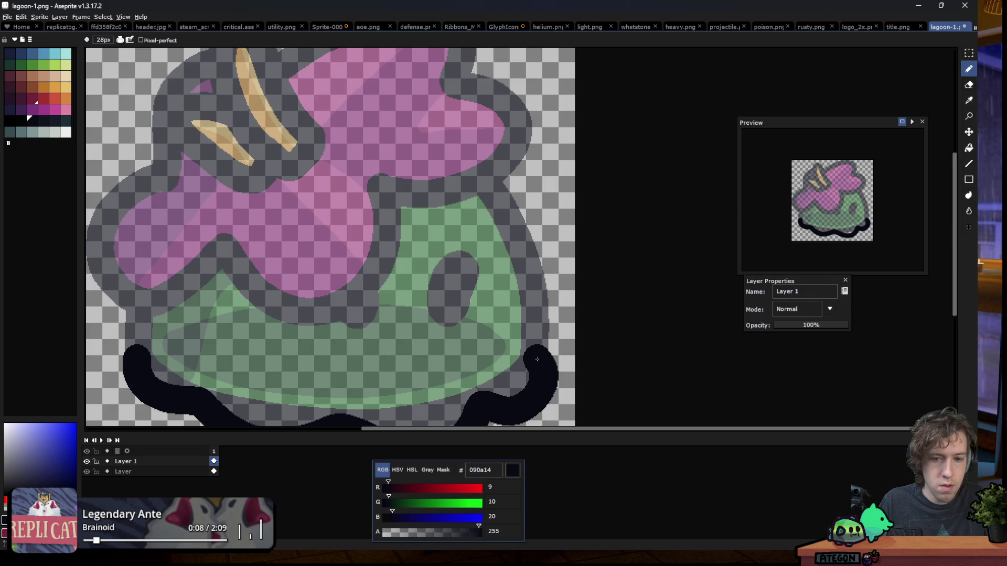
mouse_move(540, 337)
mouse_down()
mouse_move(494, 177)
mouse_move(250, 151)
mouse_move(123, 282)
mouse_up()
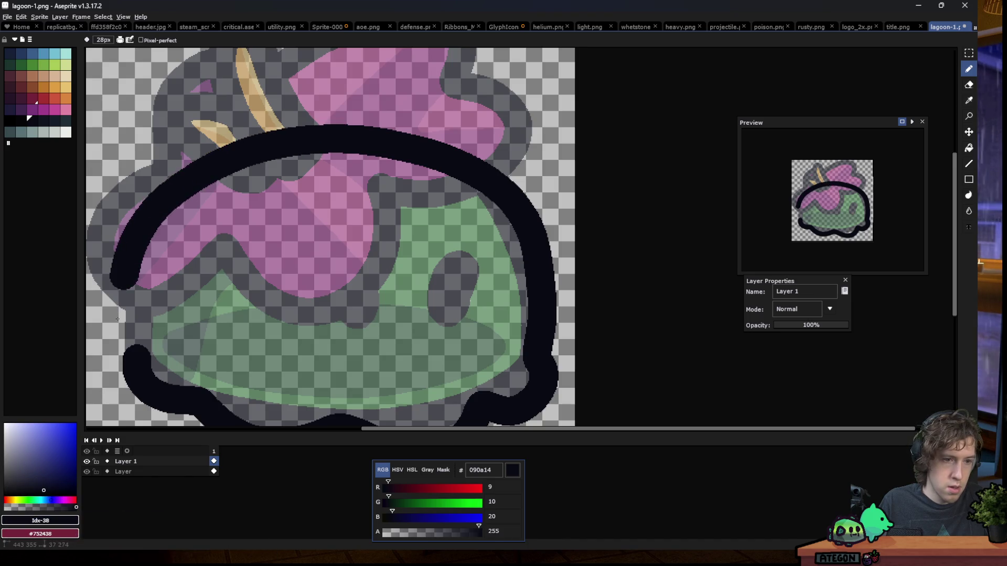
drag(124, 344, 140, 375)
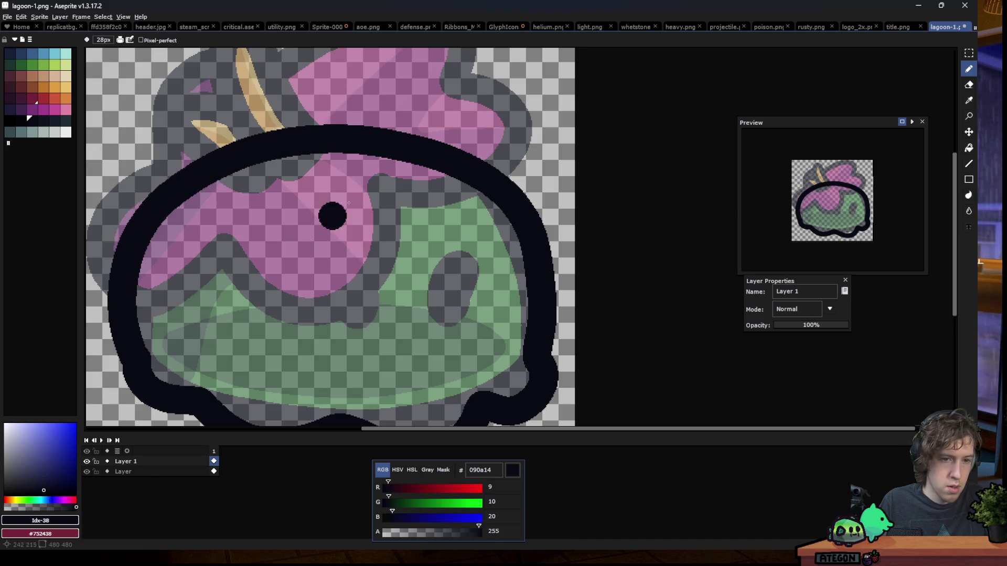
scroll(424, 242, down, 7)
scroll(373, 210, up, 3)
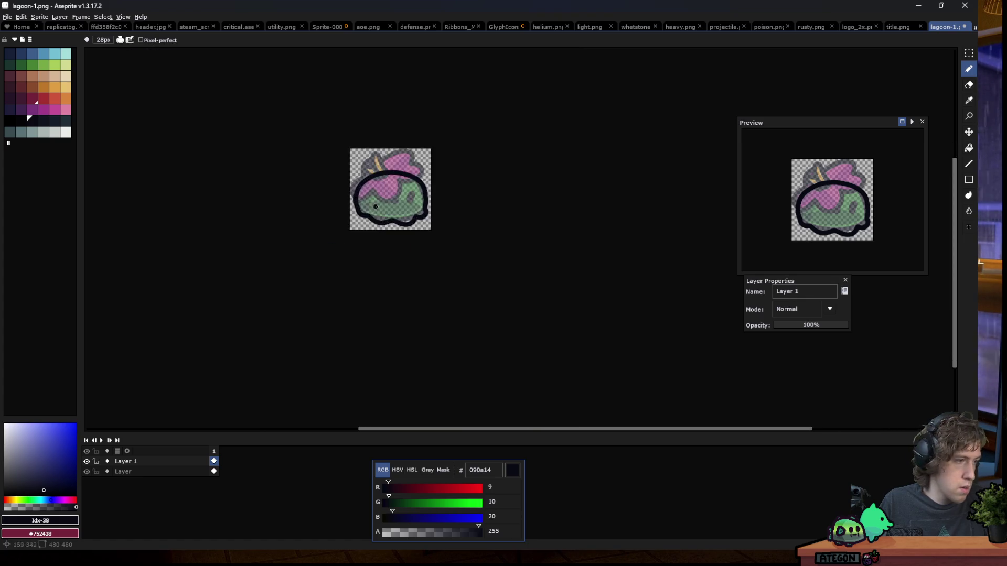
scroll(373, 210, up, 2)
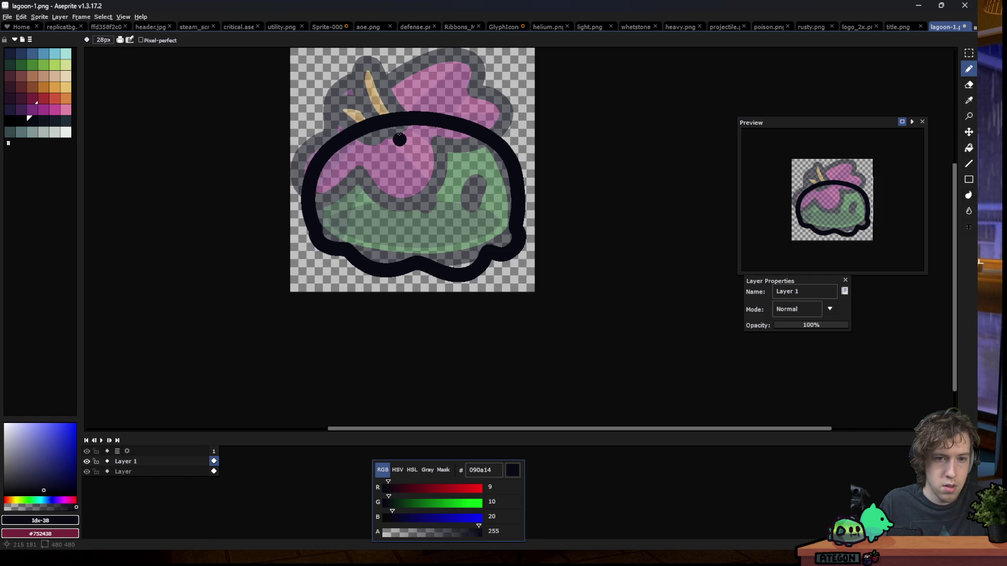
scroll(400, 138, up, 1)
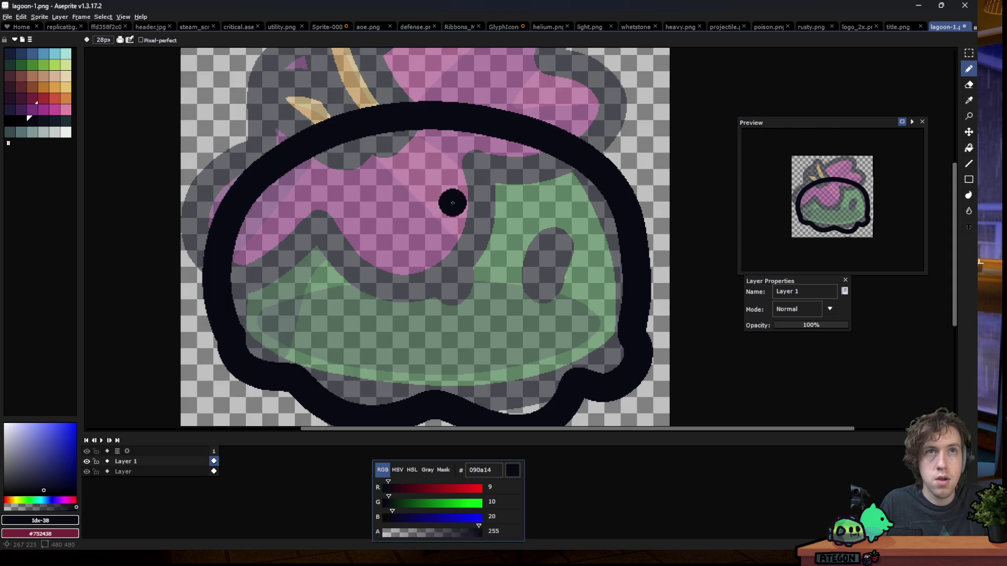
scroll(331, 220, down, 1)
scroll(314, 221, down, 2)
scroll(300, 216, up, 1)
scroll(299, 216, up, 3)
key(shift+n)
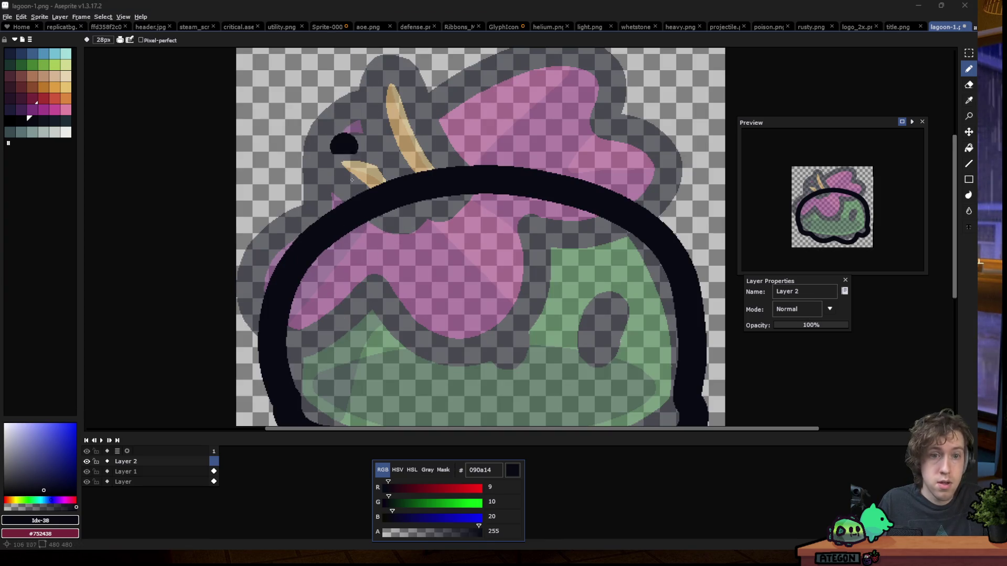
Draw thick looping stem, arc and leaf strokes over the blob's top-left on Layer 2
scroll(341, 146, up, 1)
mouse_move(289, 197)
mouse_down()
mouse_move(318, 267)
mouse_move(356, 178)
mouse_move(265, 206)
mouse_up()
click(370, 179)
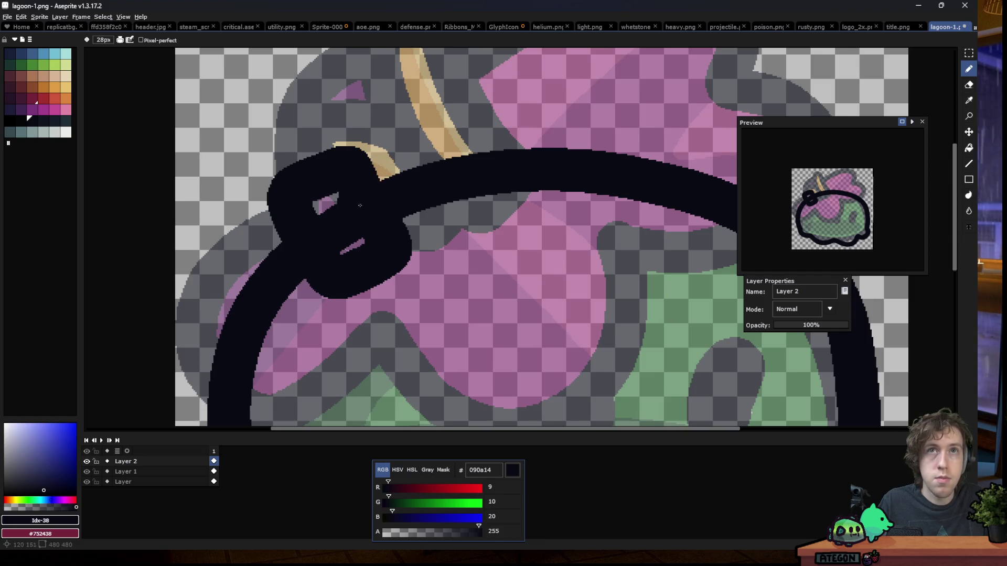
drag(369, 170, 523, 161)
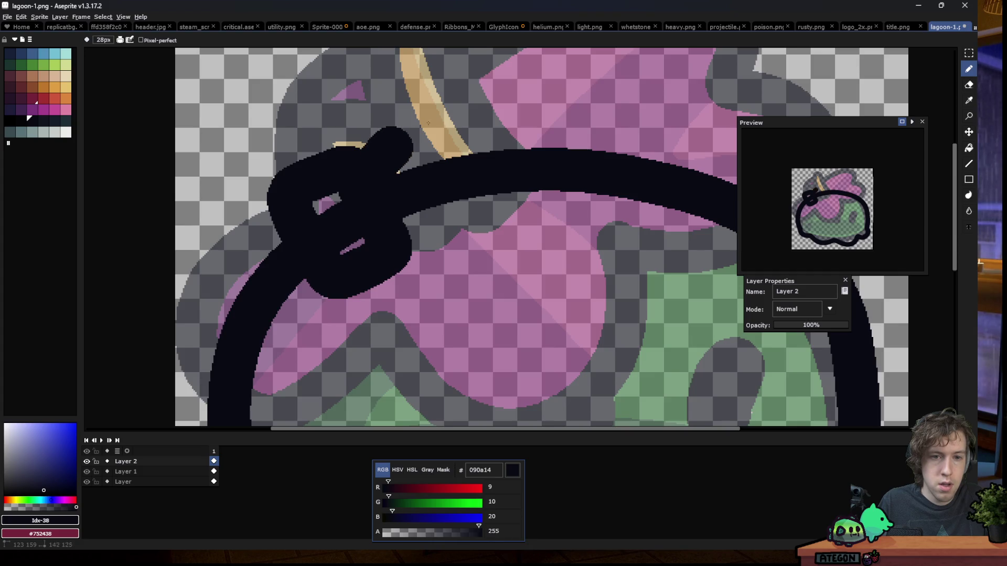
drag(565, 209, 392, 211)
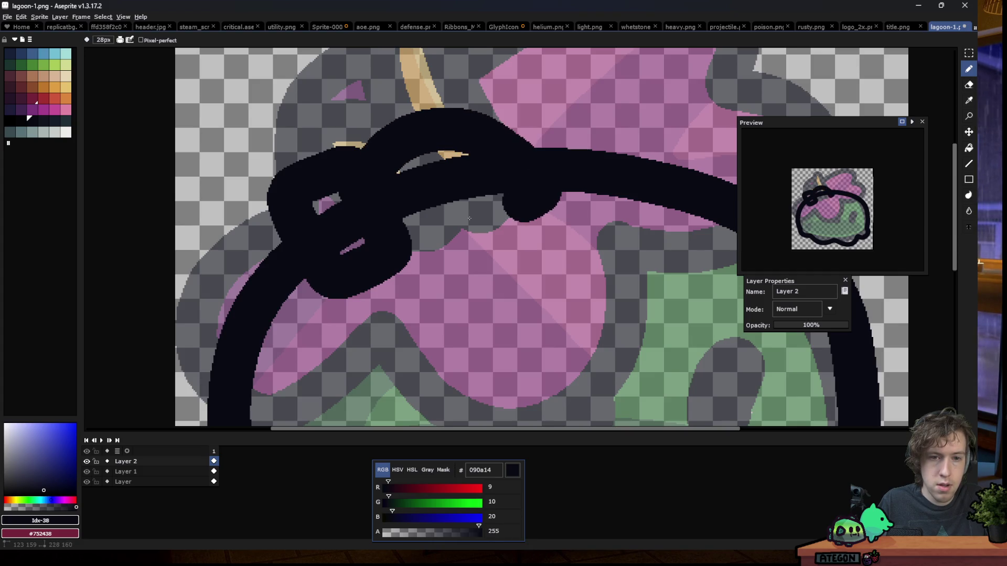
mouse_move(290, 234)
mouse_down()
mouse_move(239, 378)
mouse_move(302, 244)
mouse_up()
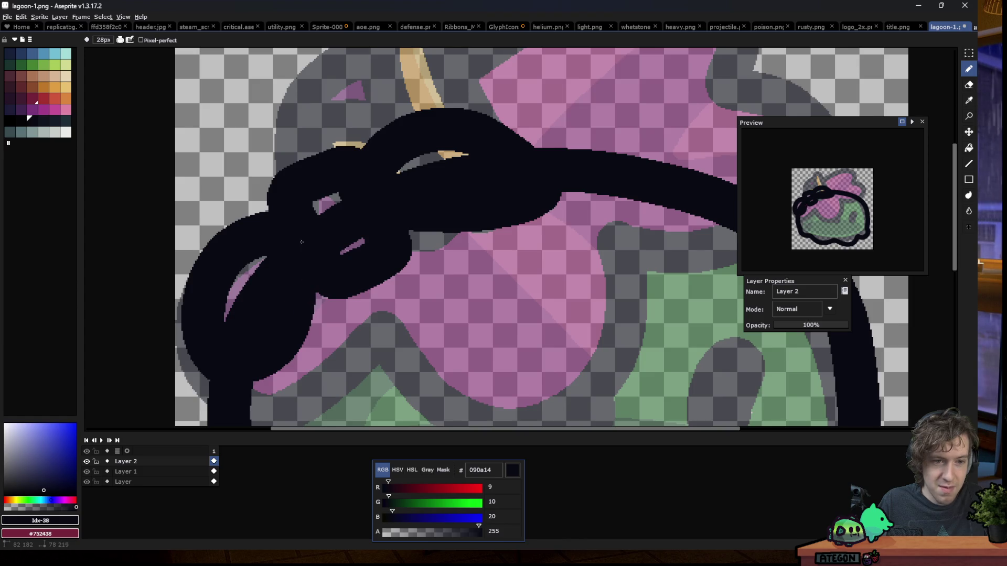
Paint Bucket both leaf shapes green
click(33, 65)
key(g)
click(249, 296)
click(338, 223)
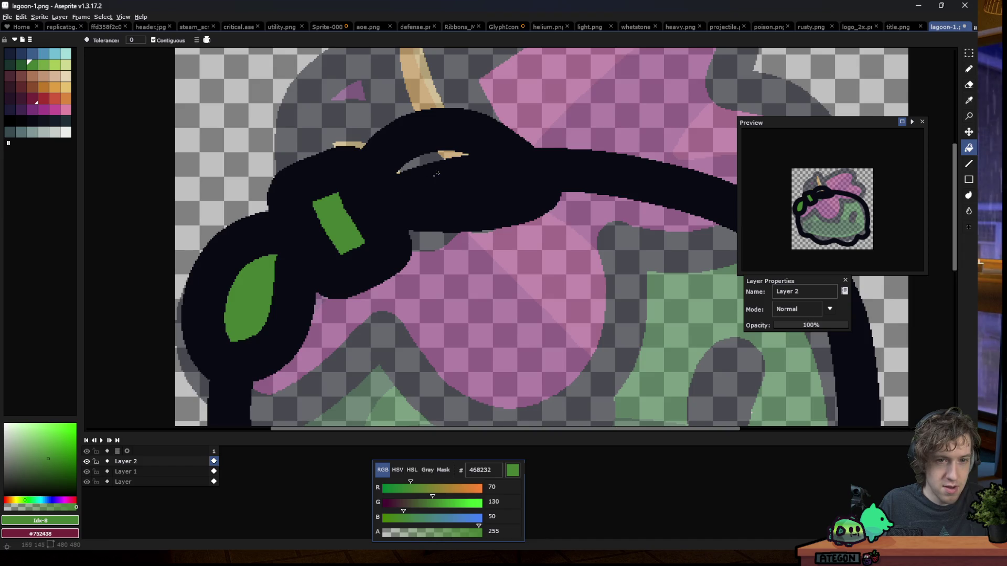
scroll(436, 174, down, 3)
scroll(389, 192, down, 4)
scroll(383, 164, up, 3)
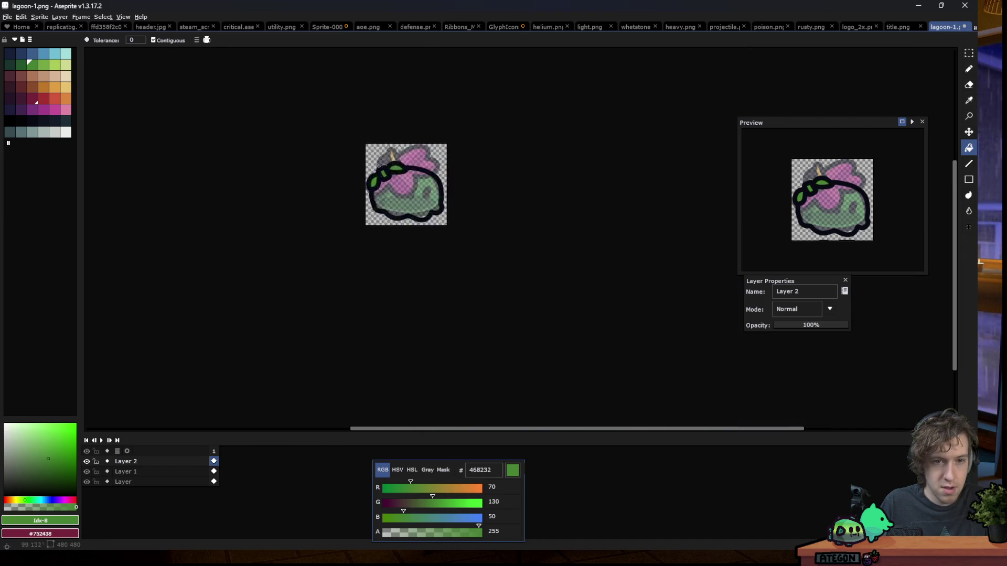
scroll(383, 164, up, 3)
Marquee-select the leafy stem drawing and nudge it slightly to the right
key(m)
drag(557, 114, 235, 342)
drag(433, 247, 450, 245)
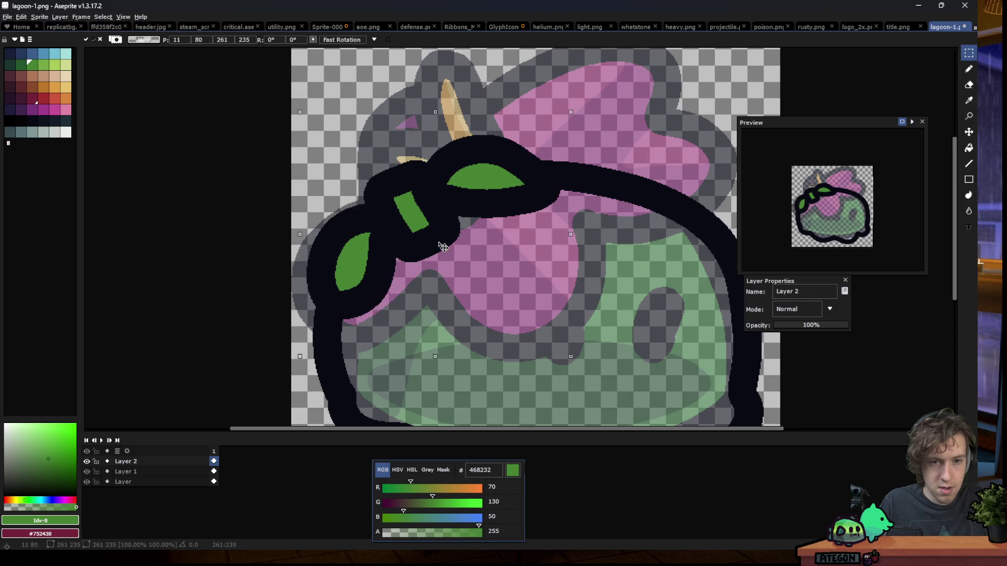
click(229, 164)
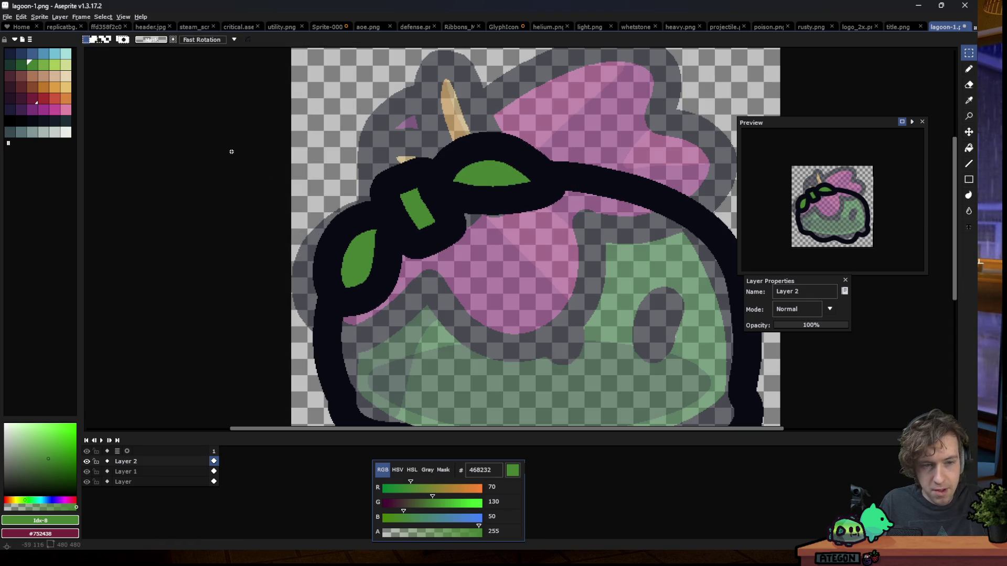
scroll(232, 153, down, 4)
scroll(228, 310, up, 3)
On Layer 1, fill the blob body solid orange with the Paint Bucket
click(126, 471)
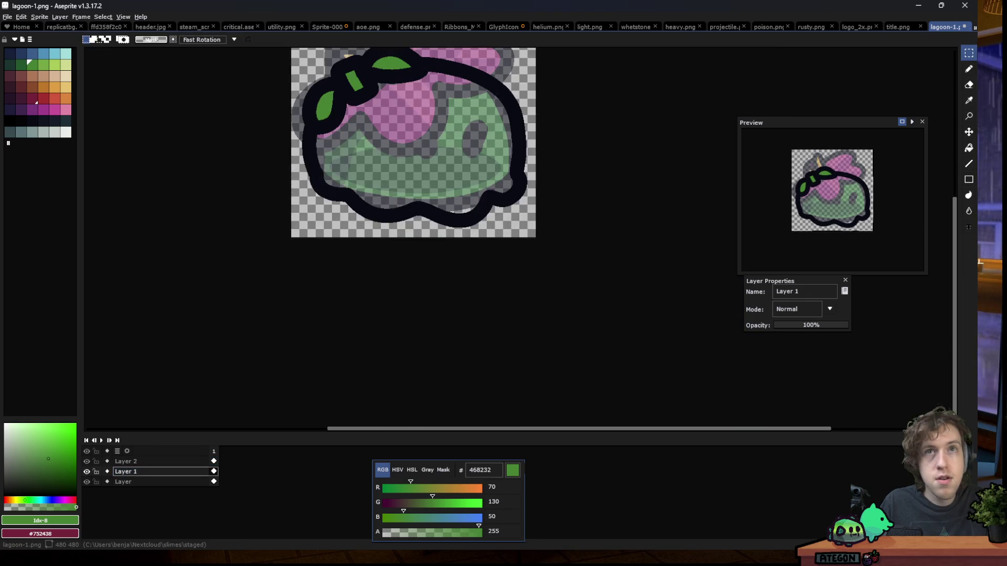
click(57, 93)
key(g)
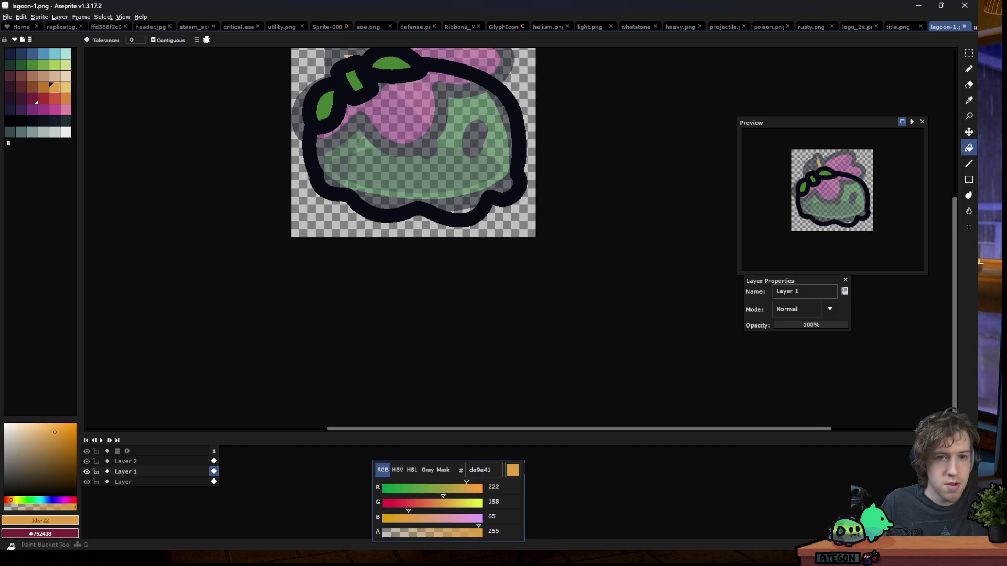
click(378, 168)
scroll(343, 226, down, 4)
scroll(331, 200, up, 3)
On Layer 2, marquee-select the leafy upper-left part of the sprite, then deselect it
click(156, 463)
key(m)
drag(428, 147, 275, 308)
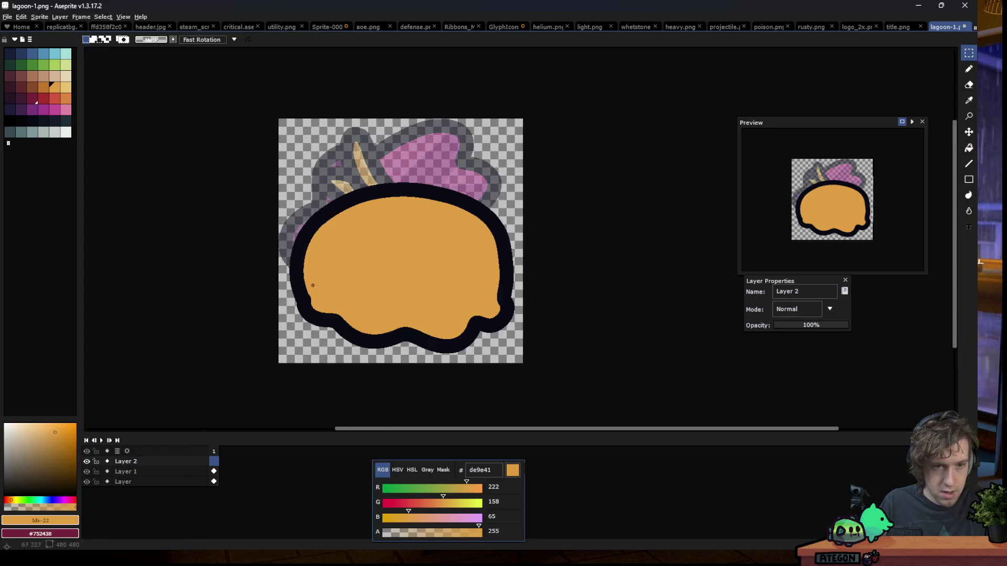
scroll(359, 246, down, 4)
scroll(358, 247, down, 1)
key(ctrl+d)
scroll(338, 246, up, 1)
scroll(339, 247, up, 3)
Eyedrop the dark outline colour, switch to the Pencil, and return to Layer 1
key(i)
click(347, 272)
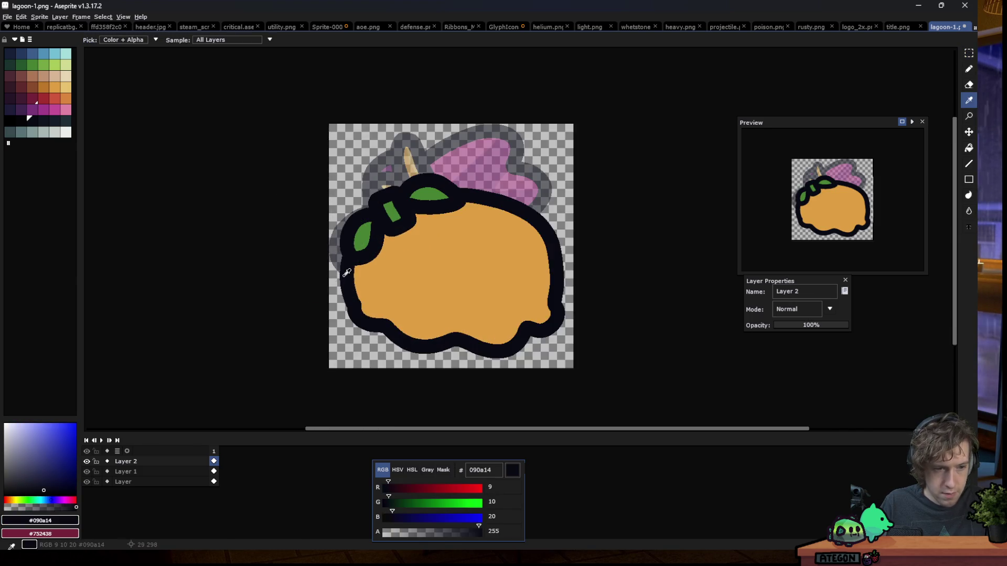
key(b)
click(126, 471)
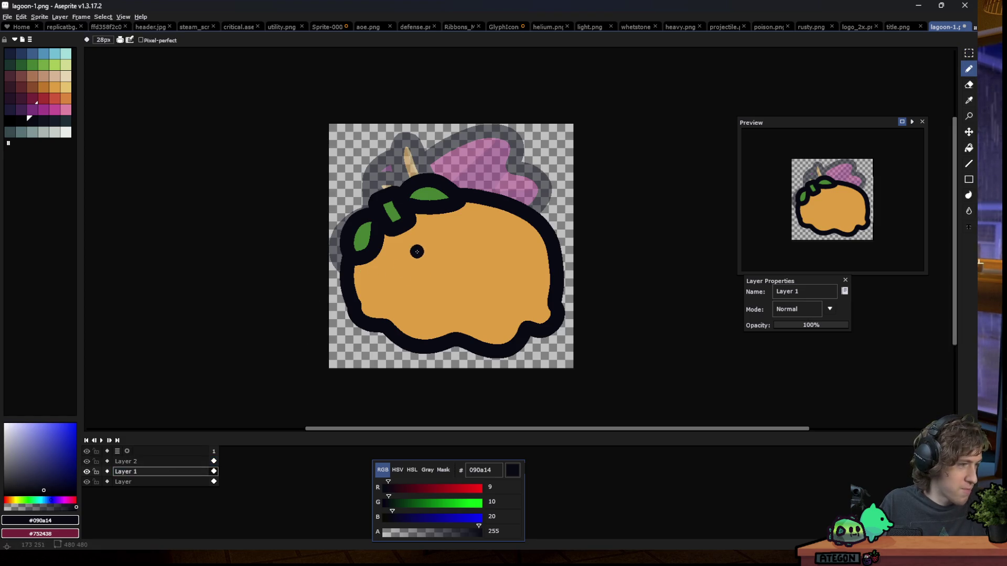
Stamp trial eye dots on the orange body, then undo them
scroll(456, 288, up, 1)
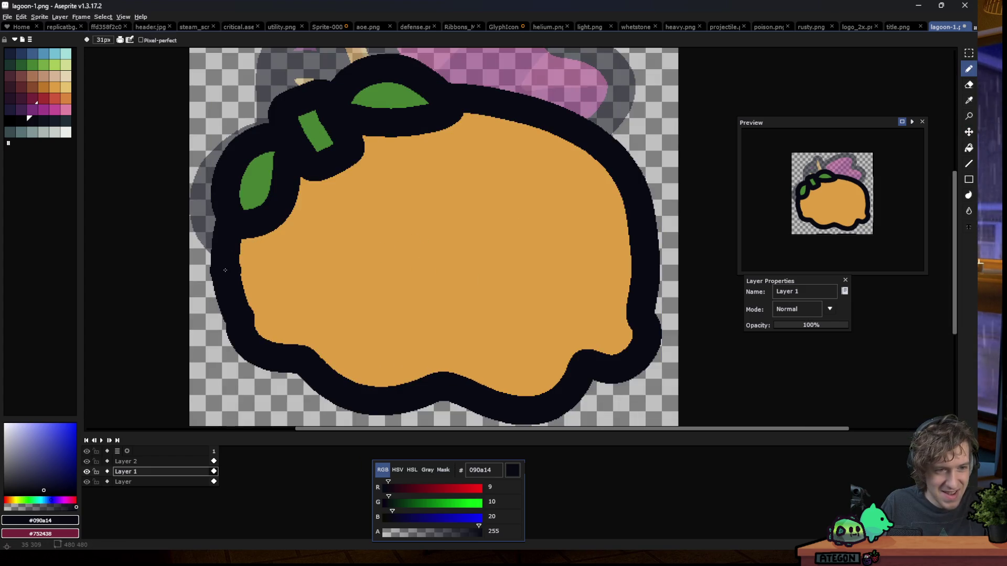
click(376, 250)
click(527, 223)
scroll(512, 184, down, 2)
scroll(512, 184, down, 1)
scroll(361, 182, up, 1)
scroll(361, 182, up, 2)
click(362, 181)
key(ctrl+z)
key(ctrl+z)
key(ctrl+z)
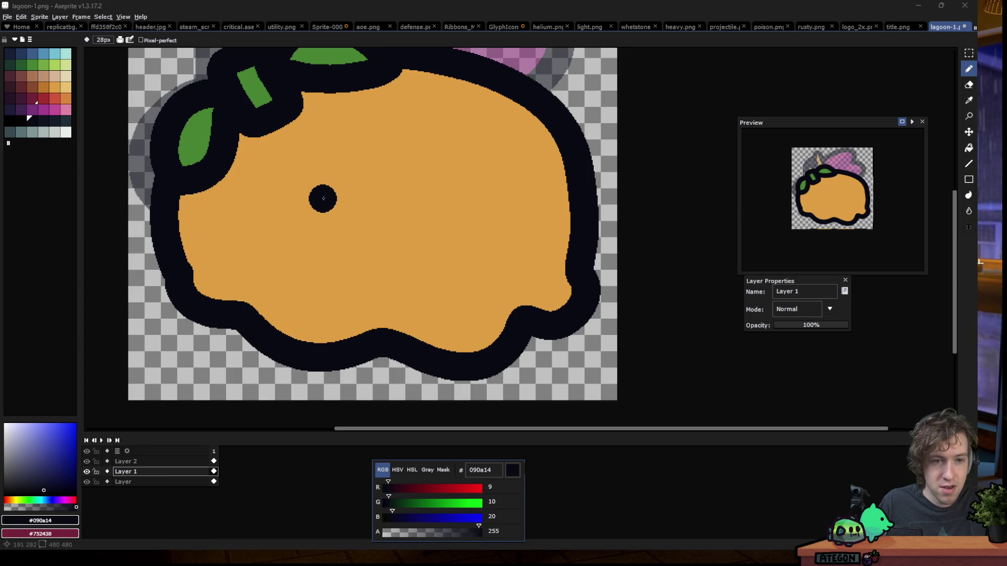
Paint a dark eye dot and a small smiling mouth between the eyes, then select Layer 2
click(334, 188)
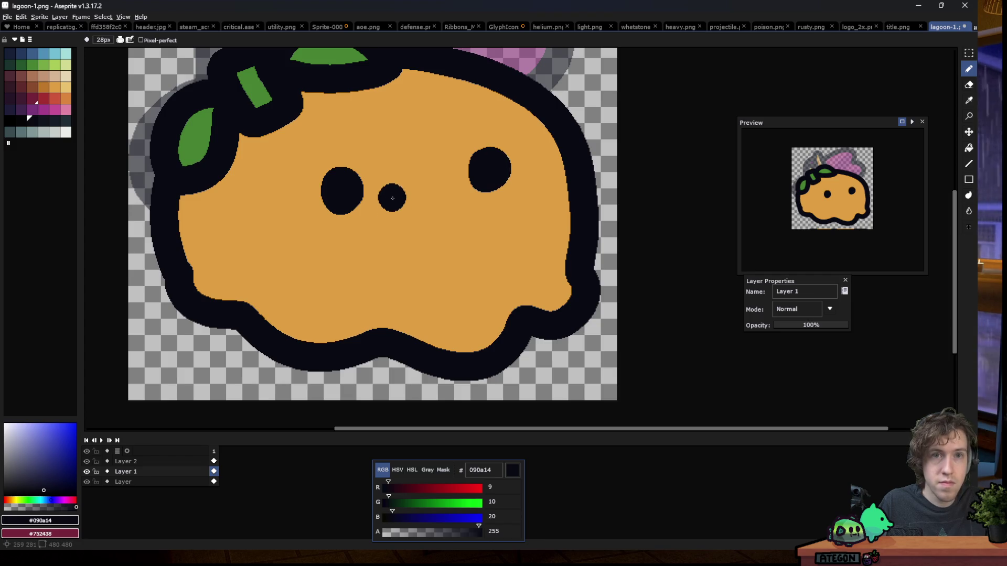
drag(393, 197, 436, 197)
scroll(313, 194, down, 9)
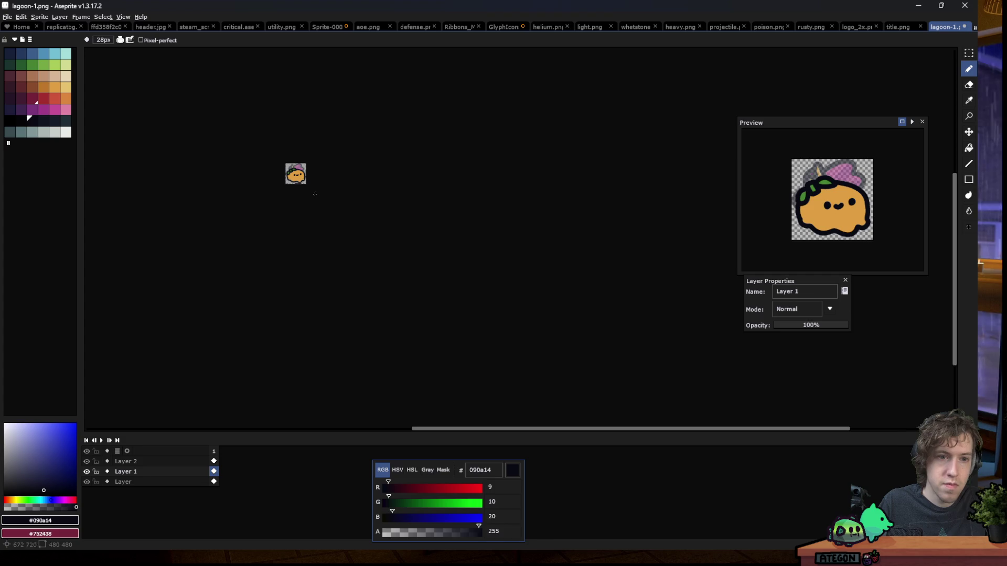
scroll(304, 177, up, 2)
scroll(302, 184, up, 1)
scroll(299, 191, up, 1)
scroll(296, 199, up, 1)
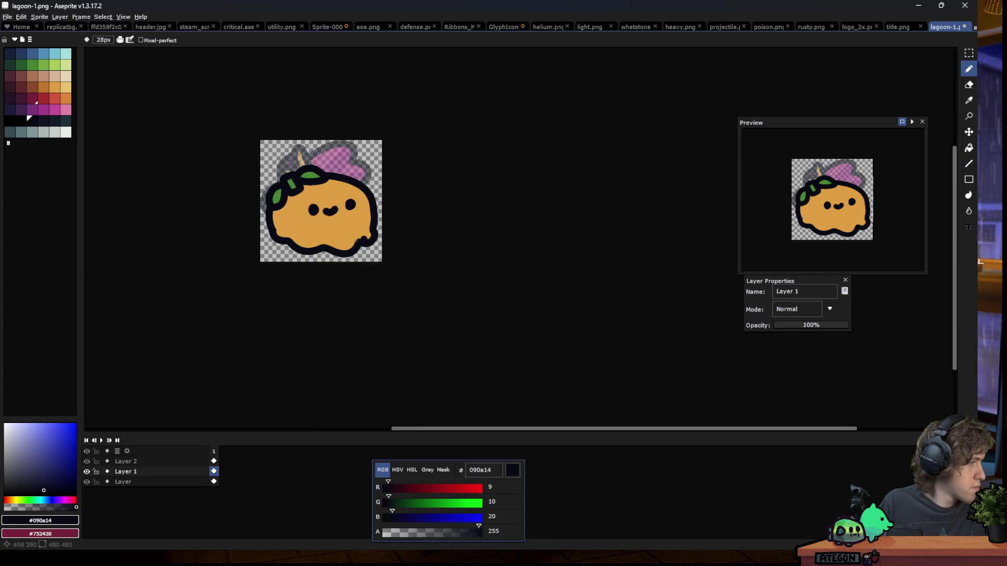
scroll(309, 228, up, 2)
scroll(309, 229, down, 1)
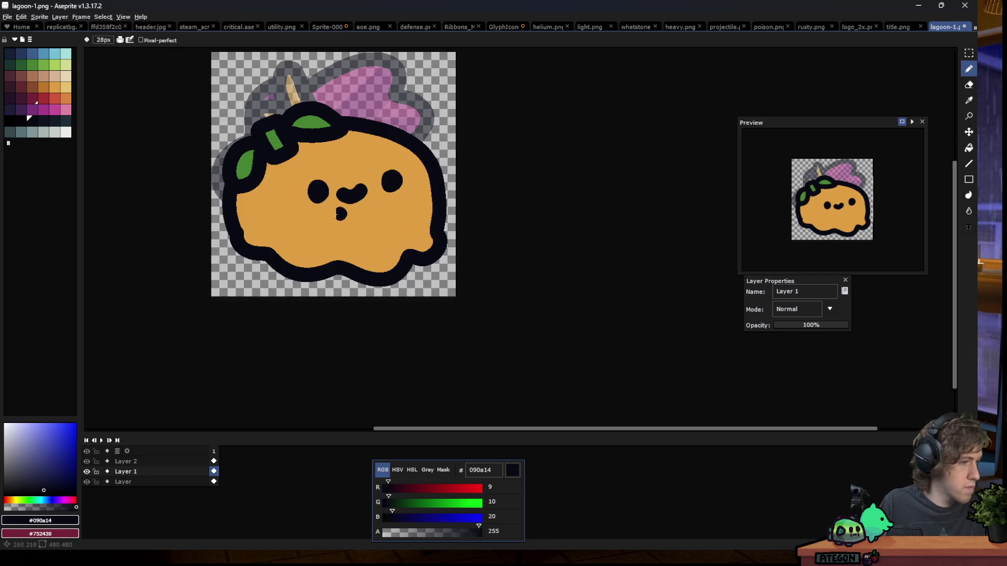
click(168, 462)
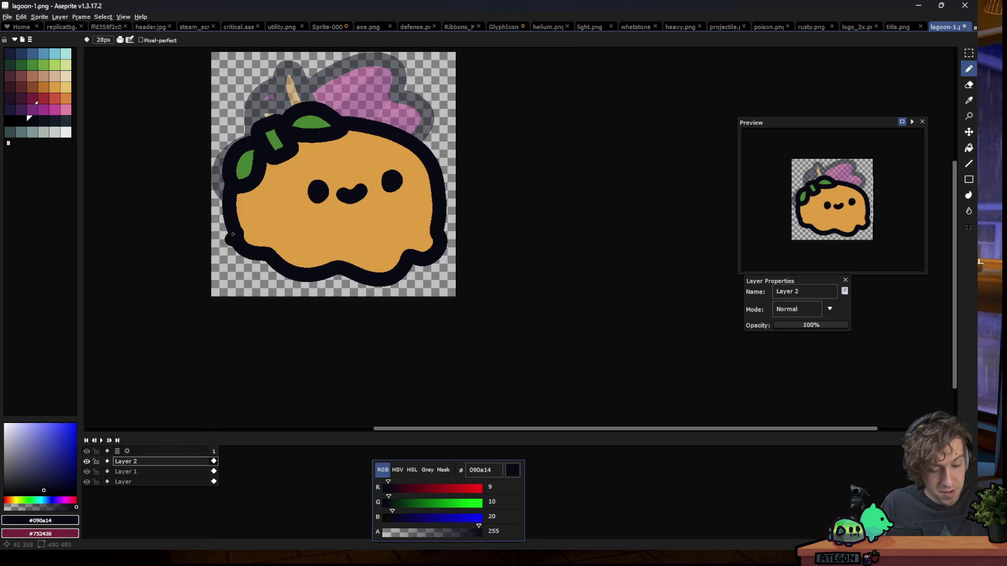
Select all of Layer 2 and delete the old leaves and head-wrap
key(m)
key(ctrl+a)
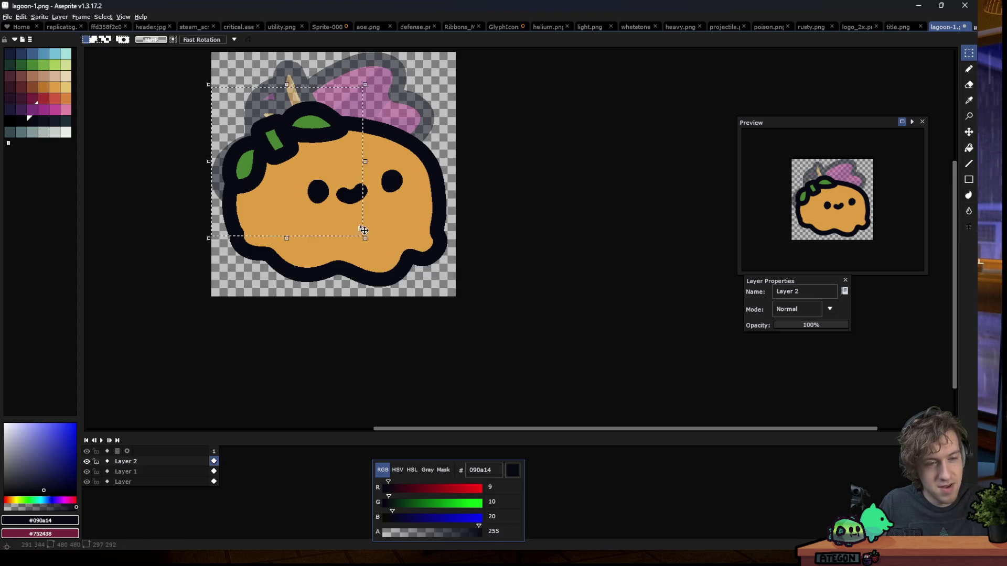
key(Delete)
scroll(262, 134, up, 3)
Draw a thick dark stem stroke into the head, undoing the failed loop and band strokes
key(b)
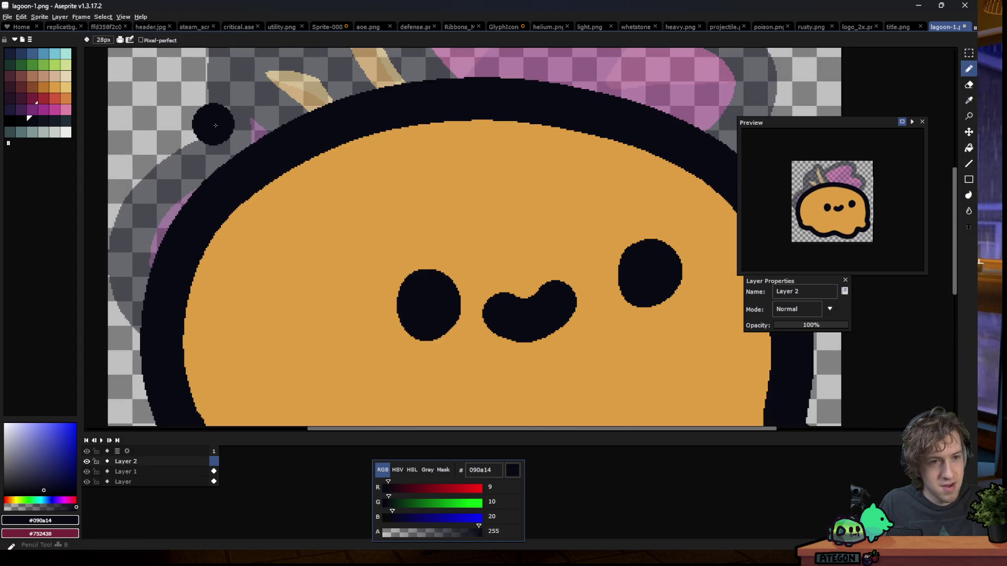
mouse_move(262, 92)
mouse_down()
mouse_move(310, 195)
mouse_move(330, 153)
mouse_up()
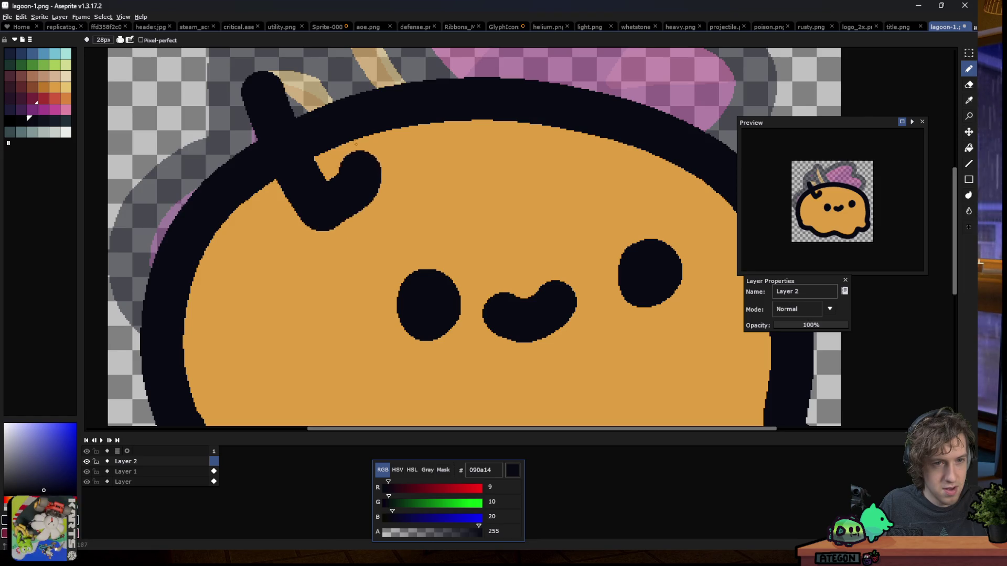
drag(322, 98, 353, 83)
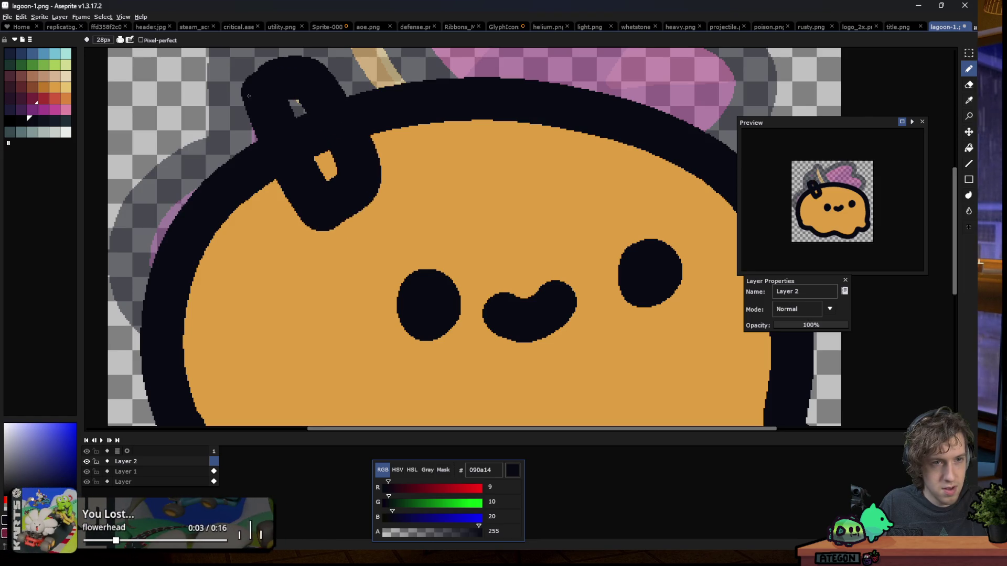
key(ctrl+z)
mouse_move(325, 96)
mouse_down()
mouse_move(593, 123)
mouse_move(335, 105)
mouse_up()
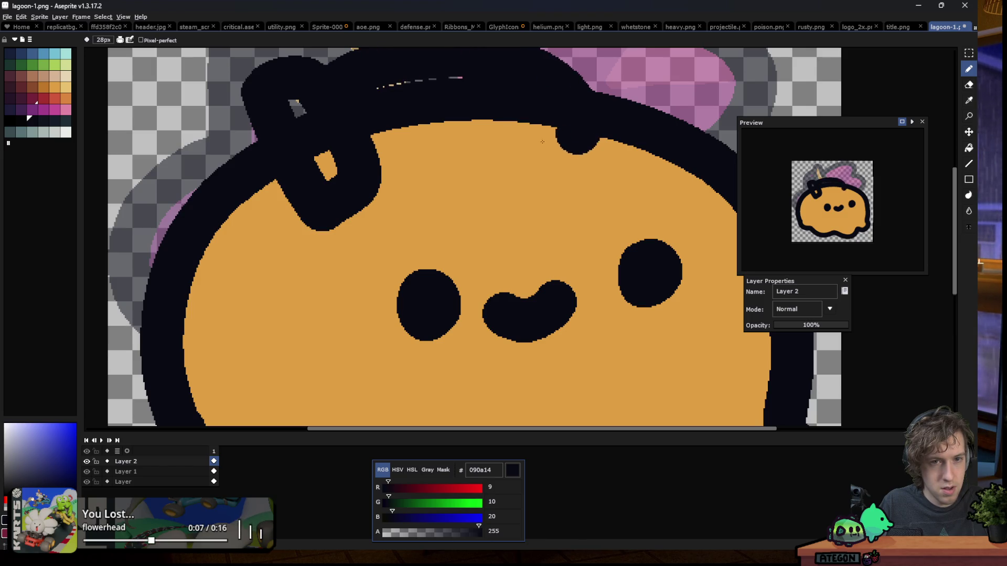
key(ctrl+z)
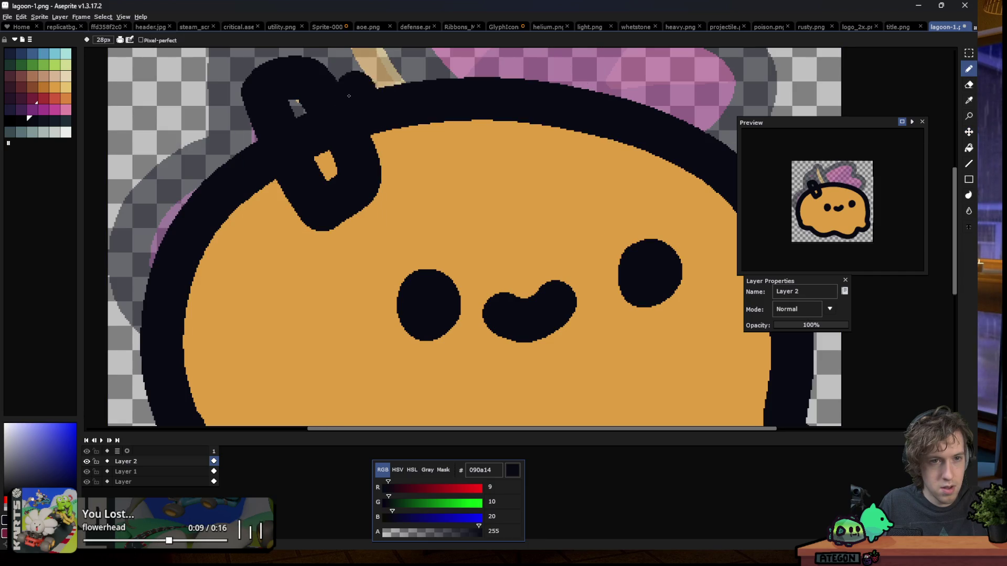
Draw a dark band along the head top and outline two leaves down the left side
scroll(347, 86, up, 1)
drag(367, 79, 504, 73)
drag(586, 93, 598, 105)
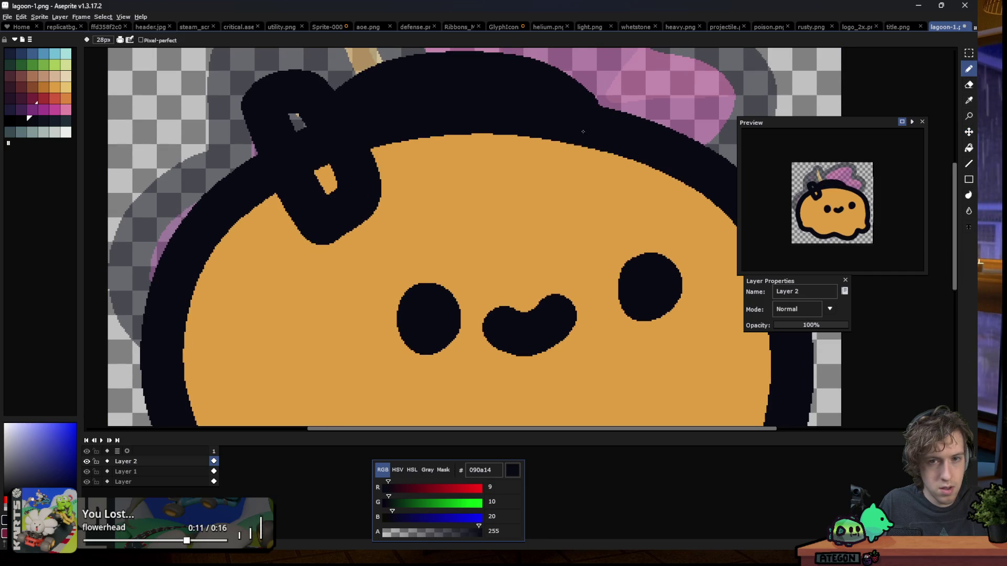
drag(582, 149, 328, 143)
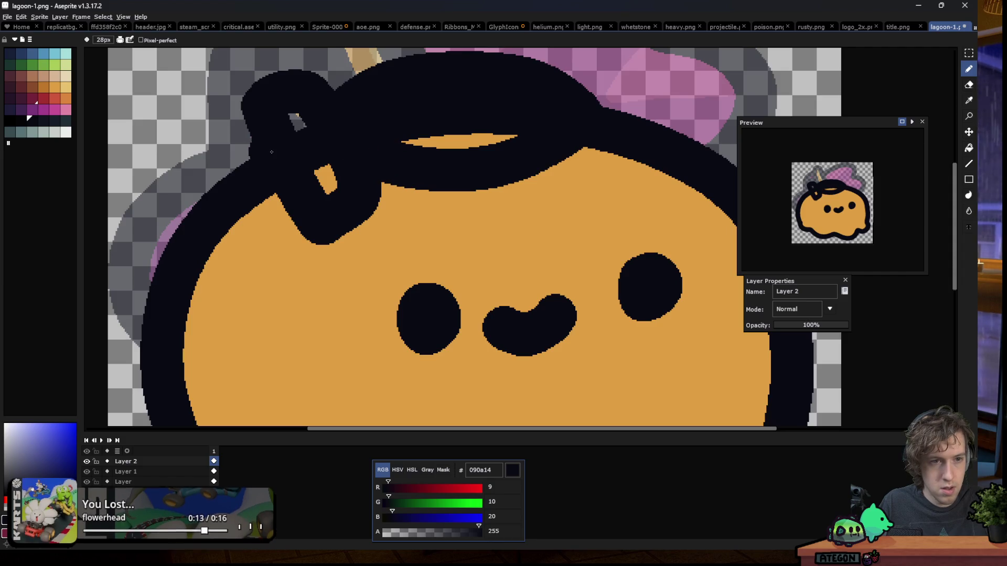
mouse_move(254, 139)
mouse_down()
mouse_move(143, 317)
mouse_move(320, 173)
mouse_up()
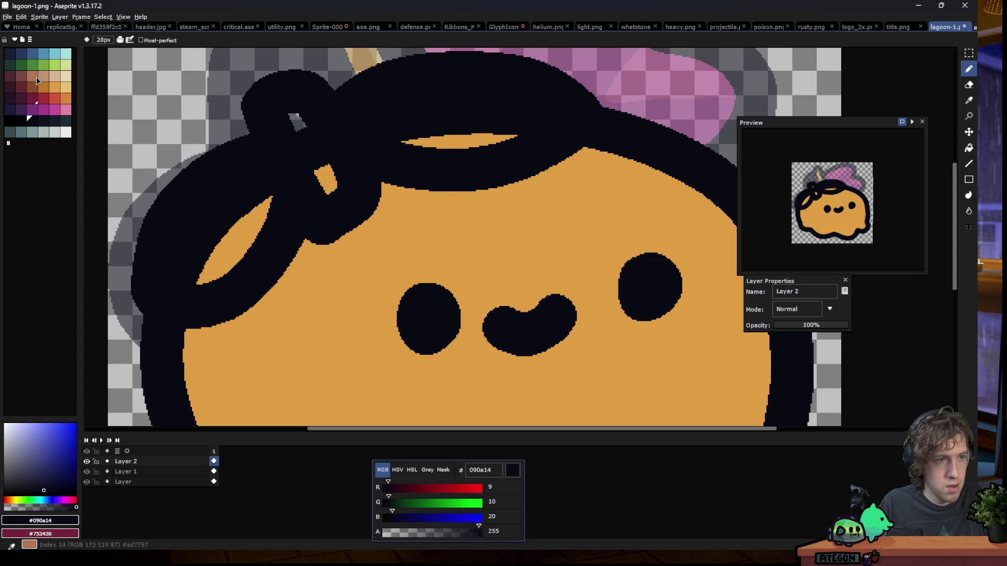
Fill the redrawn stem and leaves green 468232 with the Paint Bucket
click(29, 63)
key(g)
click(231, 225)
scroll(305, 143, down, 2)
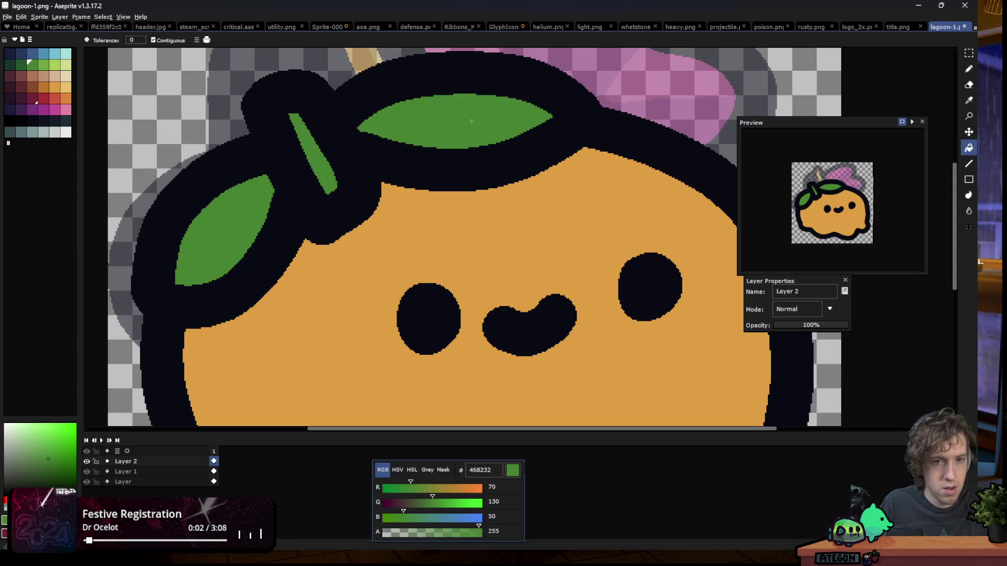
scroll(325, 150, down, 2)
scroll(352, 159, down, 1)
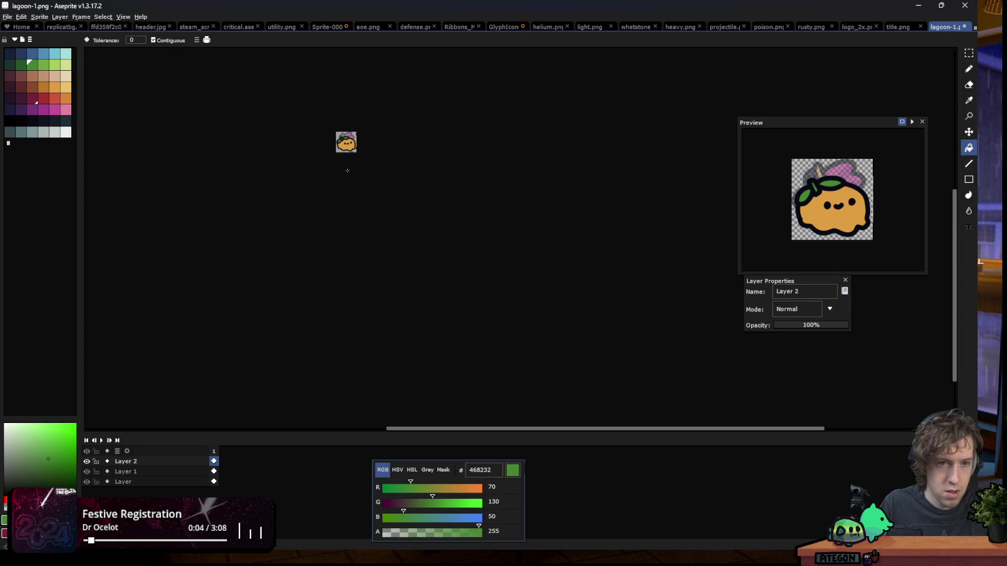
scroll(330, 162, up, 2)
scroll(335, 153, up, 1)
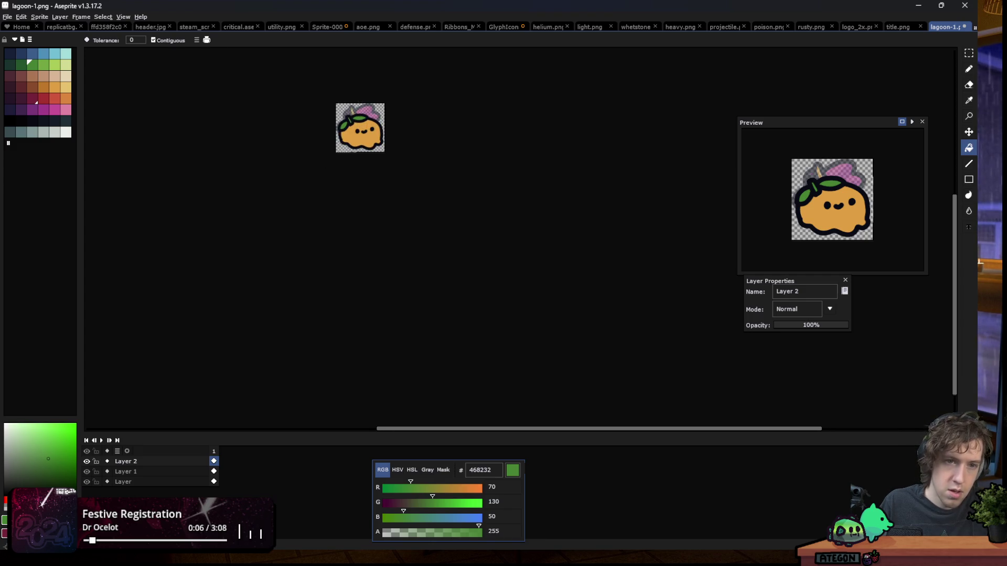
scroll(343, 139, up, 2)
scroll(352, 127, up, 1)
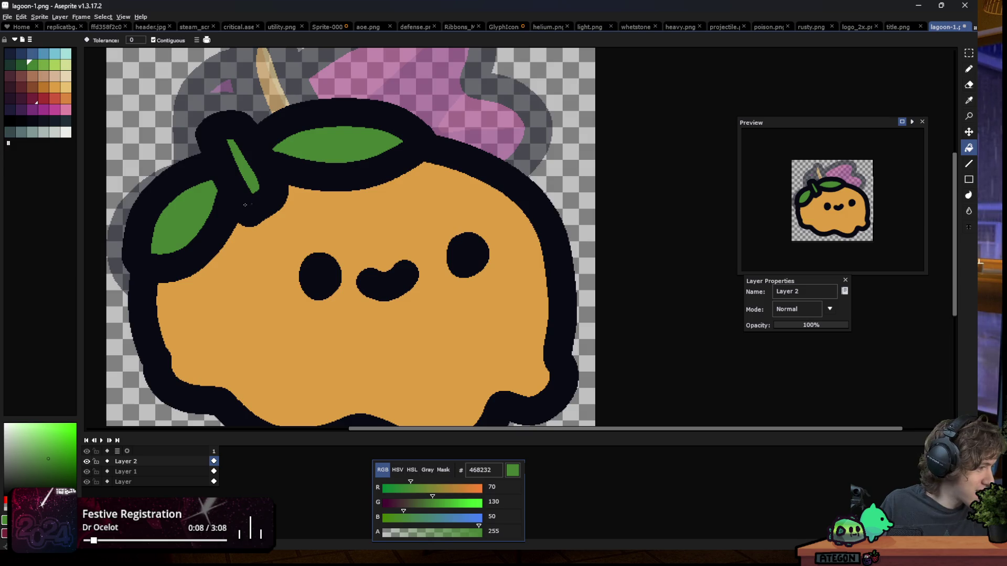
scroll(236, 194, down, 2)
scroll(202, 184, up, 2)
Magic Wand select the orange body on Layer 1 and eyedrop its orange colour
key(w)
click(304, 265)
key(Down)
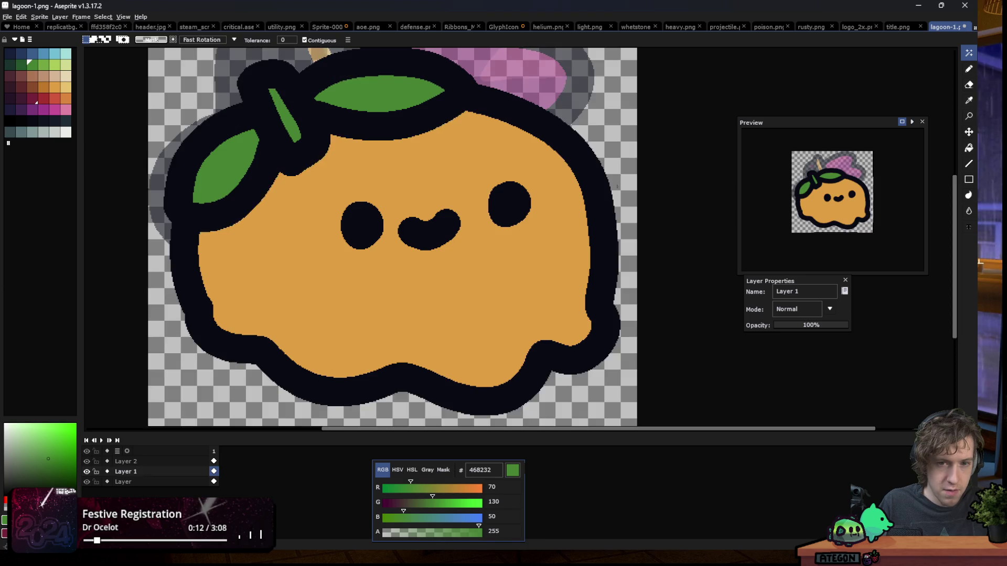
click(457, 271)
key(i)
click(292, 281)
Paint a wavy darker-orange be772b band across the lower body and bucket-fill its leftover gap
key(b)
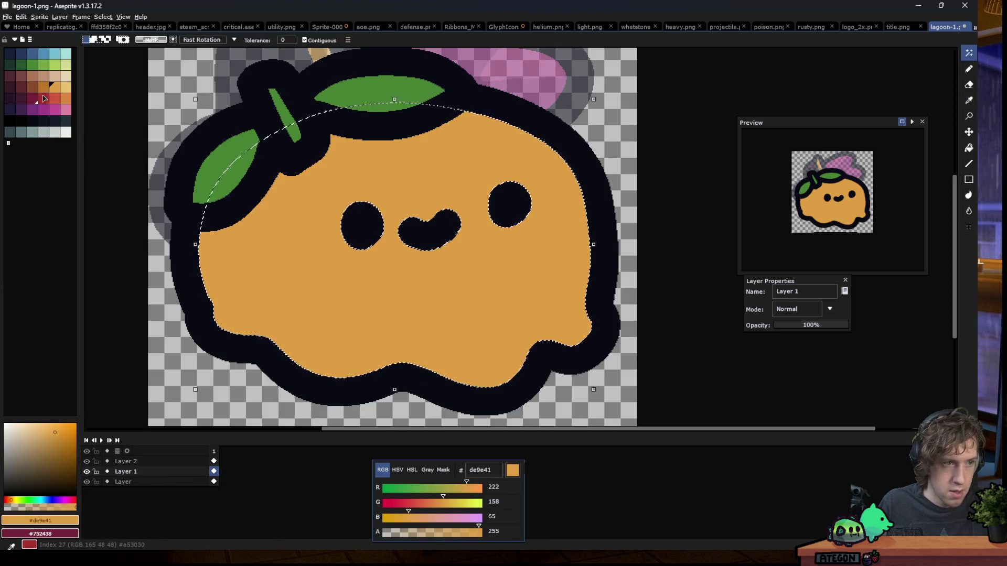
click(43, 87)
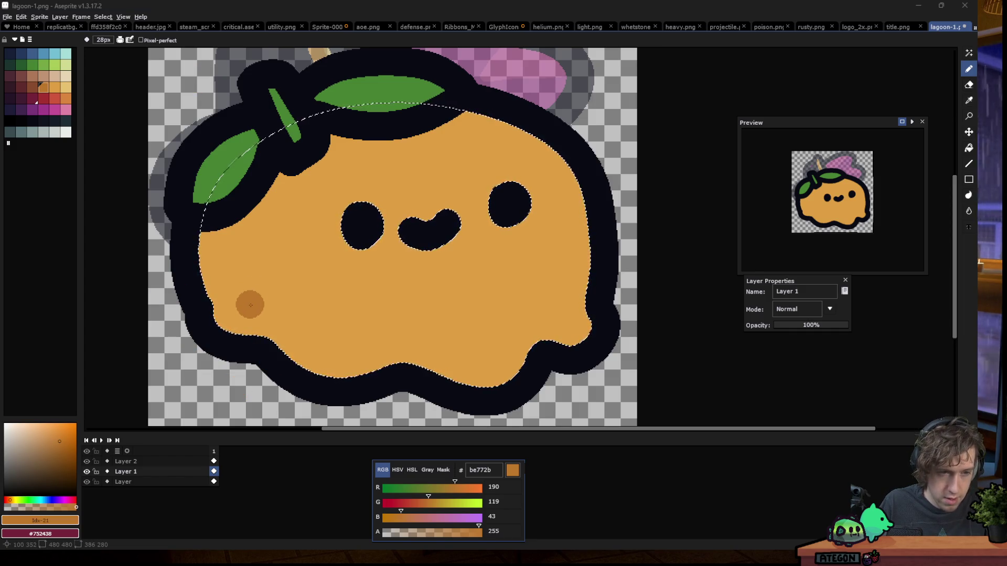
mouse_move(259, 300)
mouse_down()
mouse_move(273, 311)
mouse_move(422, 334)
mouse_move(560, 277)
mouse_move(243, 312)
mouse_up()
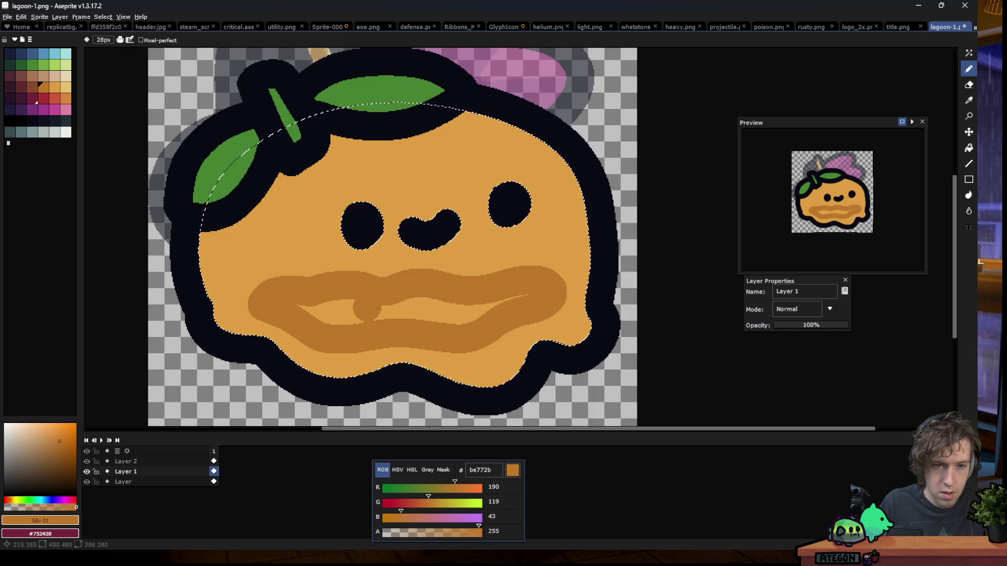
key(g)
click(377, 310)
scroll(372, 282, down, 4)
scroll(372, 282, up, 2)
scroll(383, 280, up, 2)
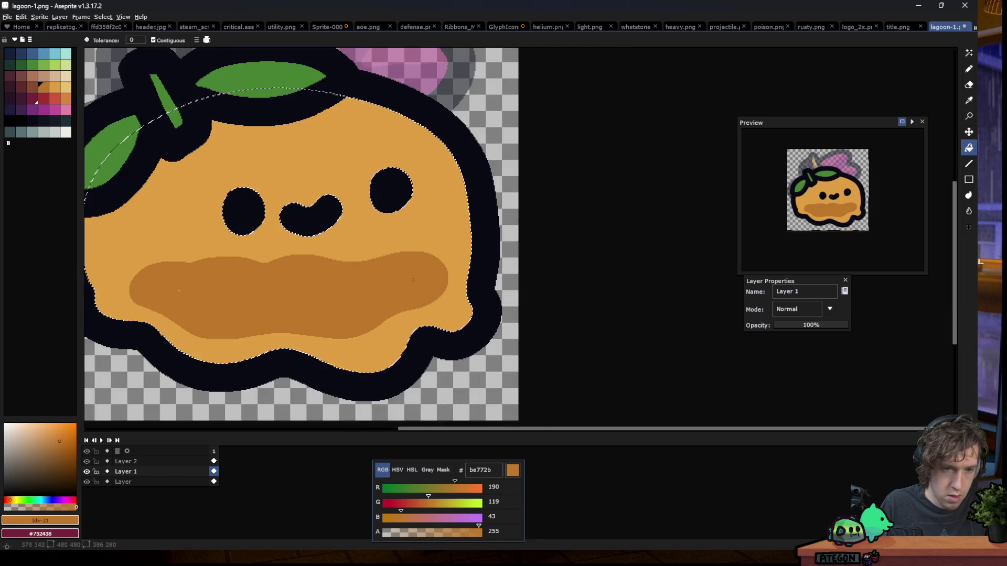
With the Magic Wand active, drag across the palette to pick a range of orange shades
key(m)
scroll(339, 246, down, 4)
scroll(354, 254, down, 1)
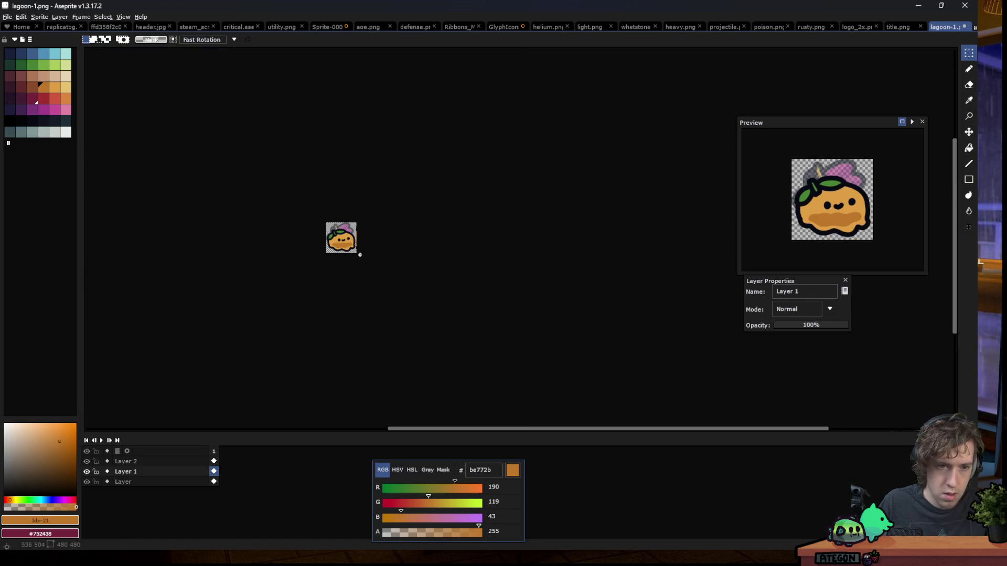
scroll(352, 246, up, 1)
scroll(341, 239, up, 4)
key(w)
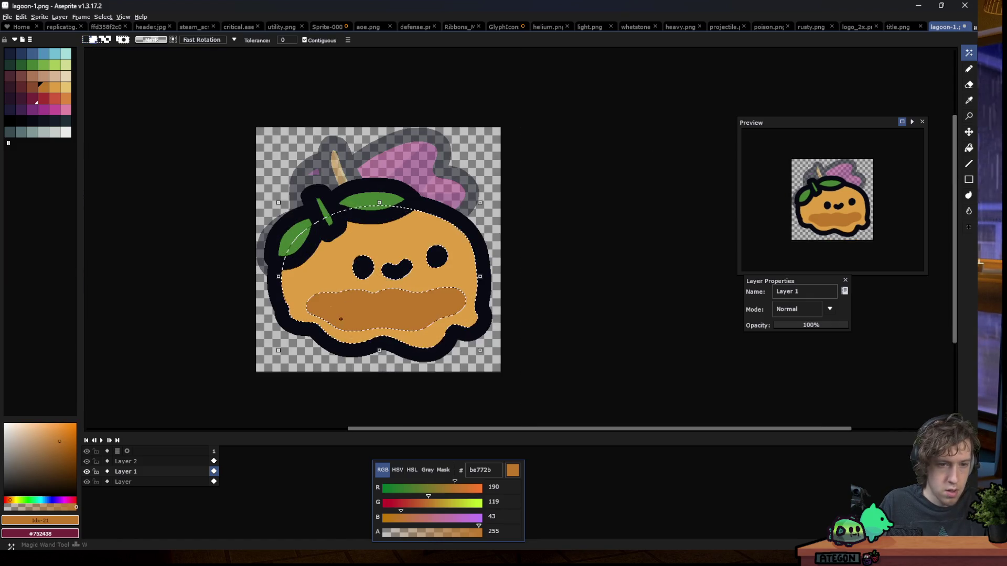
drag(10, 86, 66, 87)
Switch the Pencil to shading ink and darken the left side of the body, undoing a stray dab
key(b)
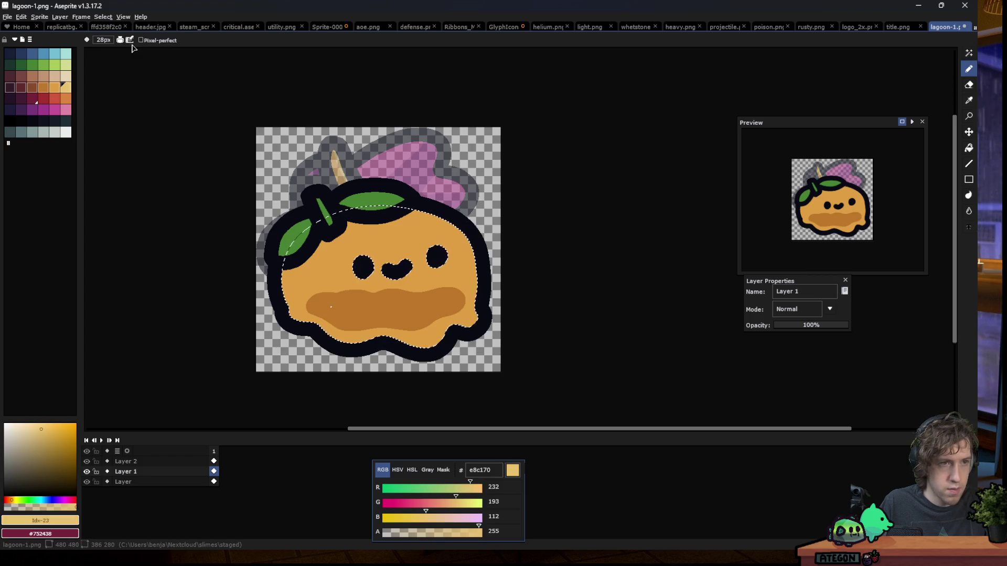
click(120, 40)
click(139, 83)
click(298, 267)
key(ctrl+z)
key(v)
key(b)
scroll(347, 311, up, 3)
scroll(325, 300, down, 2)
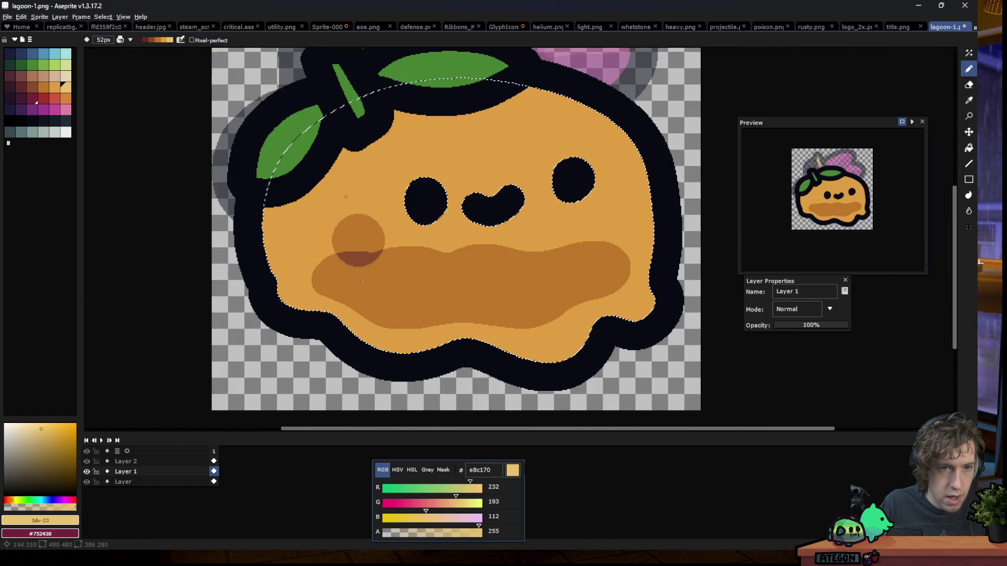
drag(317, 155, 334, 383)
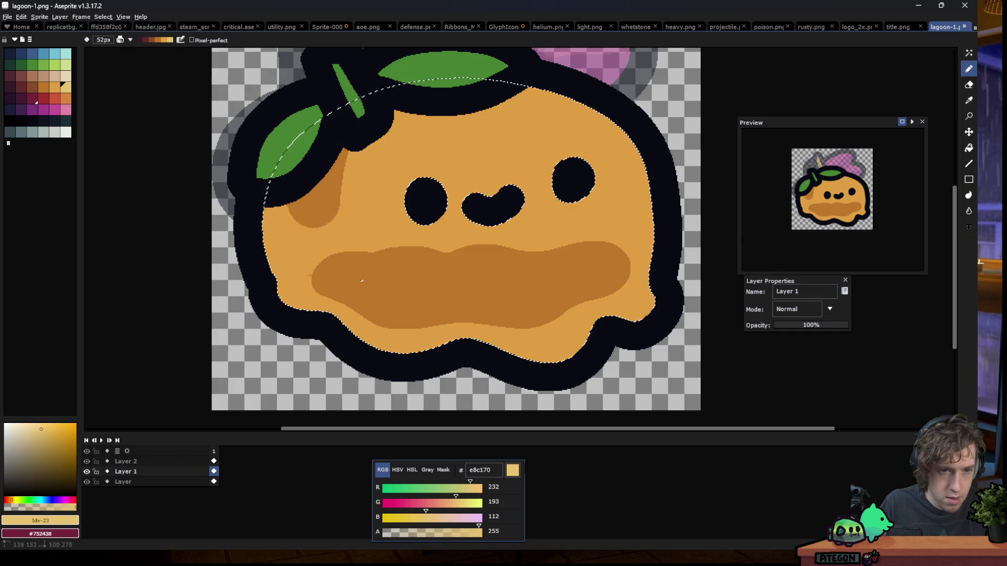
scroll(359, 230, down, 1)
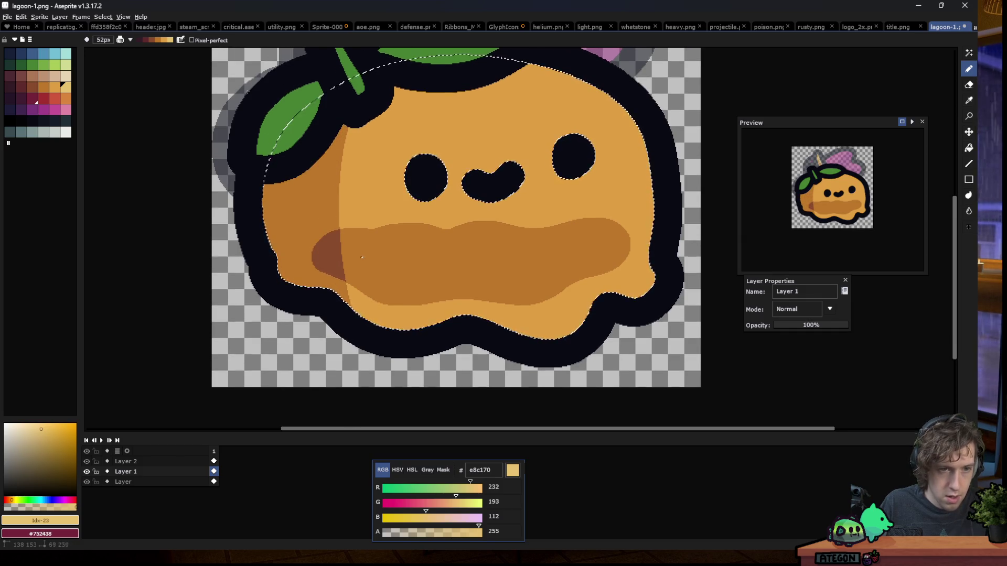
Drop the body selection and pick up the body's orange be772b with the Pencil
key(m)
key(ctrl+d)
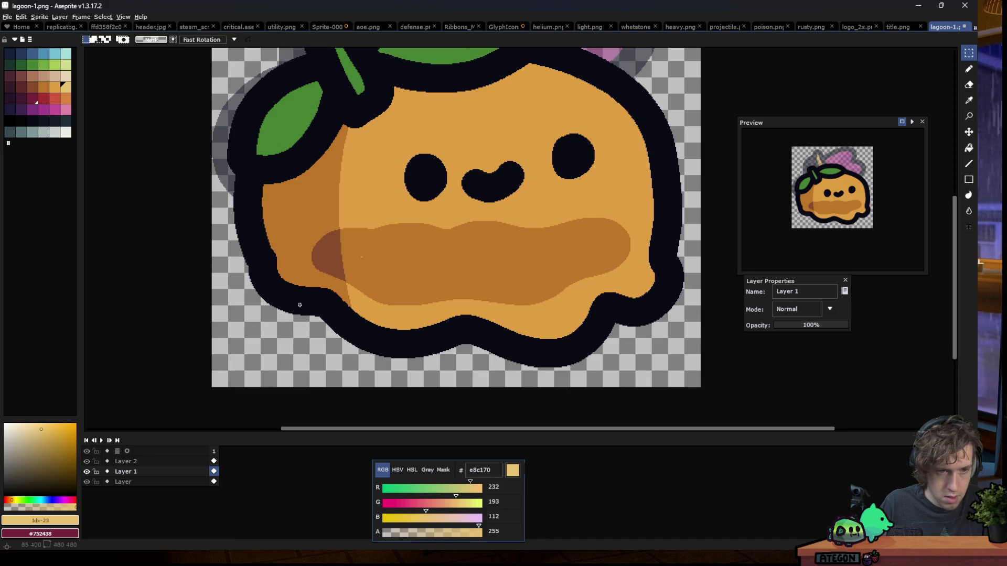
scroll(362, 257, up, 2)
scroll(363, 257, up, 3)
key(b)
alt+click(388, 262)
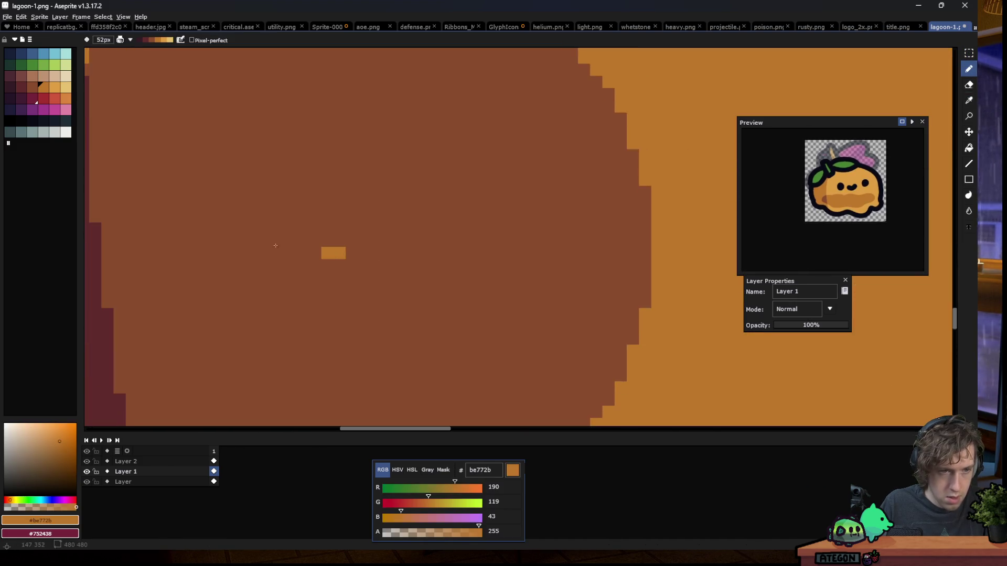
Reduce the Pencil brush size to 12px in the context bar
click(131, 39)
click(163, 45)
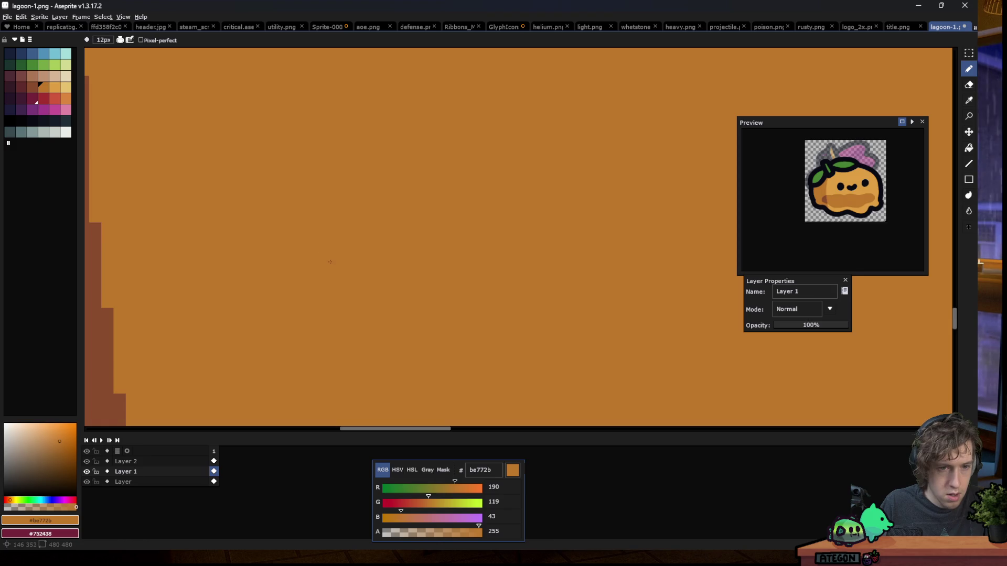
scroll(299, 200, down, 2)
scroll(304, 225, down, 1)
scroll(308, 257, down, 1)
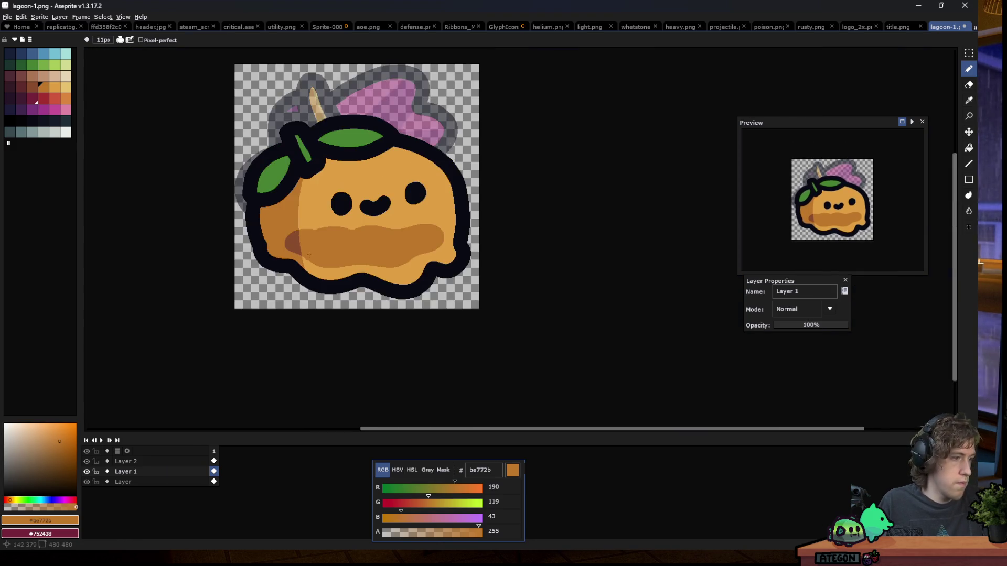
scroll(311, 130, up, 1)
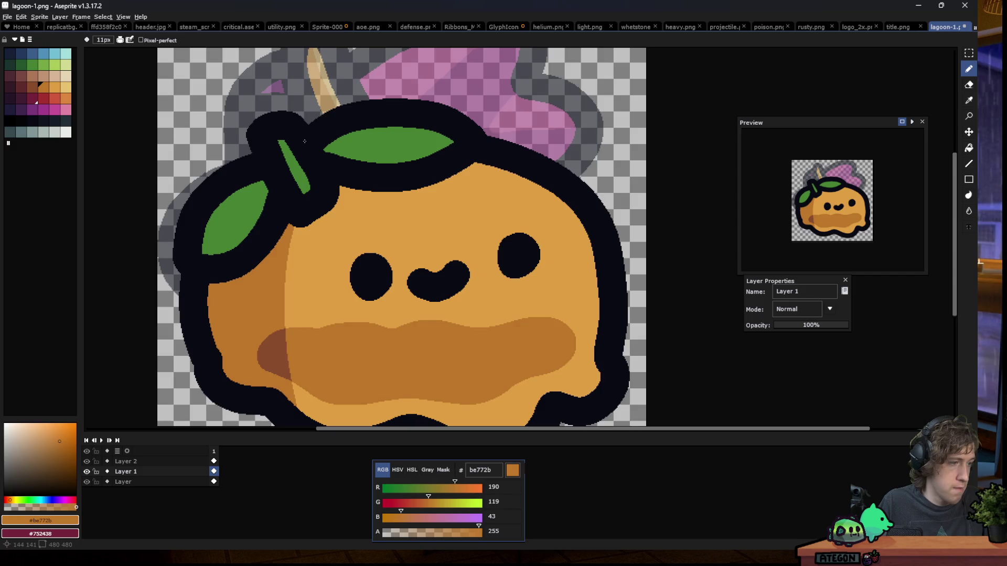
scroll(304, 141, down, 1)
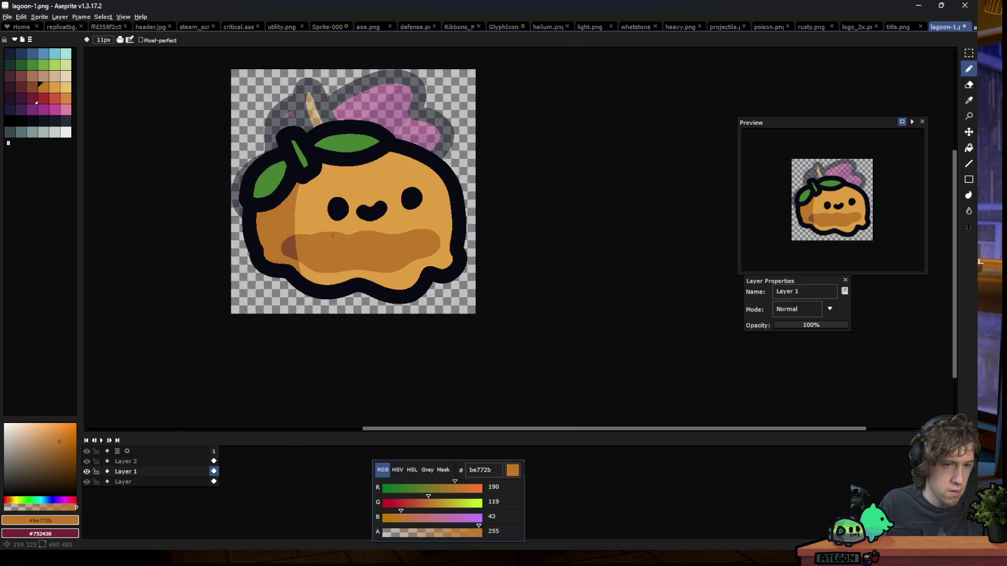
scroll(332, 235, up, 1)
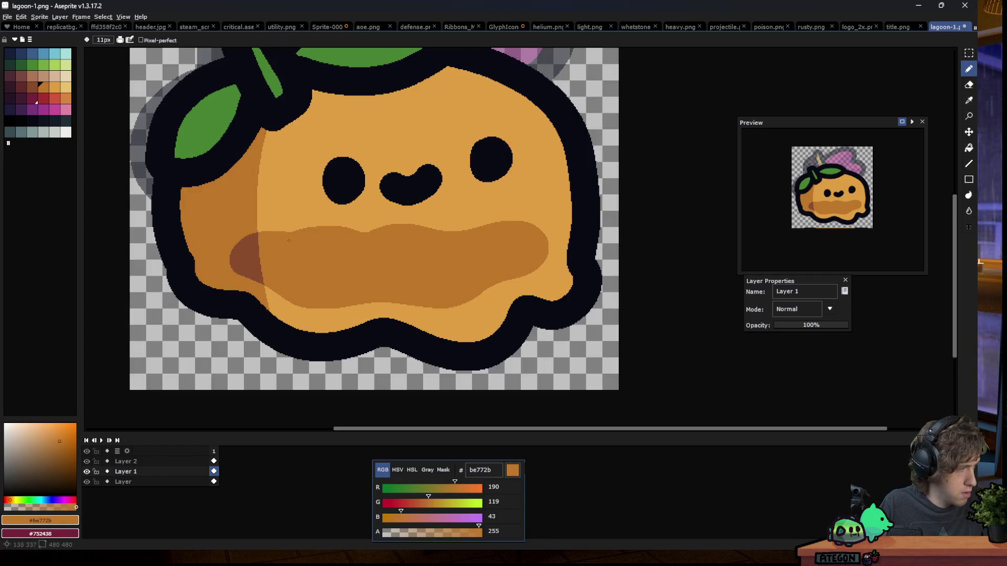
scroll(397, 239, down, 1)
scroll(384, 257, down, 1)
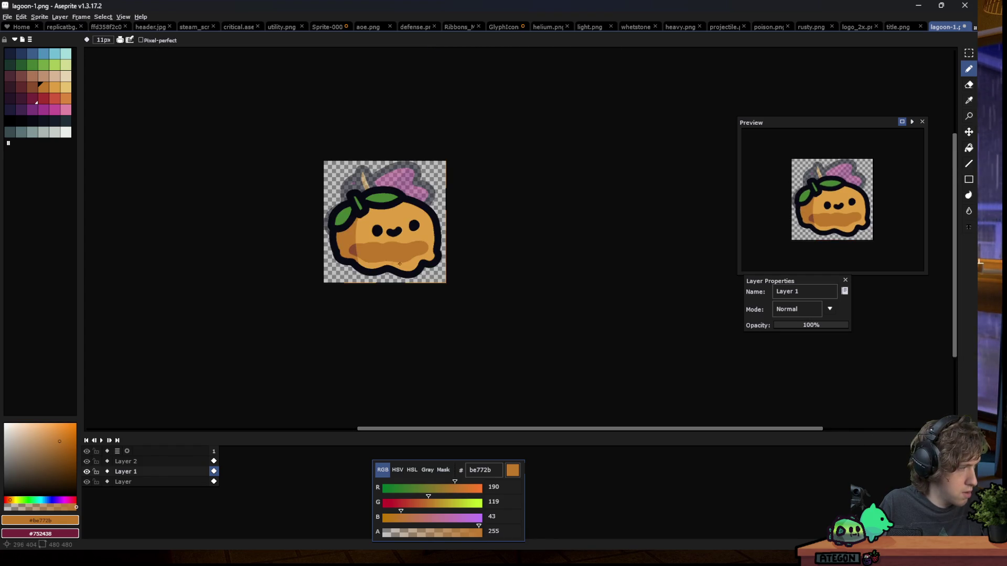
scroll(360, 222, up, 1)
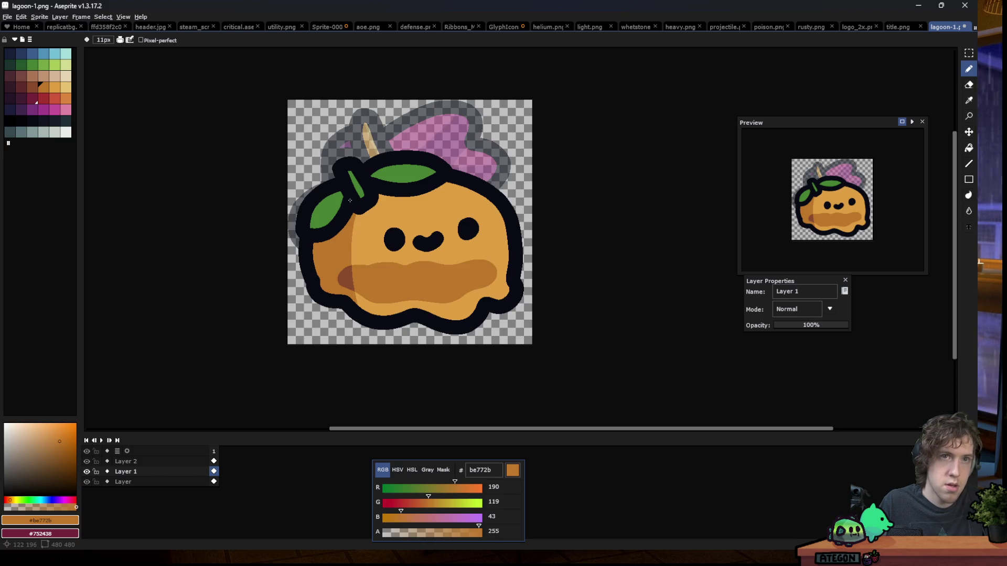
scroll(357, 155, down, 1)
scroll(400, 192, down, 2)
scroll(404, 204, down, 1)
scroll(392, 206, up, 2)
scroll(393, 208, up, 3)
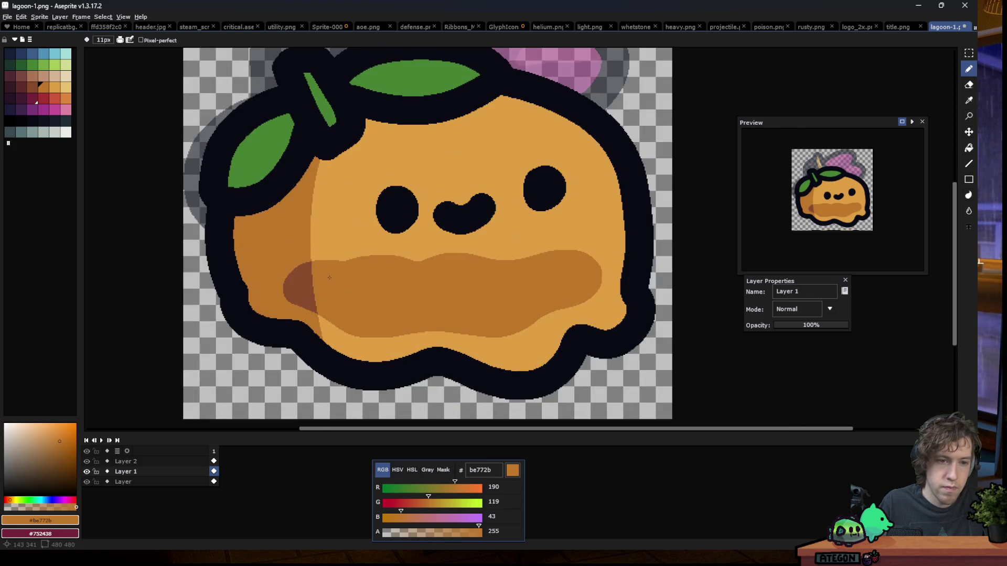
scroll(330, 277, down, 3)
scroll(286, 293, down, 2)
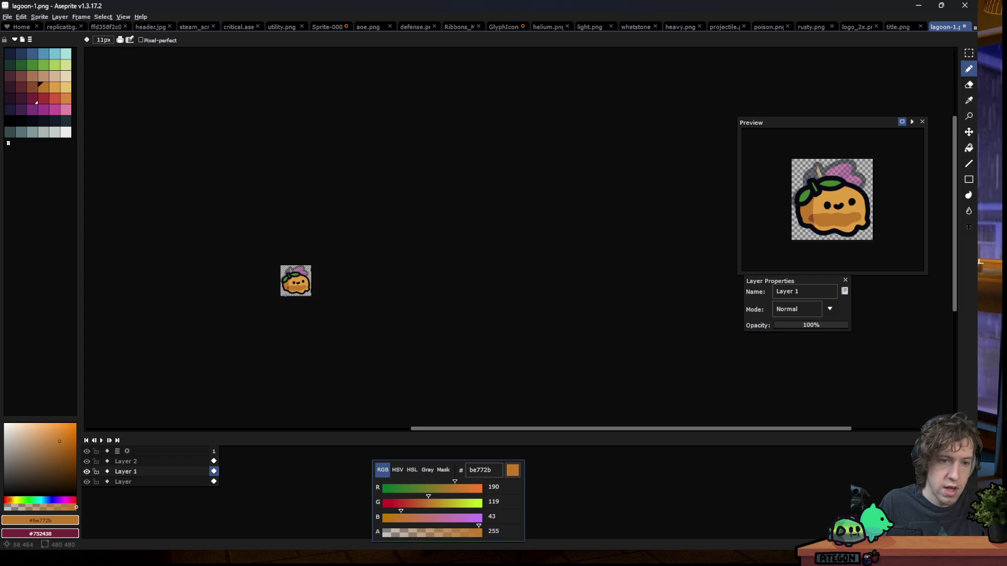
scroll(284, 295, up, 3)
scroll(262, 251, up, 1)
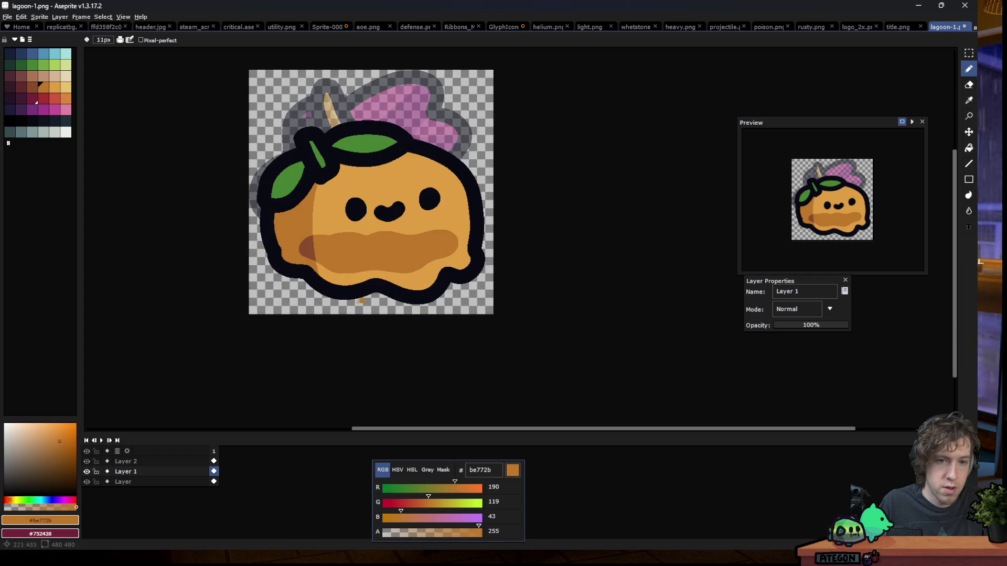
scroll(260, 288, up, 3)
key(e)
Erase the blob's lower-left outline along a new curved path
mouse_move(322, 214)
mouse_down()
mouse_move(312, 231)
mouse_move(372, 236)
mouse_up()
key(ctrl+z)
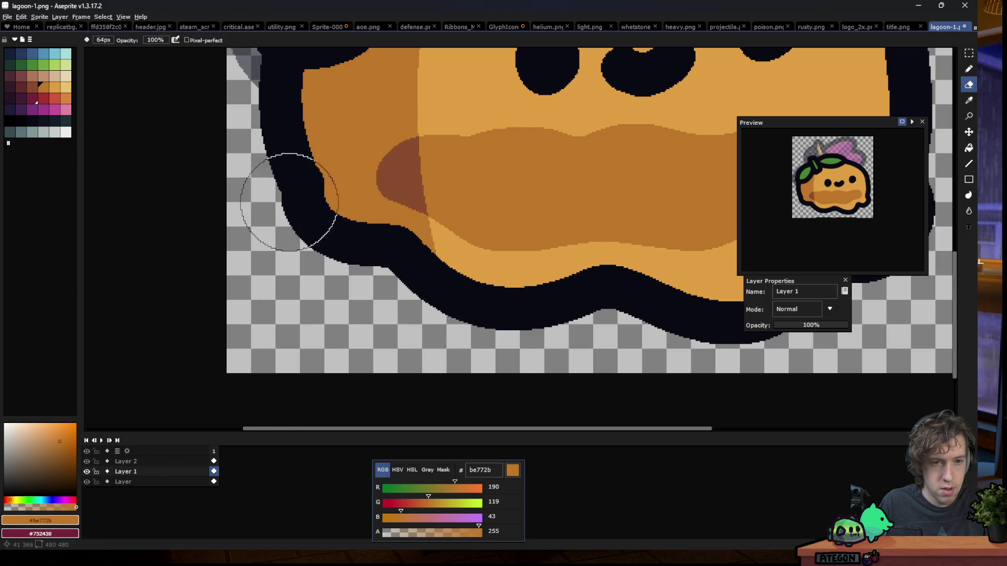
drag(297, 215, 377, 265)
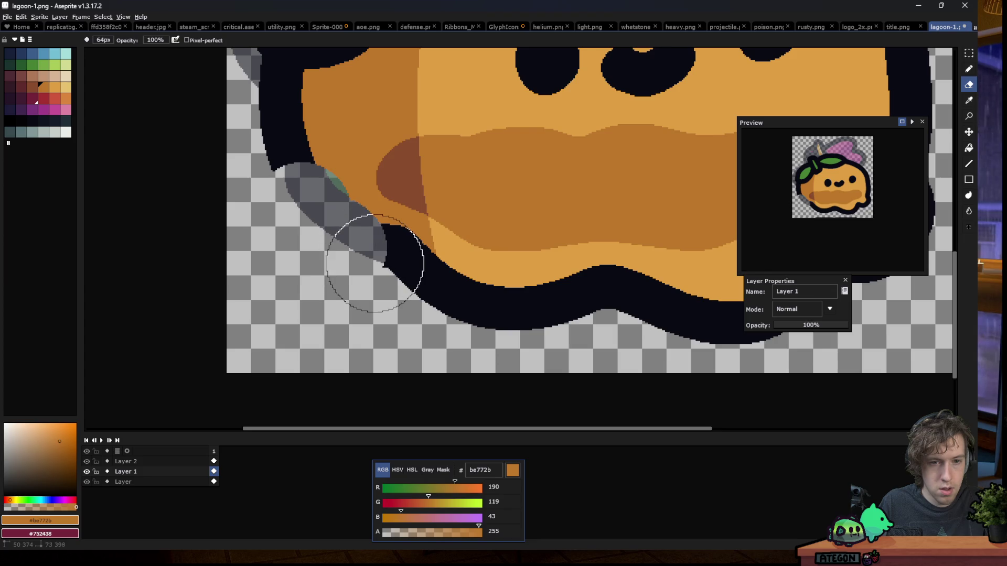
Redraw the lower-left outline in #090a14 with the Pencil, extending it down the left side
key(b)
alt+click(292, 169)
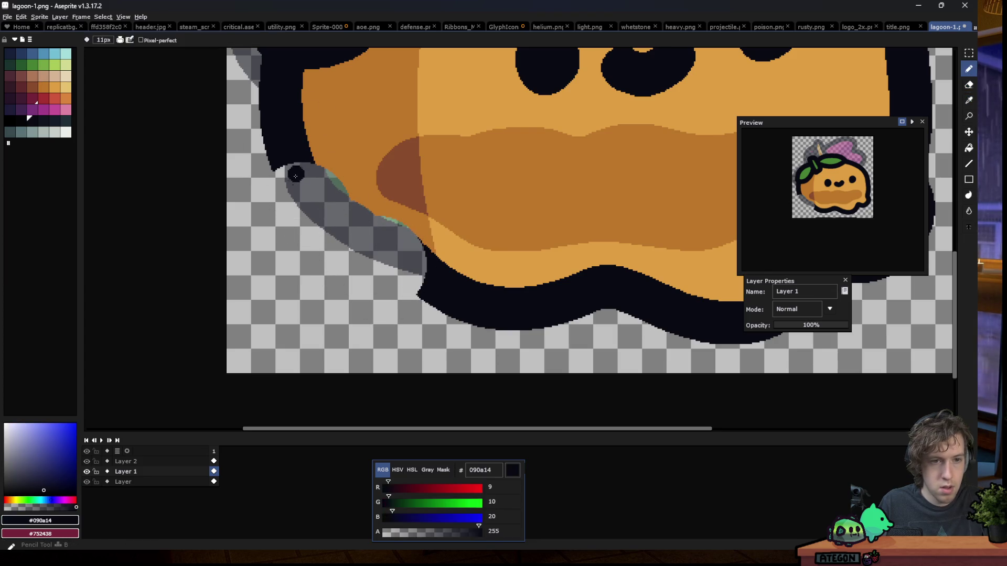
mouse_move(320, 166)
mouse_down()
mouse_move(292, 163)
mouse_move(299, 275)
mouse_move(426, 248)
mouse_up()
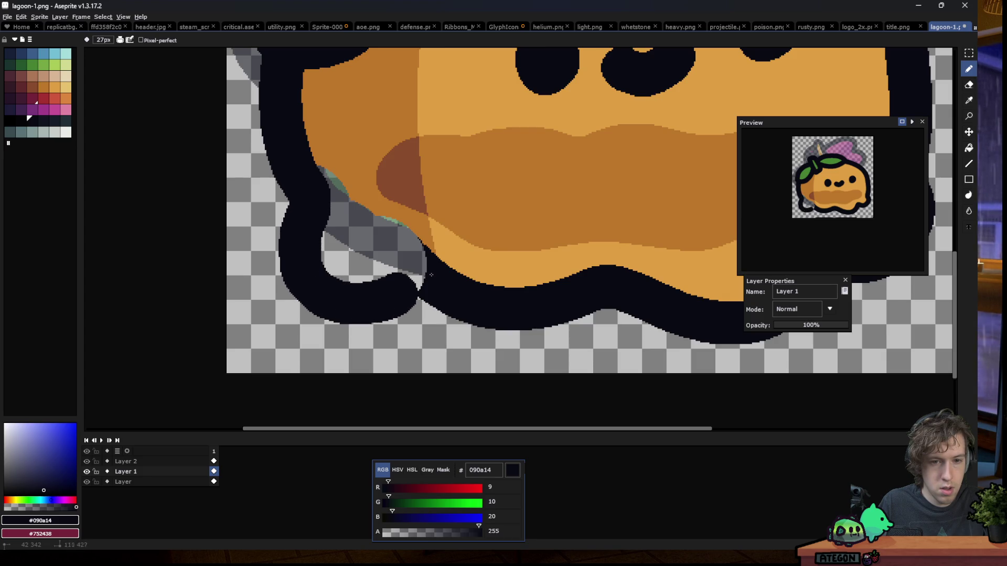
scroll(434, 287, down, 3)
scroll(336, 232, down, 4)
scroll(333, 229, up, 1)
scroll(327, 220, up, 2)
scroll(336, 200, up, 3)
scroll(349, 172, up, 1)
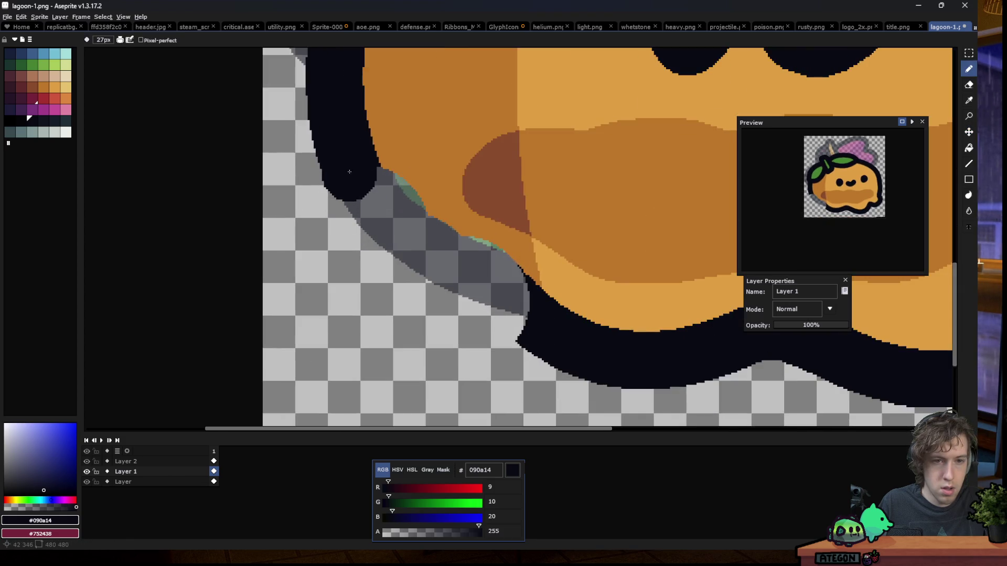
mouse_move(349, 172)
mouse_down()
mouse_move(353, 306)
mouse_move(549, 317)
mouse_up()
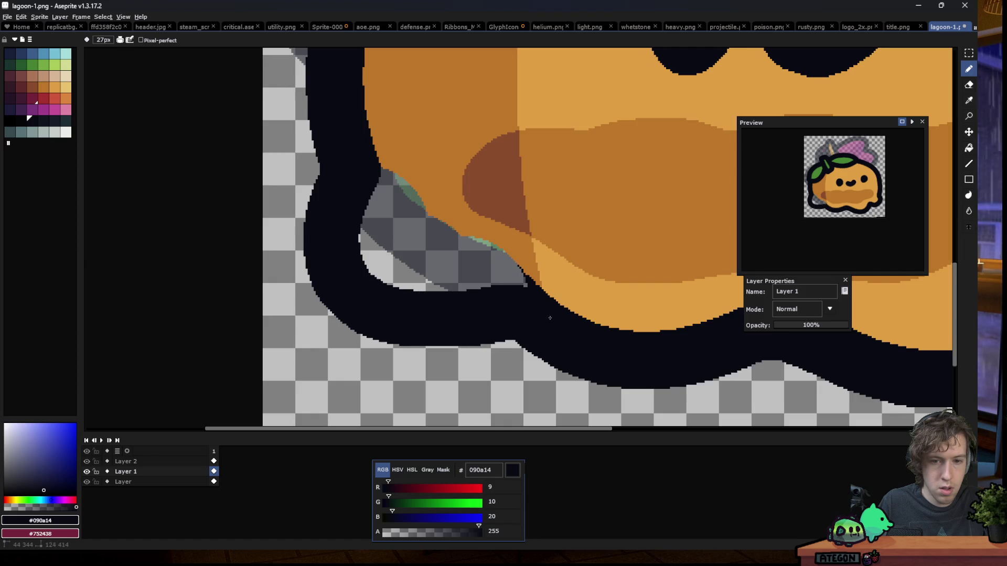
scroll(399, 222, down, 5)
scroll(381, 228, down, 1)
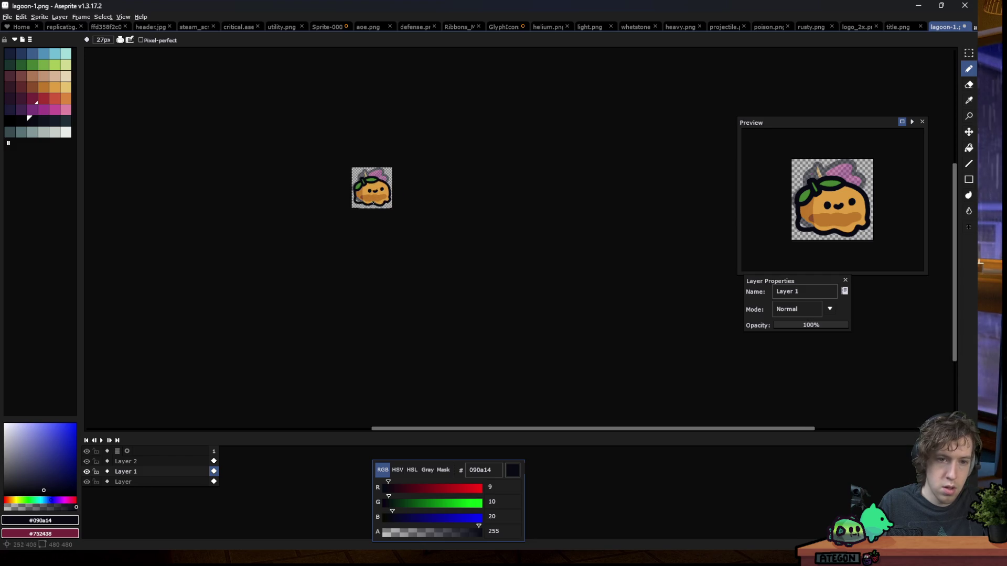
key(v)
key(b)
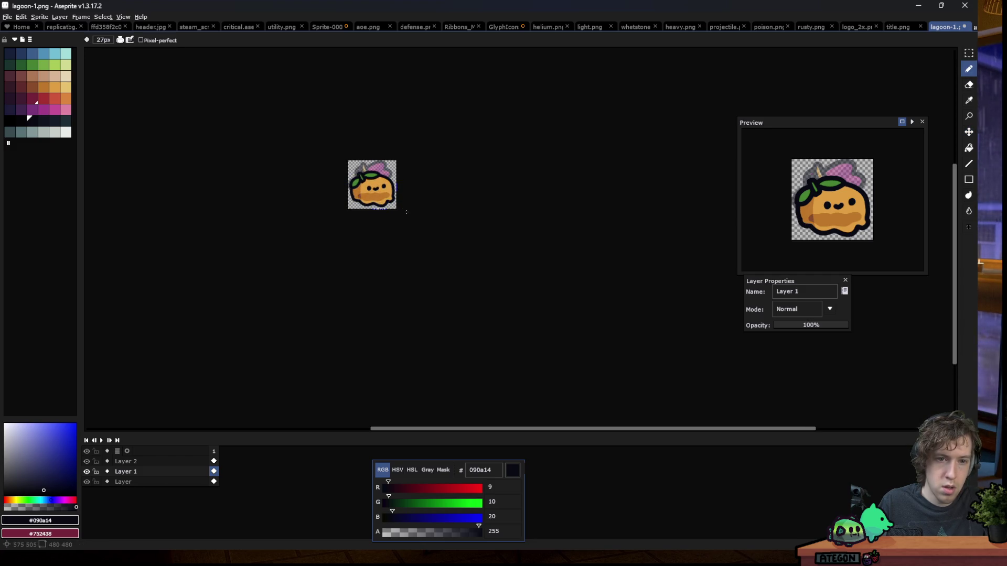
key(v)
key(ctrl+y)
key(b)
Bucket-fill the empty pocket inside the new outline with body orange #be772b
scroll(388, 216, up, 2)
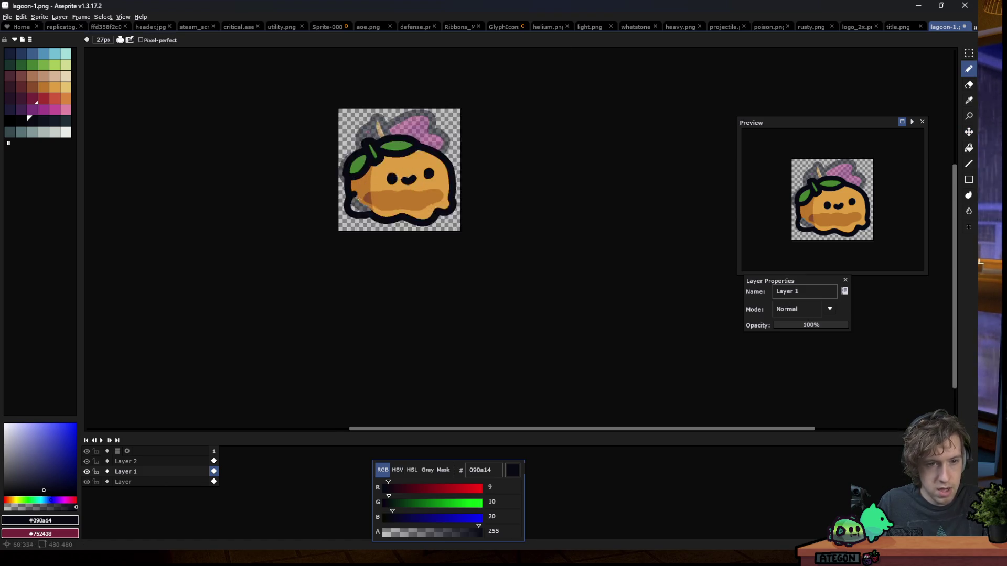
scroll(388, 215, up, 4)
alt+click(367, 198)
key(g)
click(396, 279)
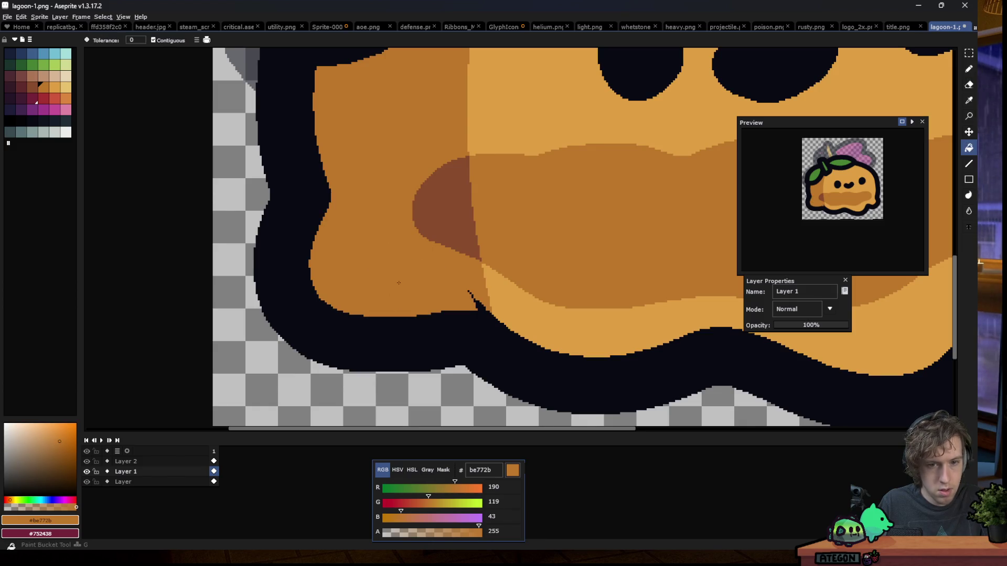
Thicken the dark bottom edge into a rounded hump in #090a14
scroll(398, 267, up, 1)
scroll(399, 262, up, 2)
scroll(400, 261, up, 1)
key(b)
scroll(388, 265, down, 1)
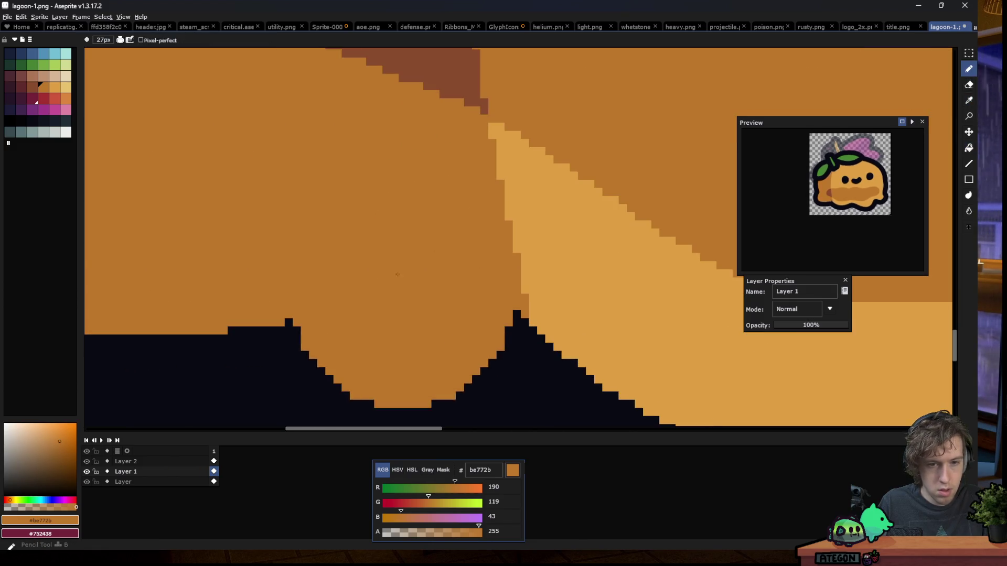
scroll(325, 276, down, 1)
alt+click(293, 281)
drag(280, 221, 435, 282)
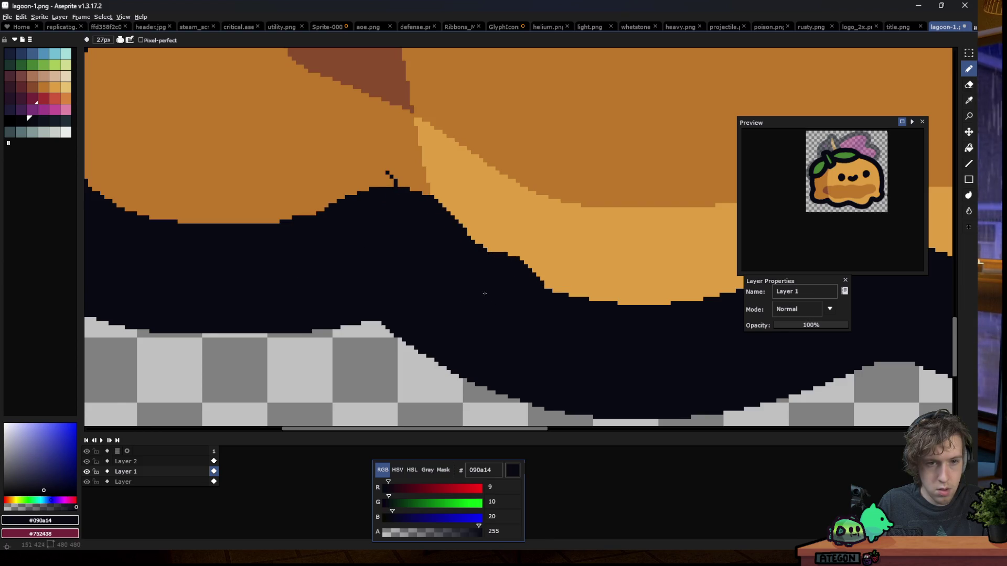
alt+click(368, 146)
click(371, 143)
key(ctrl+z)
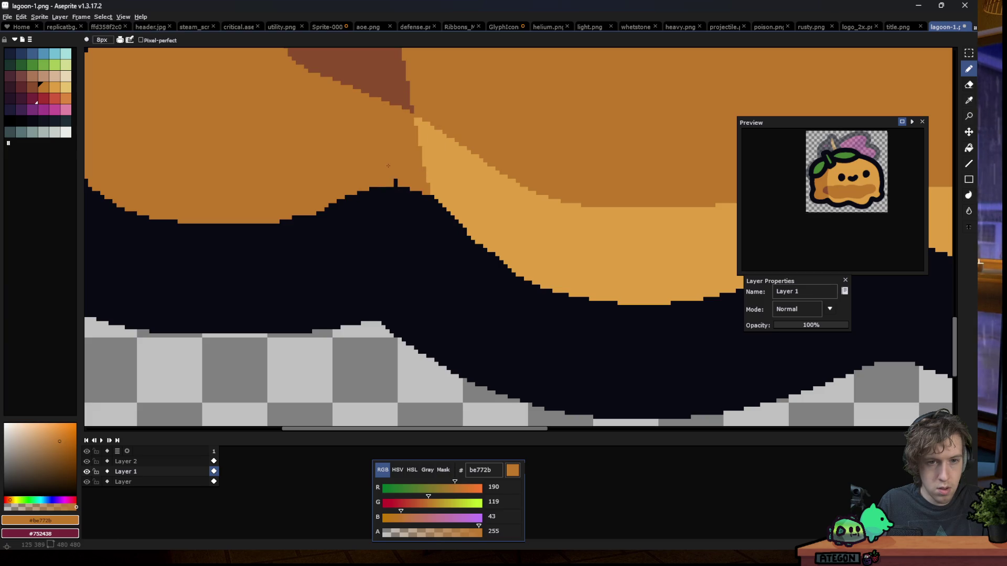
scroll(394, 176, down, 5)
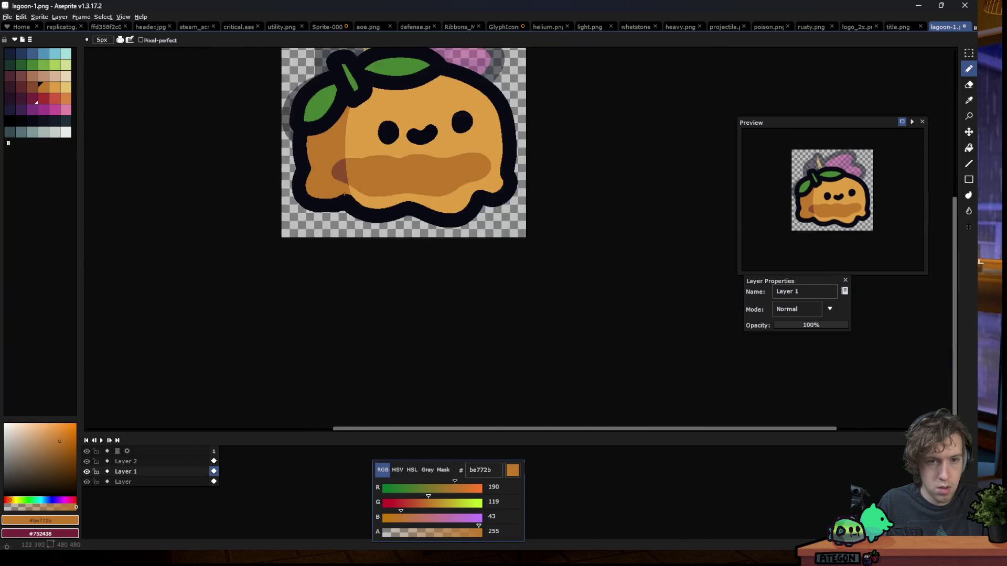
scroll(378, 200, down, 2)
scroll(369, 217, down, 2)
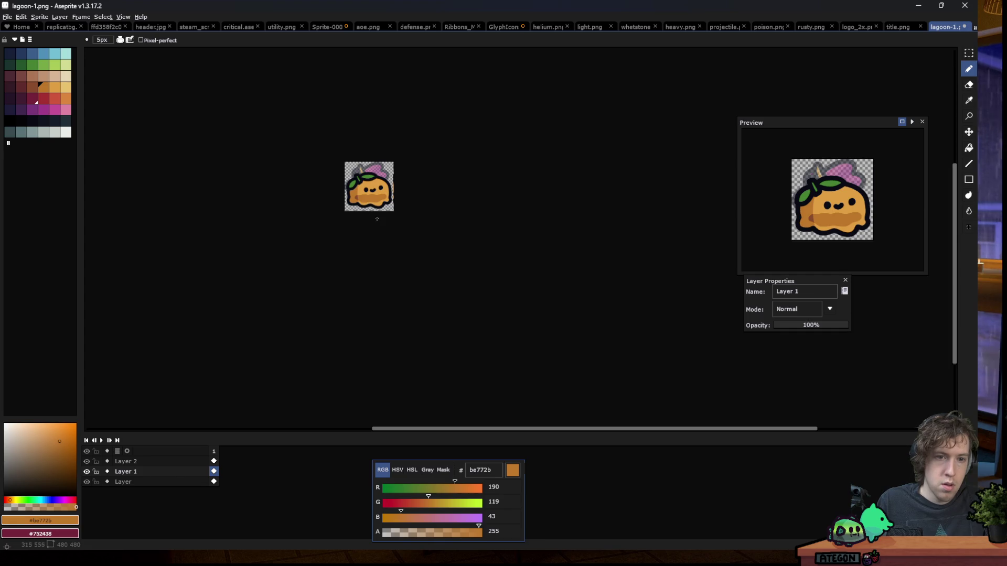
scroll(344, 174, up, 5)
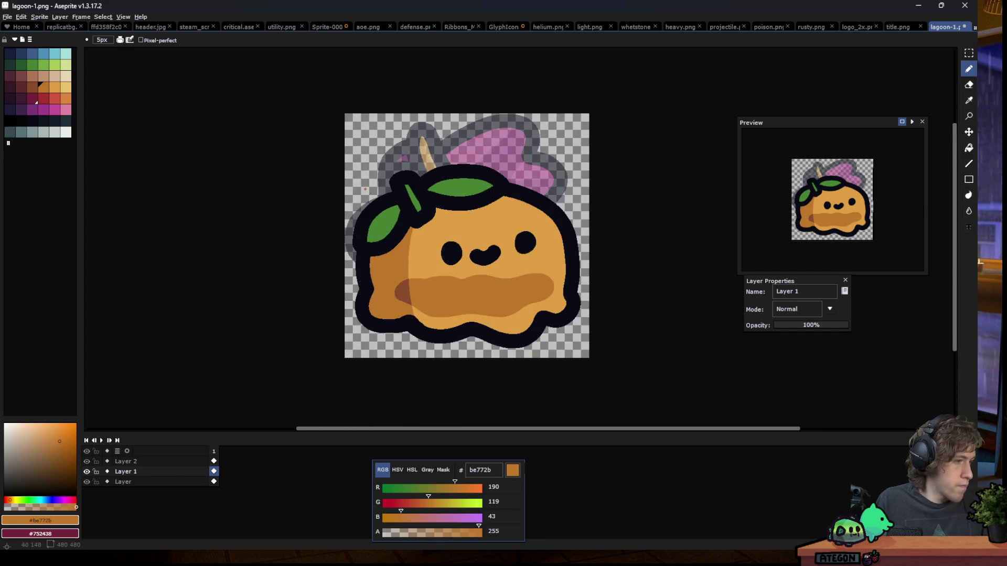
scroll(361, 187, down, 2)
scroll(405, 204, up, 2)
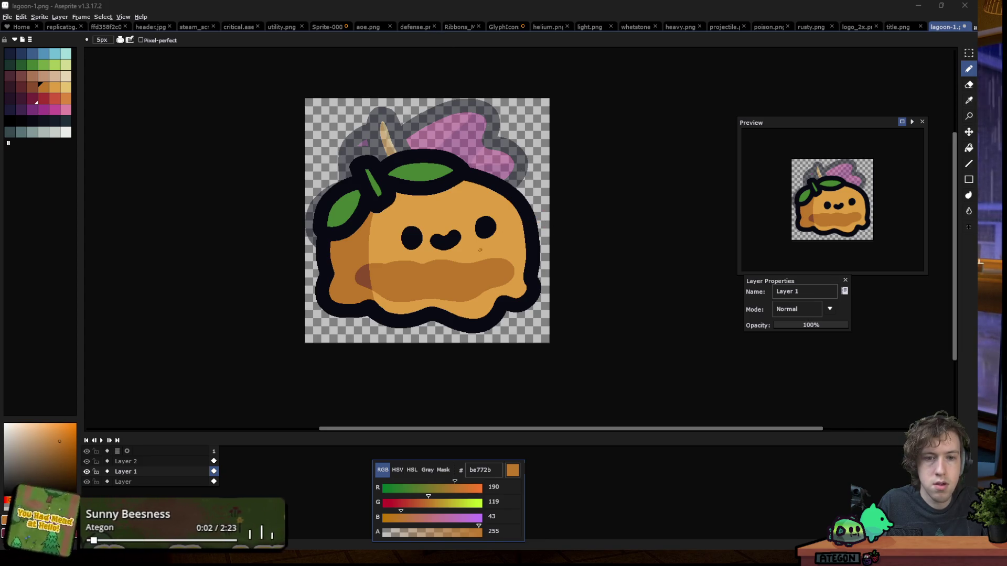
Eyedrop the dark outline colour #090a14 and enlarge the brush to 26px
scroll(317, 252, down, 3)
scroll(319, 259, down, 1)
scroll(319, 259, up, 1)
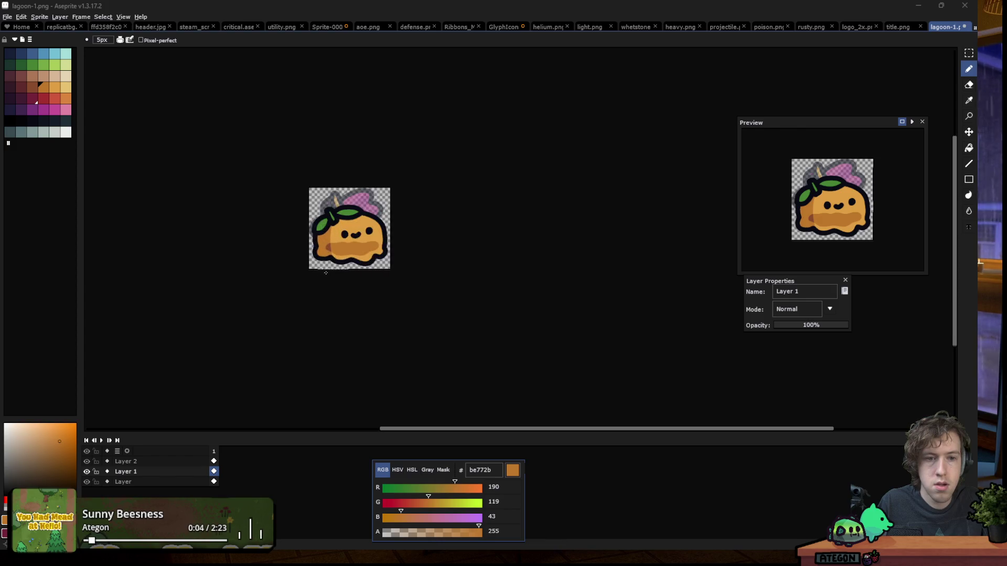
scroll(319, 259, up, 3)
alt+click(309, 223)
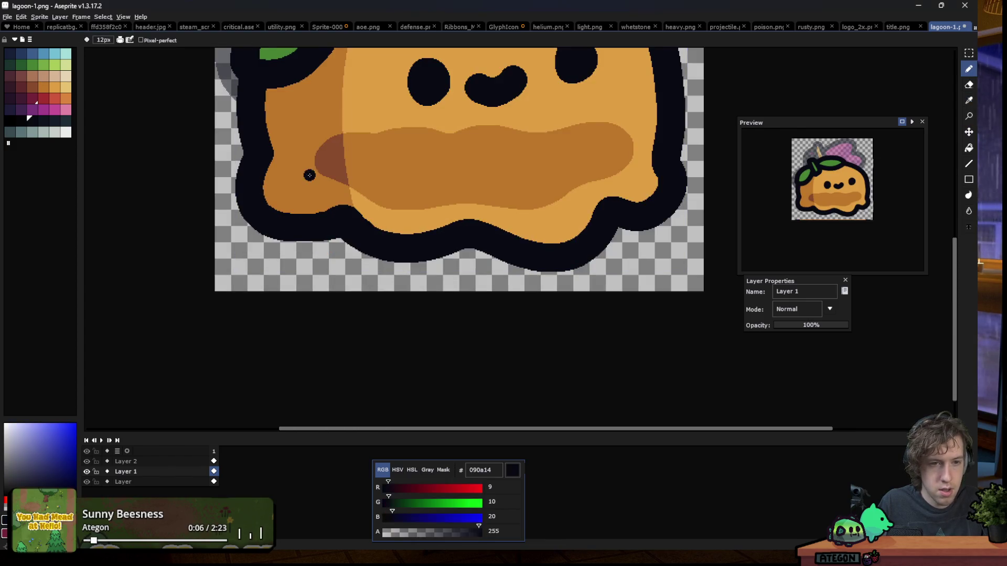
key(plus)
key(plus)
key(plus)
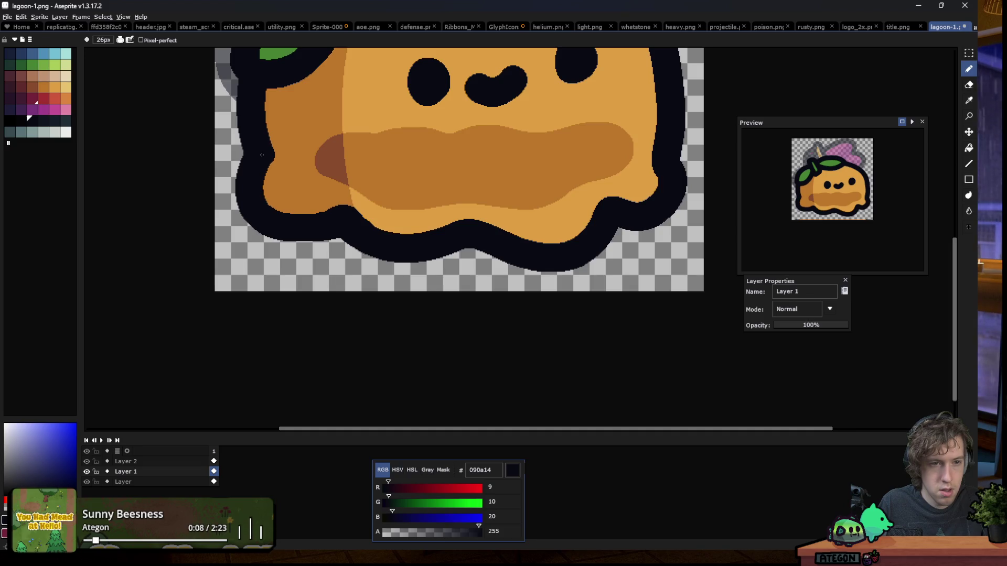
Paint five short dark drip strokes and curls rising from the bottom and right outline
drag(270, 206, 312, 181)
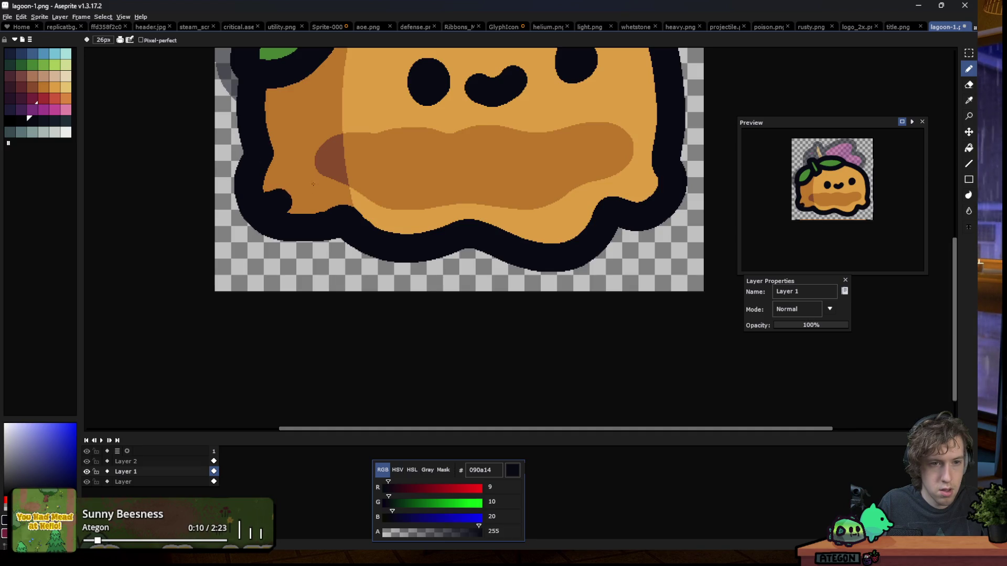
drag(406, 224, 405, 210)
drag(556, 235, 547, 214)
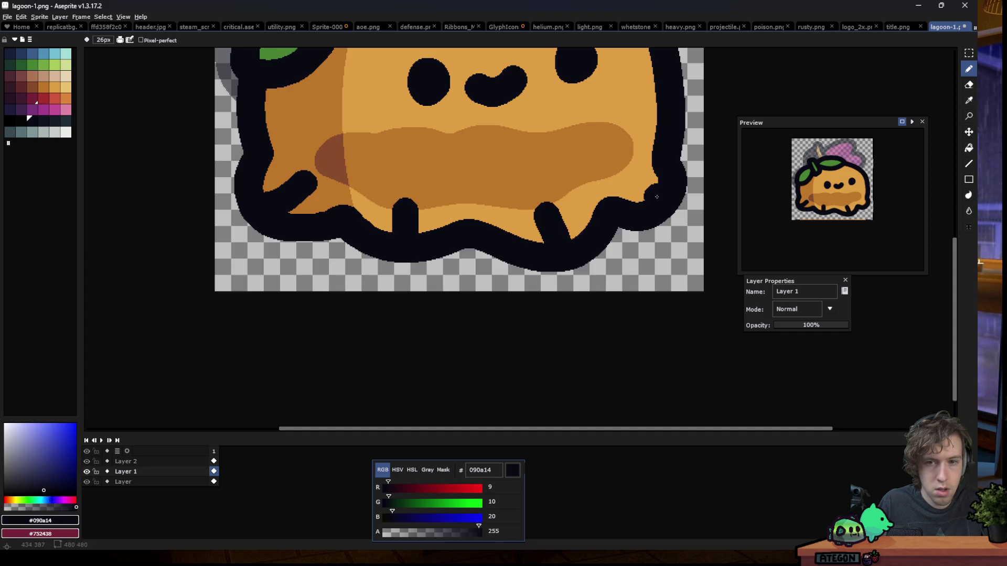
drag(657, 196, 630, 175)
scroll(289, 216, down, 10)
scroll(326, 223, down, 1)
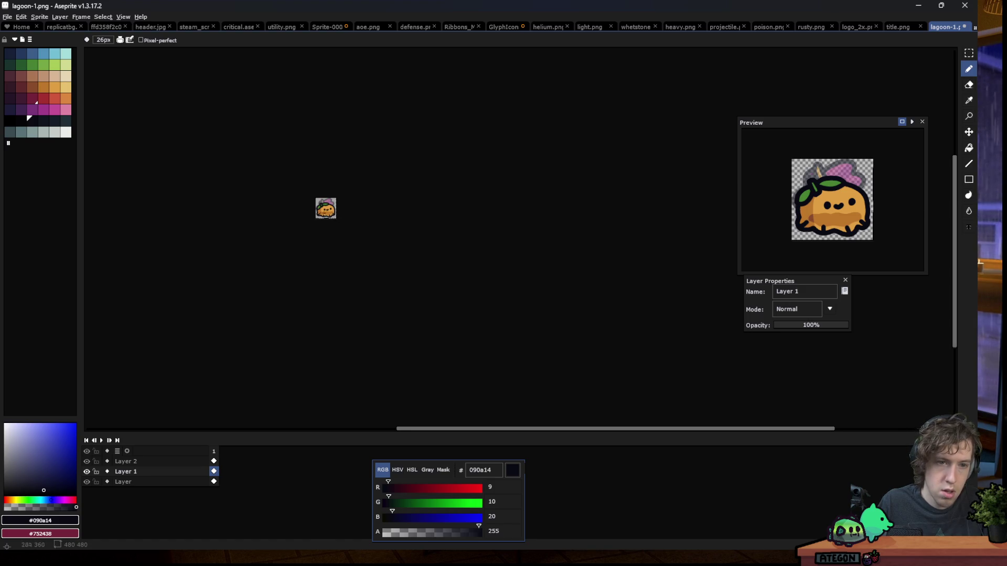
scroll(325, 212, up, 3)
scroll(292, 225, up, 3)
scroll(262, 229, up, 4)
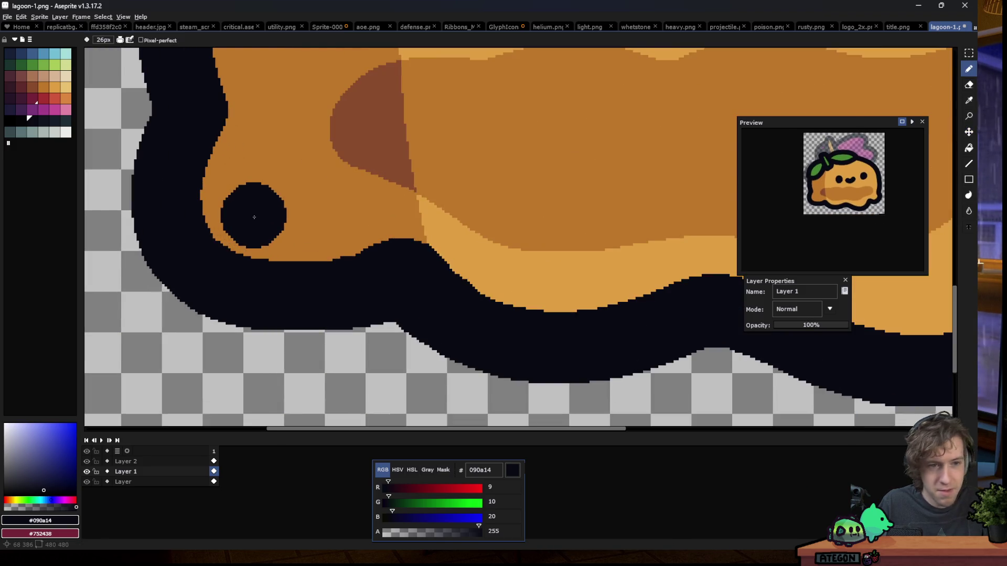
drag(258, 218, 204, 218)
scroll(204, 218, down, 2)
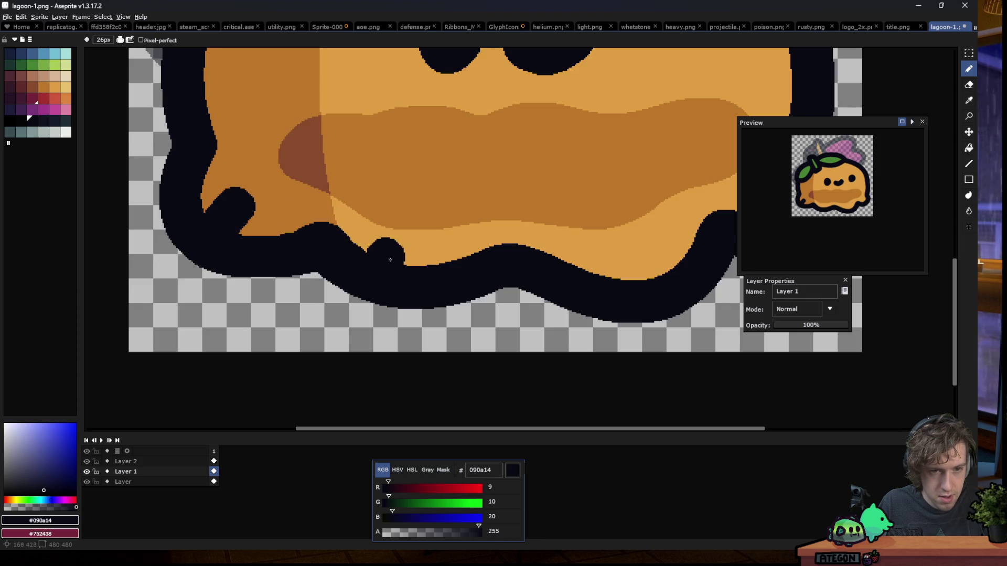
scroll(402, 293, down, 1)
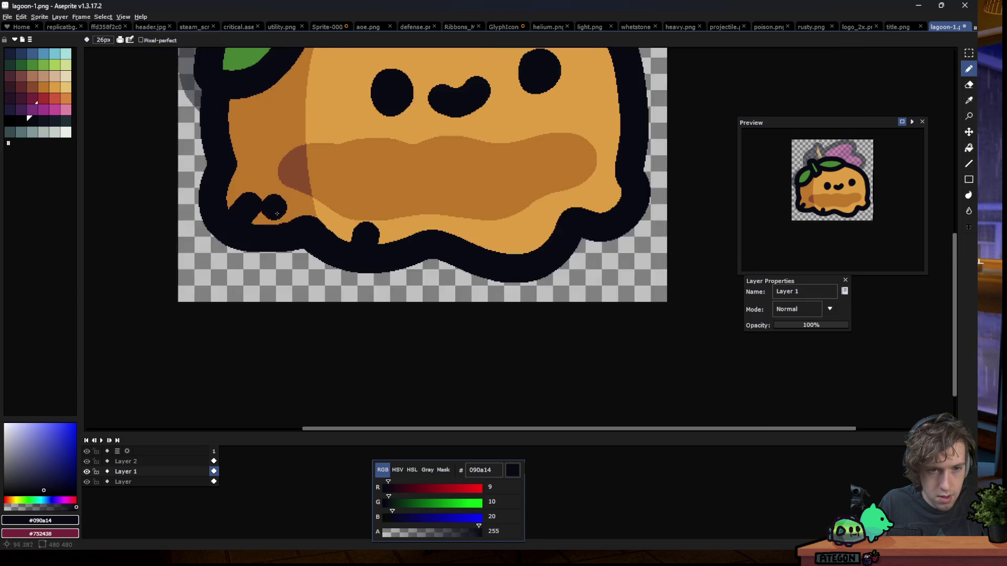
scroll(420, 263, down, 1)
scroll(456, 240, up, 2)
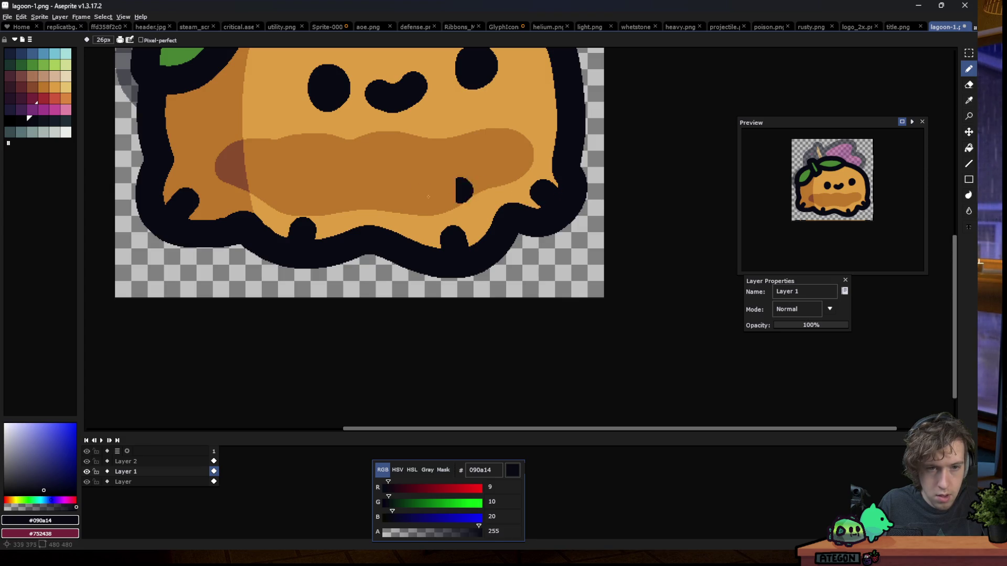
scroll(420, 244, down, 5)
scroll(420, 244, down, 2)
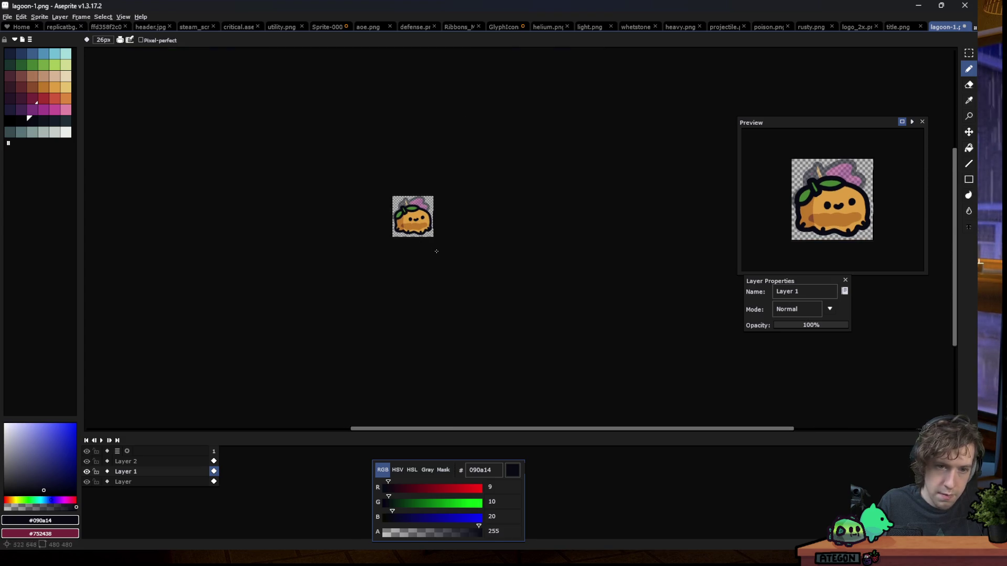
scroll(402, 208, up, 1)
scroll(404, 210, up, 1)
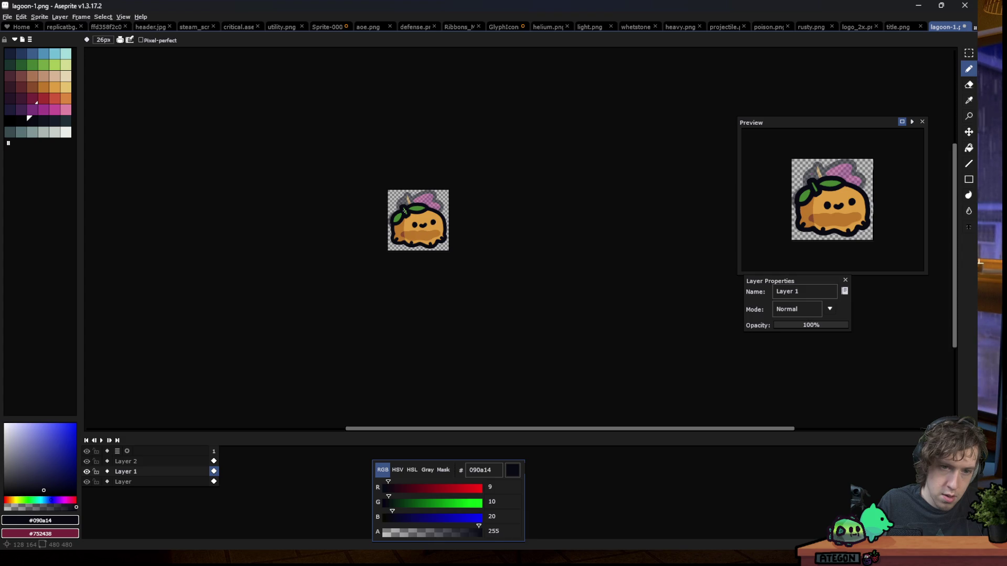
scroll(417, 254, down, 1)
scroll(417, 253, down, 2)
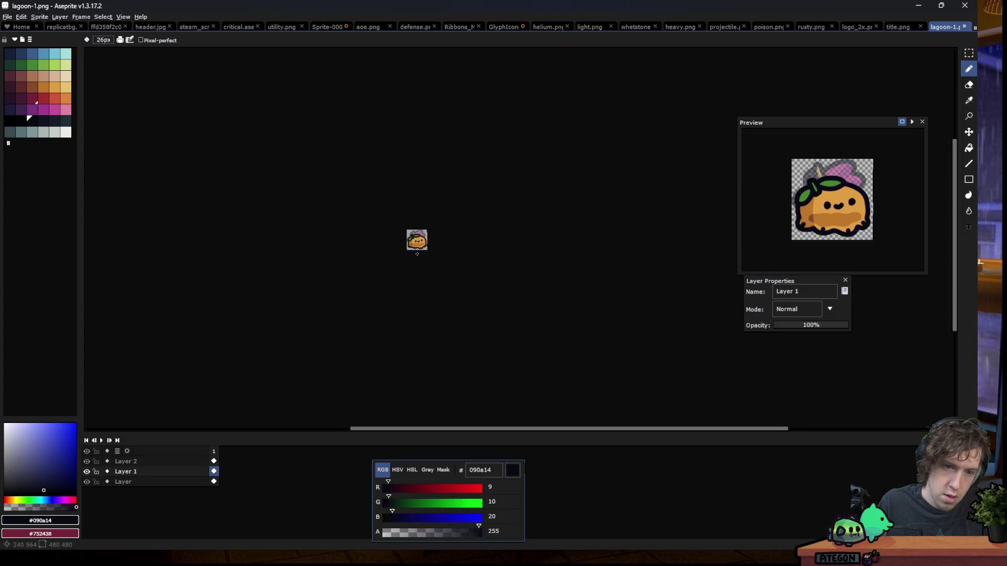
scroll(417, 254, up, 1)
scroll(418, 250, up, 2)
scroll(417, 244, up, 1)
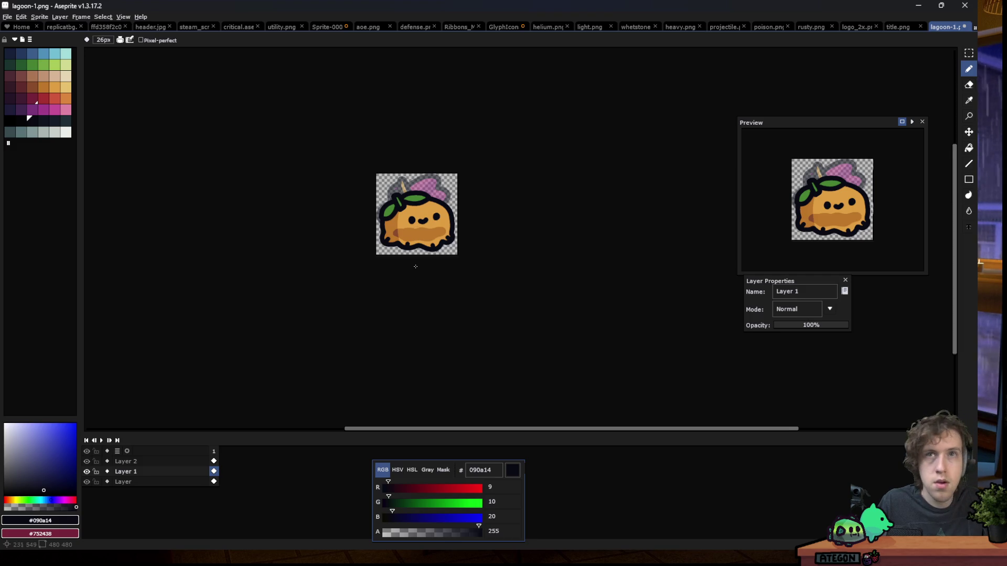
scroll(413, 257, up, 1)
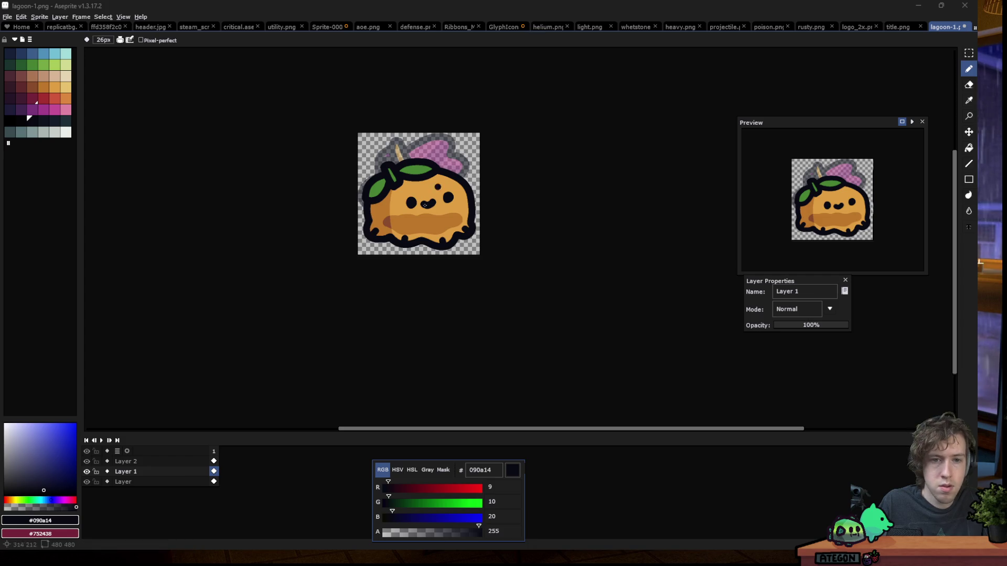
scroll(414, 235, up, 2)
scroll(325, 212, down, 1)
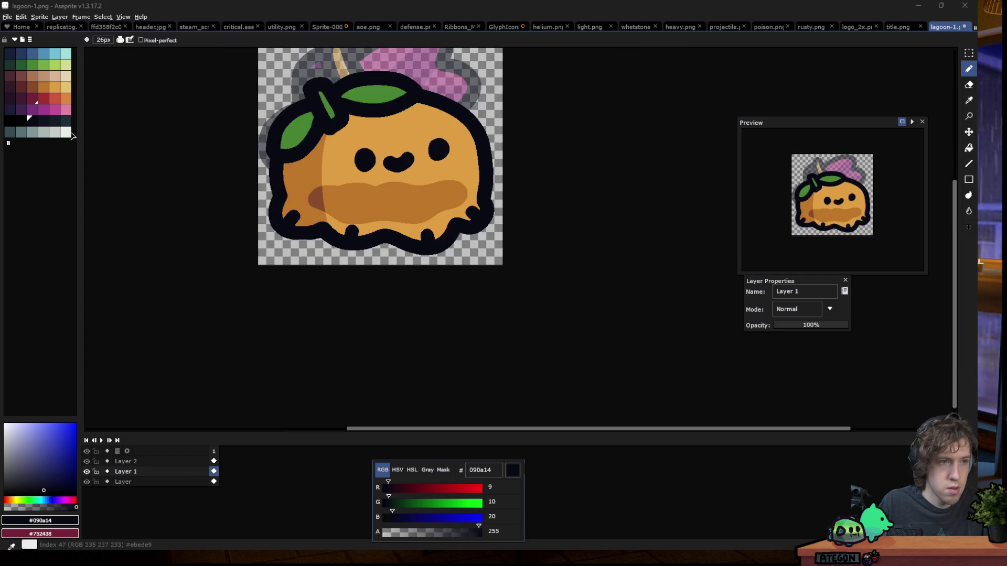
Pick medium green from the palette and add a new Layer 3
click(30, 67)
scroll(355, 143, up, 1)
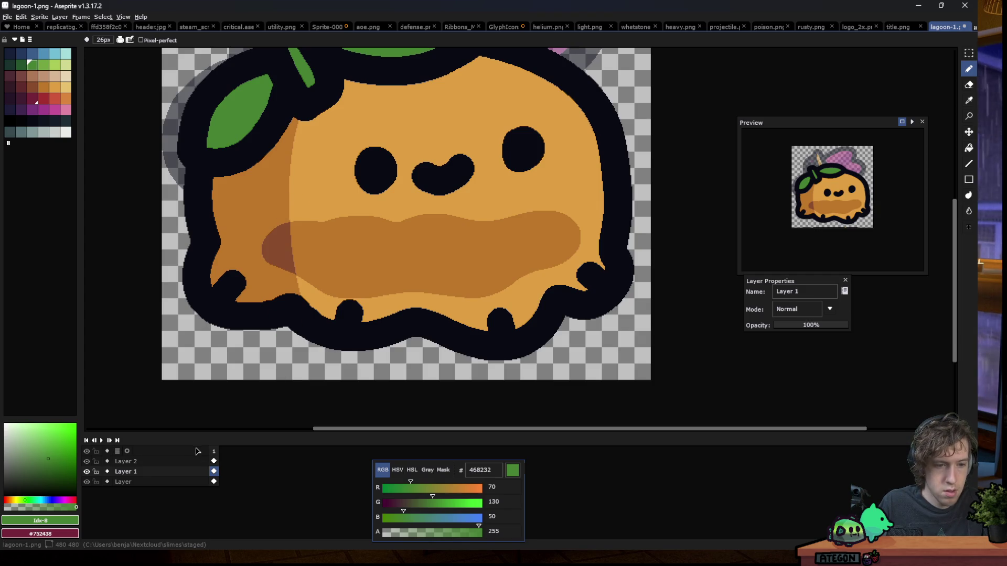
key(shift+n)
Draw a green loop around the belly band and flood-fill it solid green
mouse_move(294, 180)
mouse_down()
mouse_move(270, 211)
mouse_move(503, 208)
mouse_up()
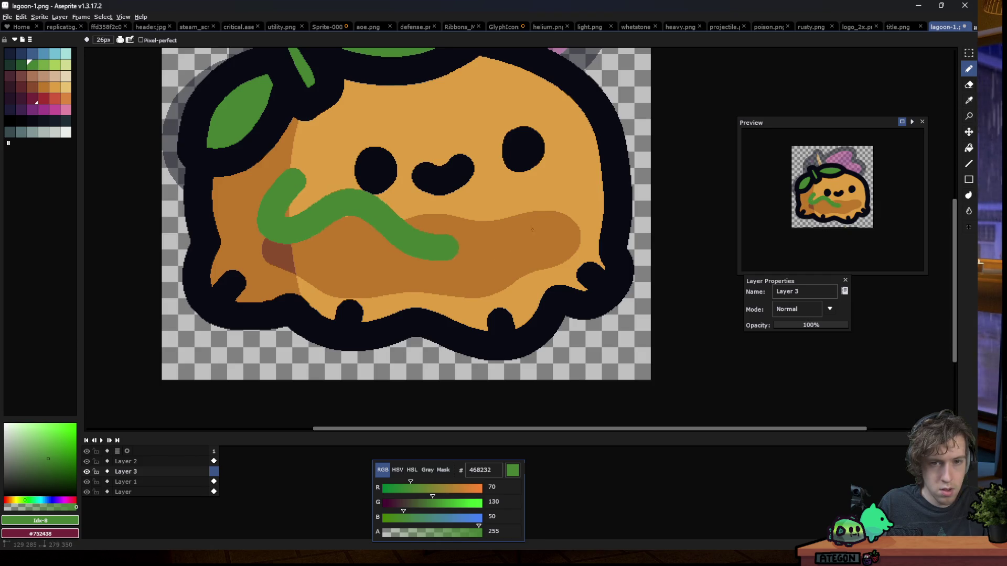
key(ctrl+z)
key(ctrl+z)
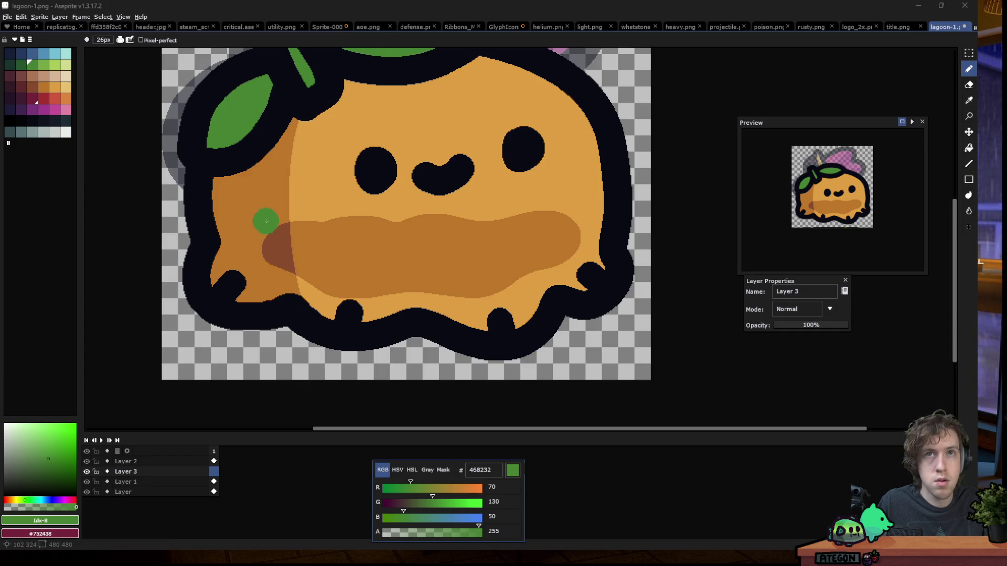
mouse_move(349, 266)
mouse_down()
mouse_move(548, 202)
mouse_move(265, 256)
mouse_up()
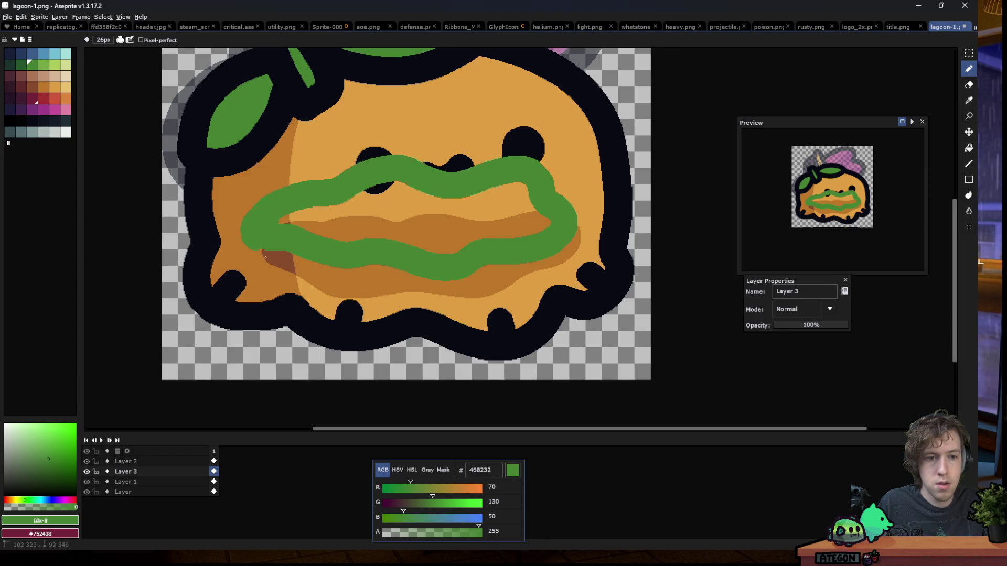
key(g)
click(338, 223)
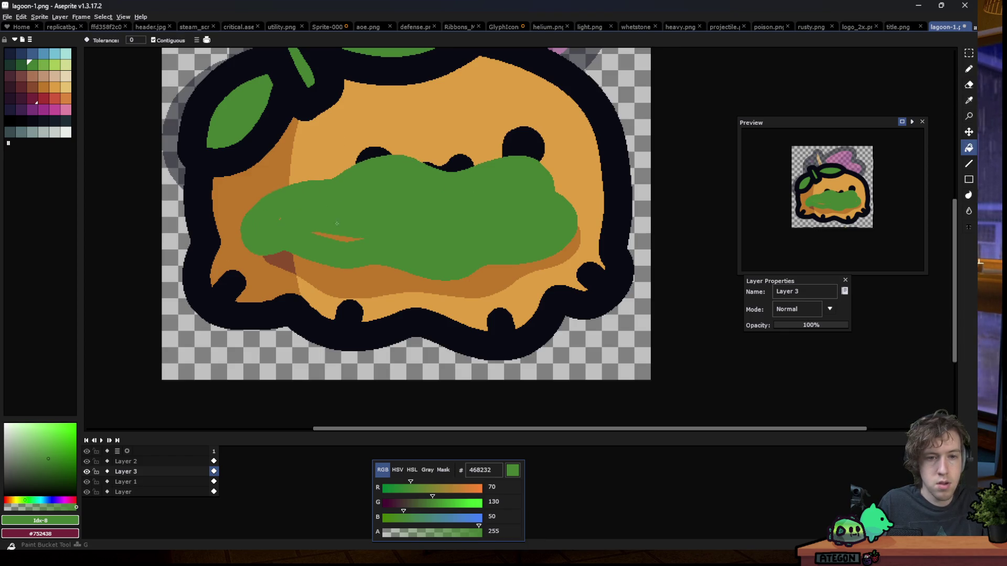
Try Overlay blend mode on Layer 3, then set it back to Normal
key(b)
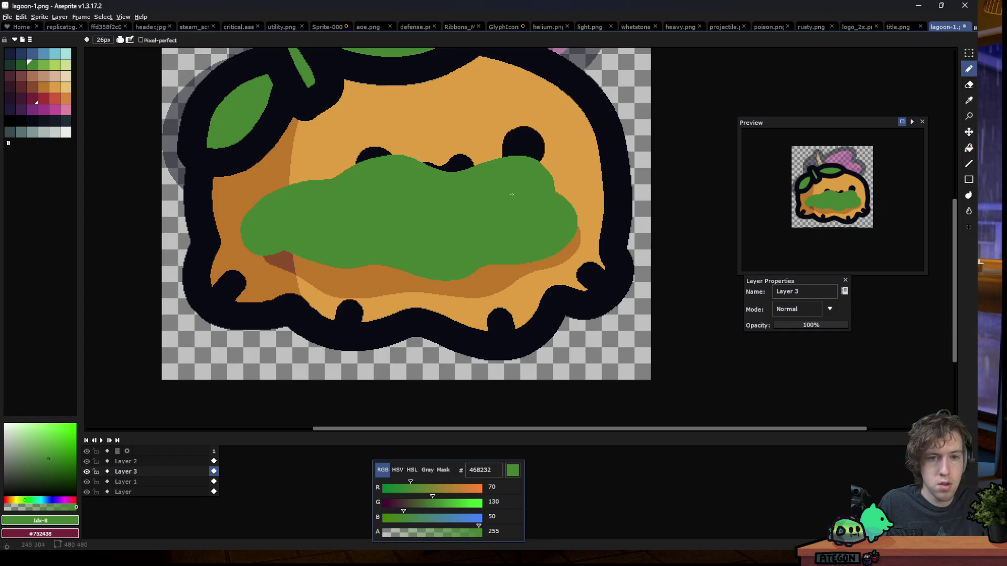
double_click(151, 471)
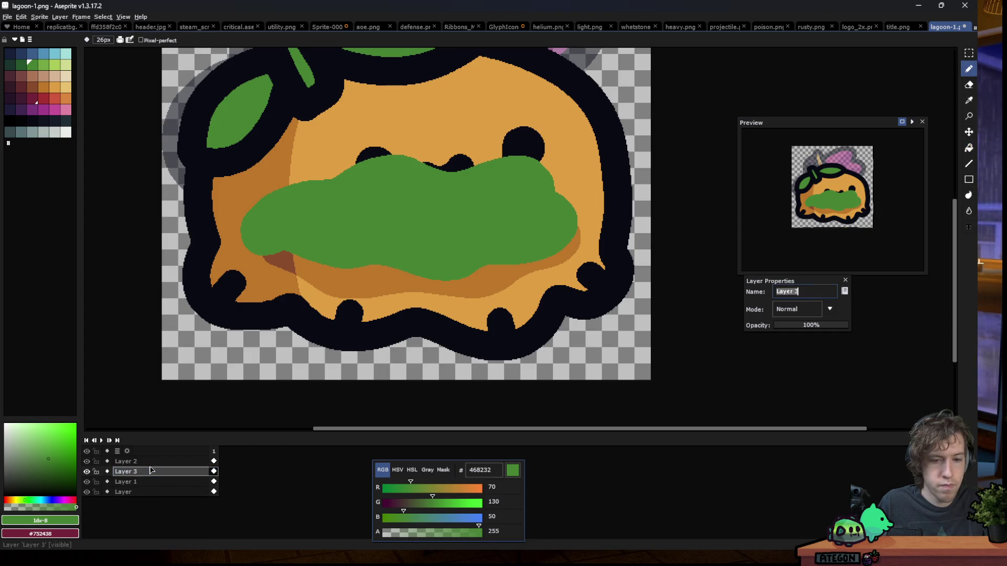
click(812, 314)
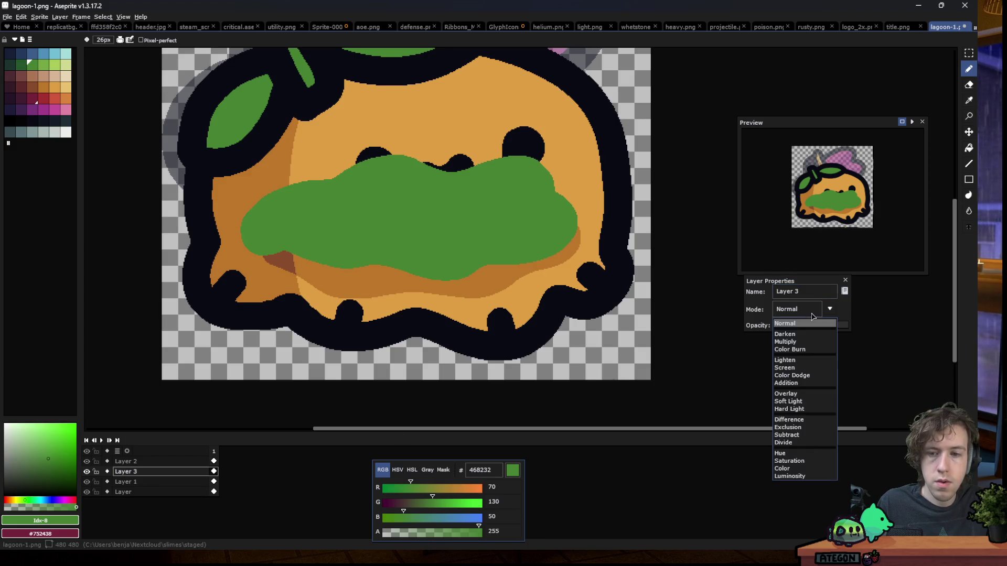
click(786, 394)
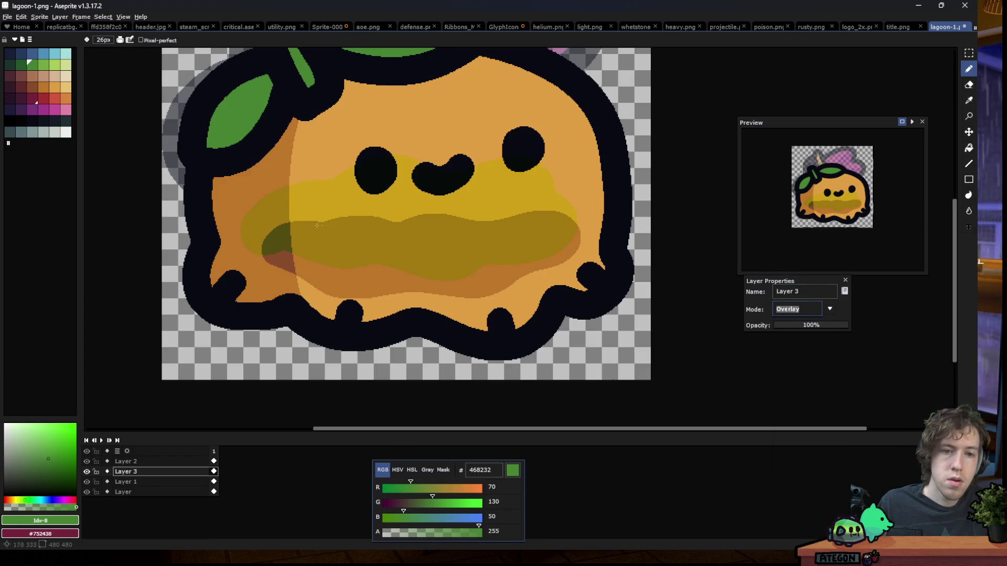
scroll(286, 229, down, 6)
scroll(286, 230, up, 6)
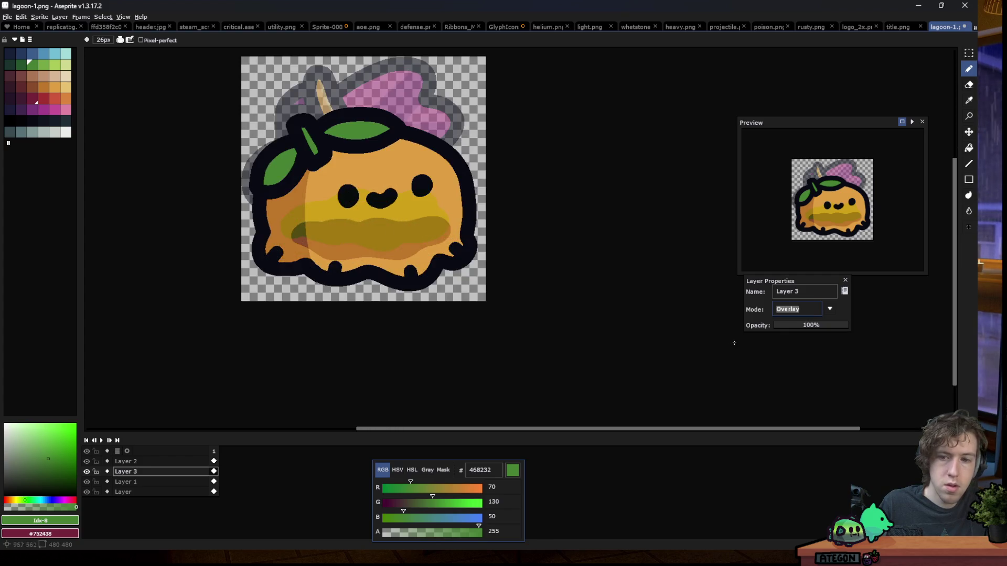
click(789, 310)
click(785, 324)
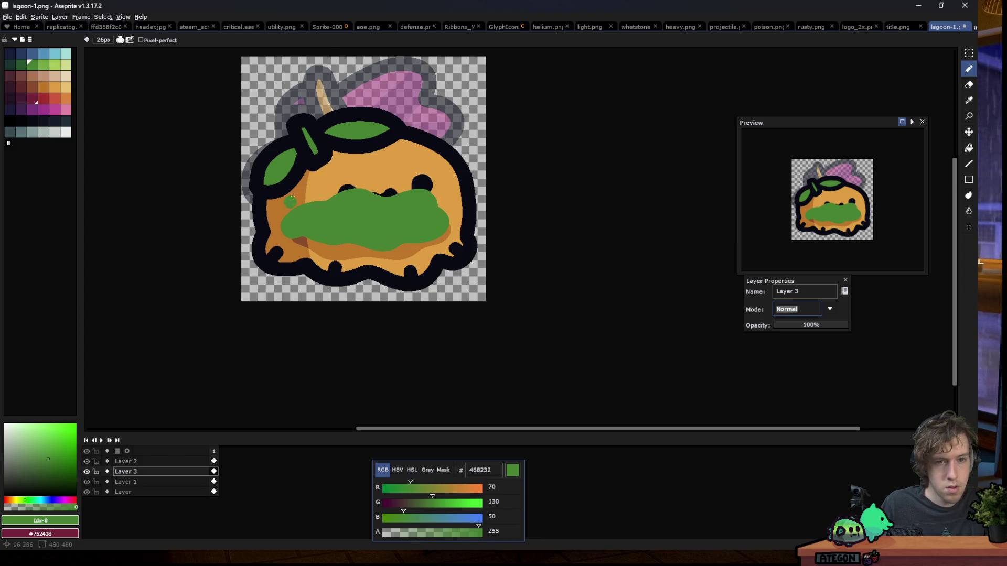
Select the green blob on Layer 3 with the Magic Wand
scroll(290, 202, up, 2)
key(w)
click(380, 226)
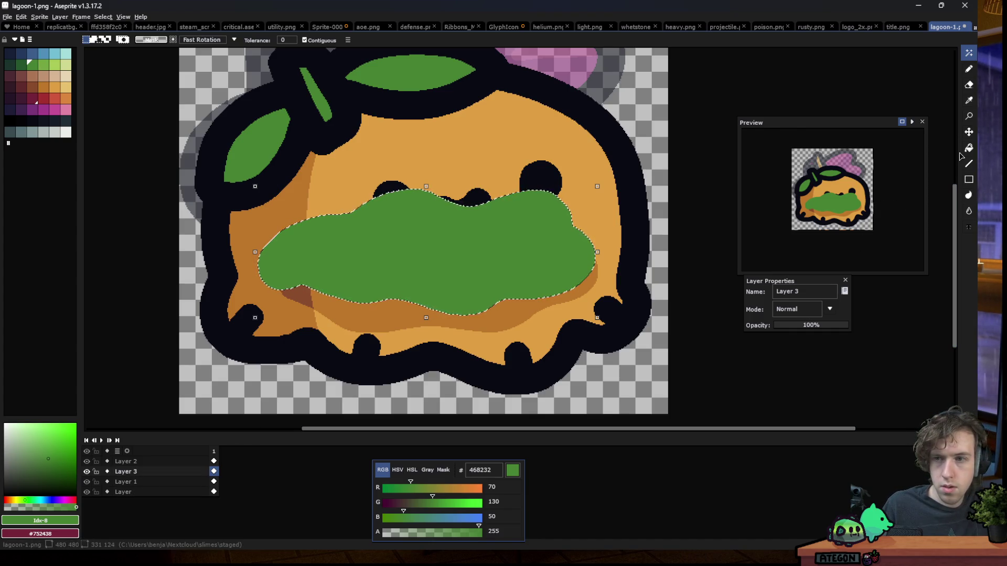
Paint a dark green stroke and two light green patches across the selected blob
click(21, 64)
key(b)
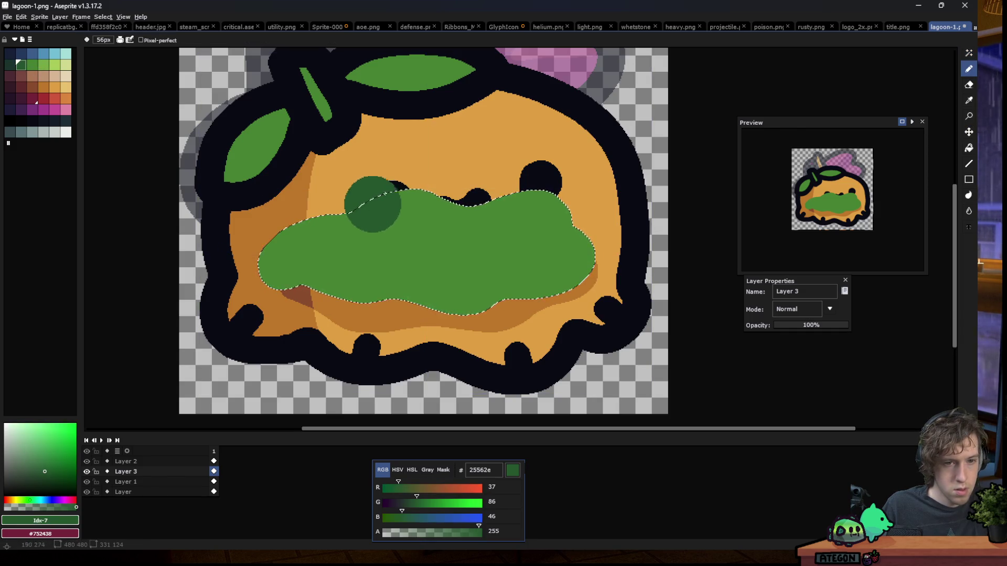
drag(357, 236, 494, 282)
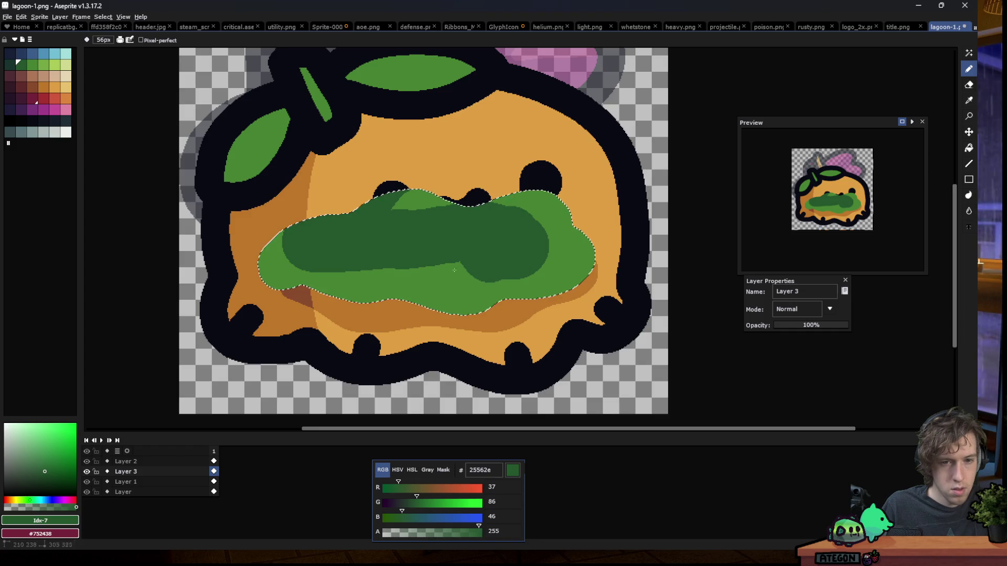
click(46, 67)
drag(335, 241, 398, 262)
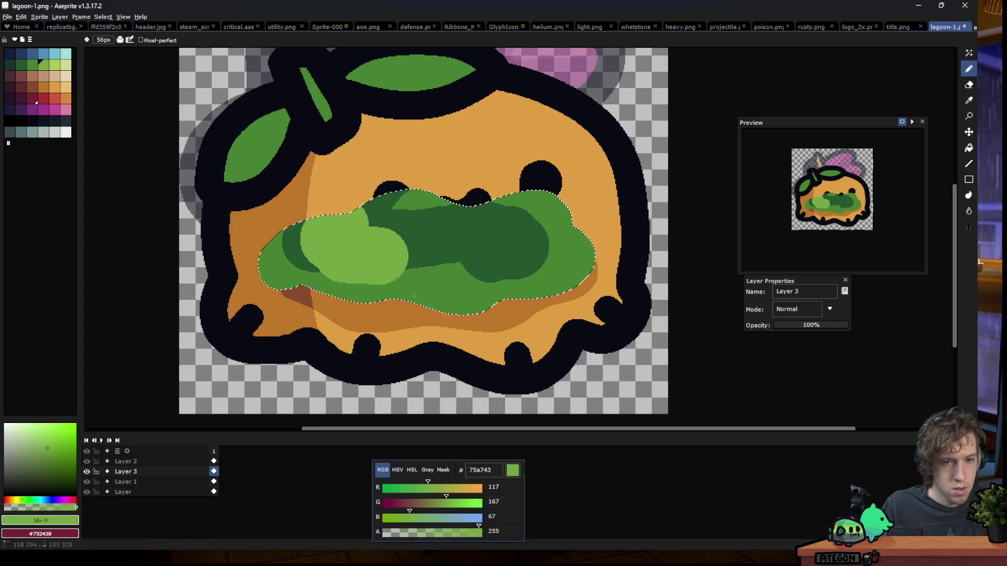
drag(493, 236, 478, 294)
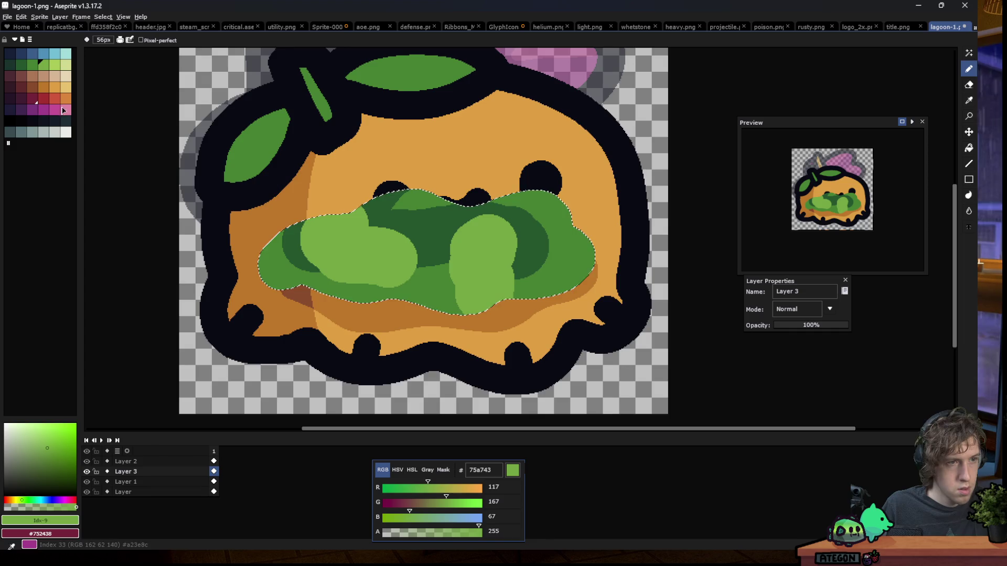
Blur the edges of the green patches so they blend softly
click(968, 211)
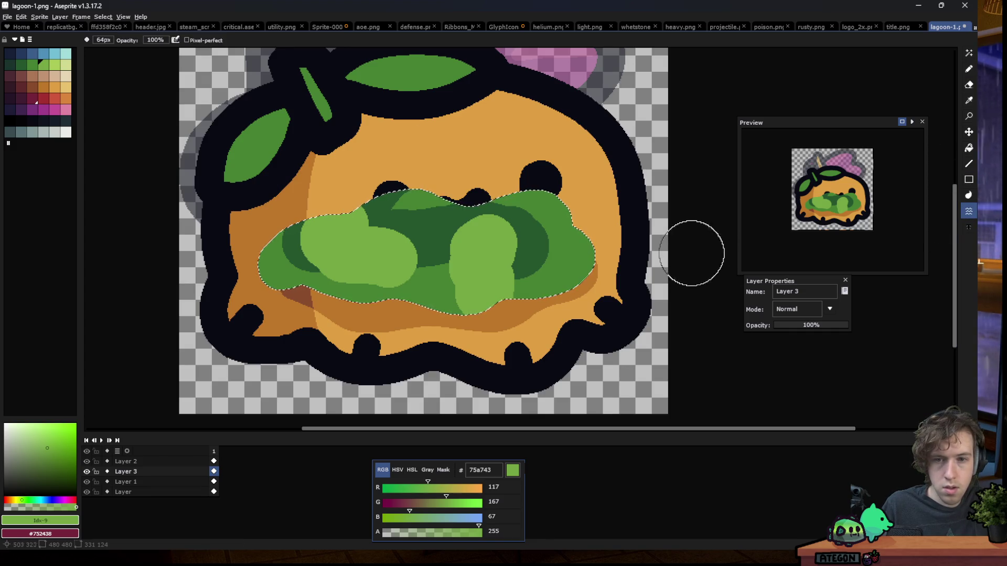
mouse_move(629, 225)
mouse_down()
mouse_move(101, 335)
mouse_move(583, 283)
mouse_move(354, 291)
mouse_move(431, 285)
mouse_move(477, 245)
mouse_move(325, 305)
mouse_move(618, 304)
mouse_move(378, 284)
mouse_move(483, 290)
mouse_move(598, 187)
mouse_move(558, 304)
mouse_move(479, 338)
mouse_move(640, 269)
mouse_move(619, 202)
mouse_move(409, 320)
mouse_move(348, 134)
mouse_move(607, 325)
mouse_move(506, 359)
mouse_move(391, 163)
mouse_move(304, 262)
mouse_move(281, 332)
mouse_move(387, 348)
mouse_move(557, 227)
mouse_move(411, 191)
mouse_move(499, 355)
mouse_move(677, 214)
mouse_move(459, 305)
mouse_up()
scroll(213, 225, down, 3)
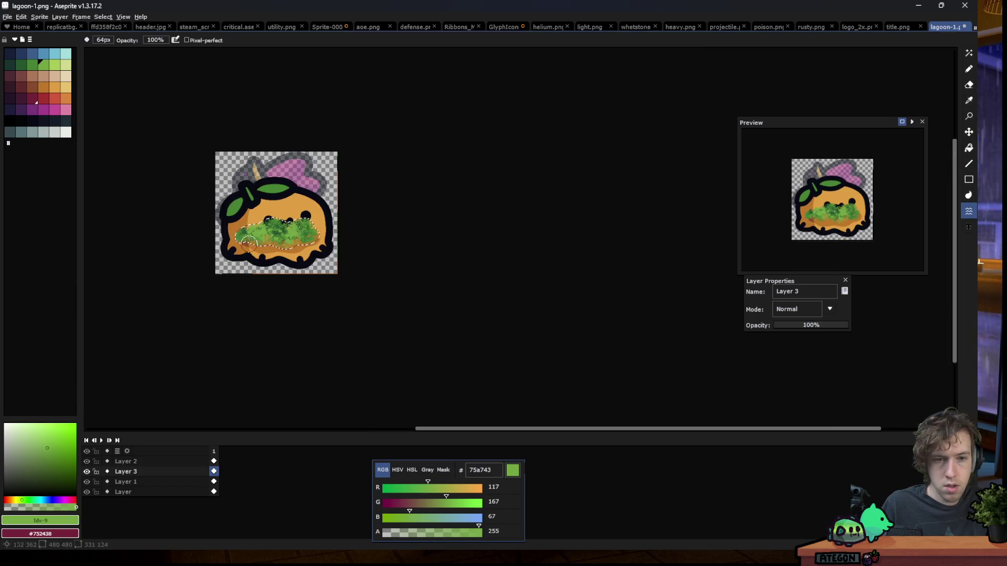
Magic-wand select the black eyes and mouth on Layer 1
scroll(180, 247, up, 2)
key(ctrl+d)
key(m)
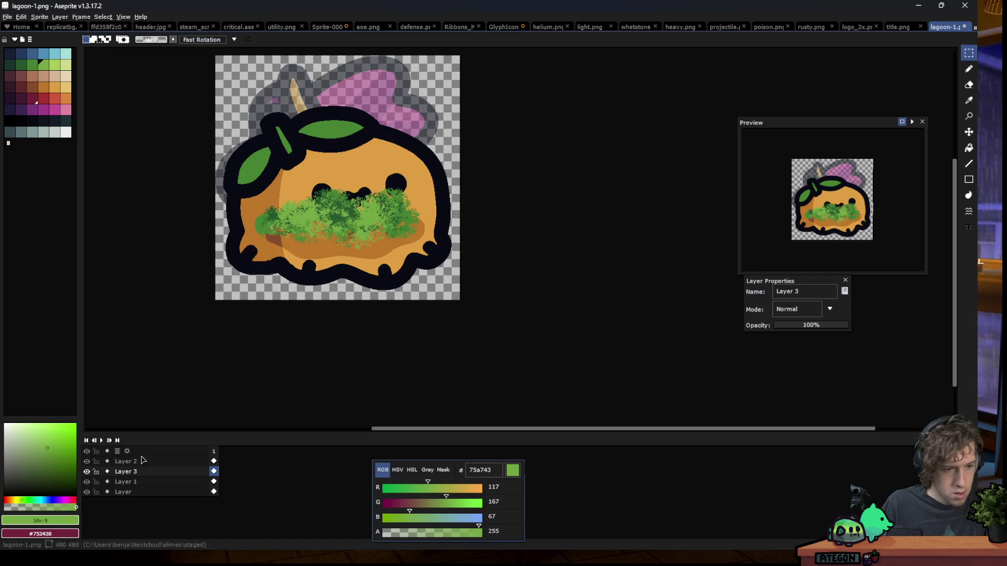
click(139, 482)
click(138, 462)
key(w)
click(323, 198)
key(m)
click(178, 482)
click(318, 198)
key(Delete)
click(396, 182)
Move the eyes and mouth off Layer 1 and paste them in place on Layer 2
key(Delete)
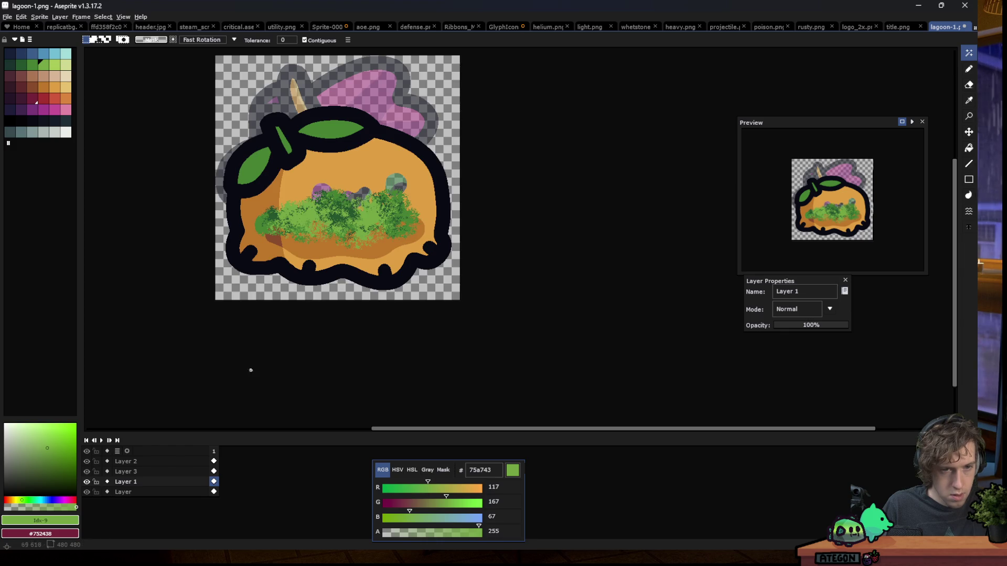
click(126, 462)
key(ctrl+v)
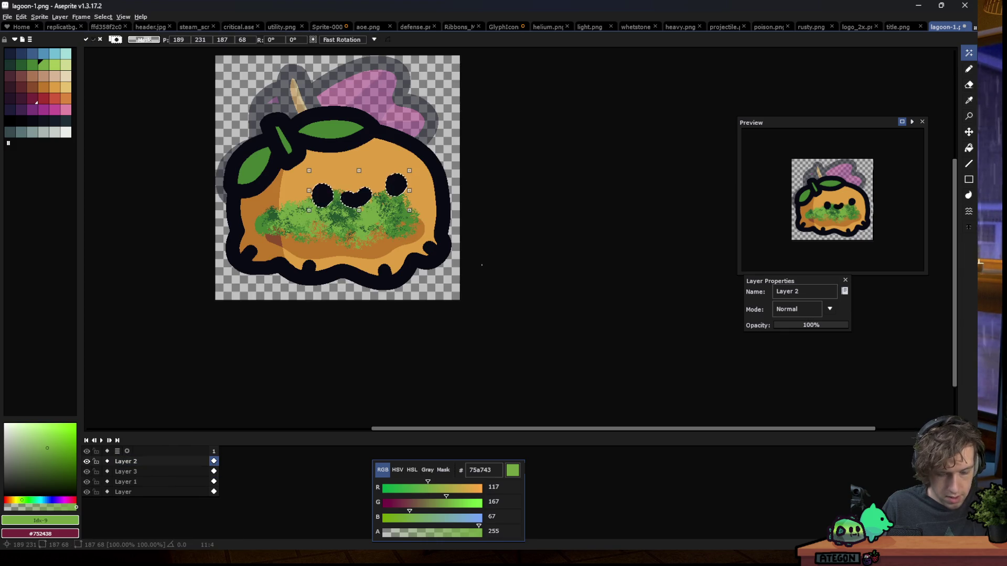
key(Return)
scroll(356, 282, down, 5)
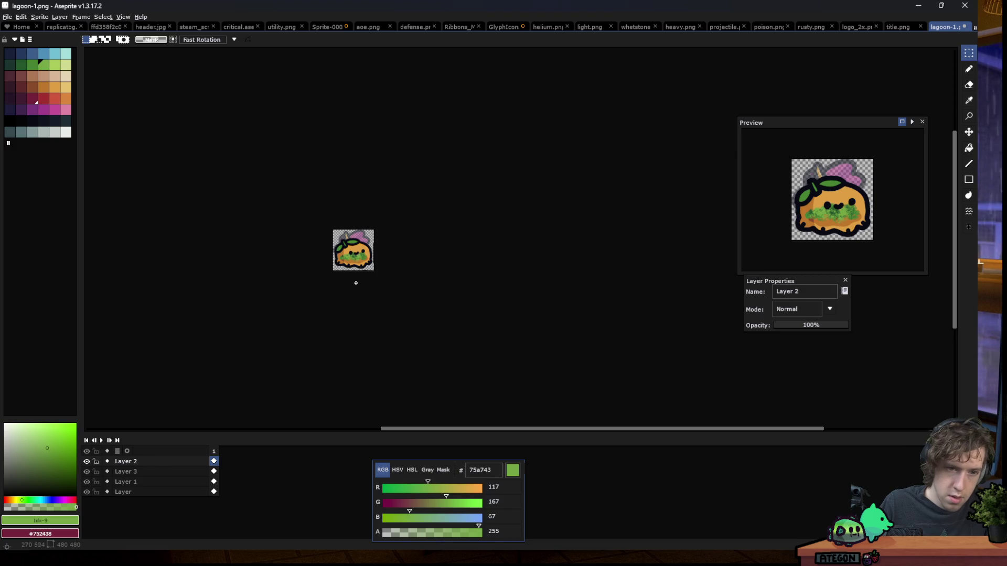
Lower Layer 3's moss opacity to about 35%
scroll(350, 272, up, 1)
scroll(347, 257, up, 4)
click(177, 472)
drag(806, 330, 803, 330)
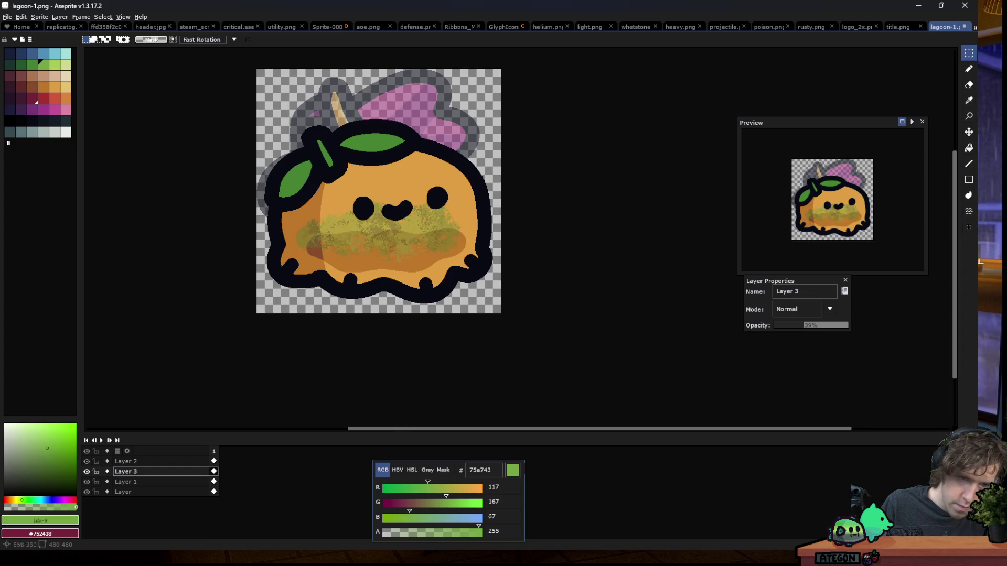
Nudge the selected moss slightly and commit the move
scroll(309, 307, down, 5)
scroll(313, 298, up, 2)
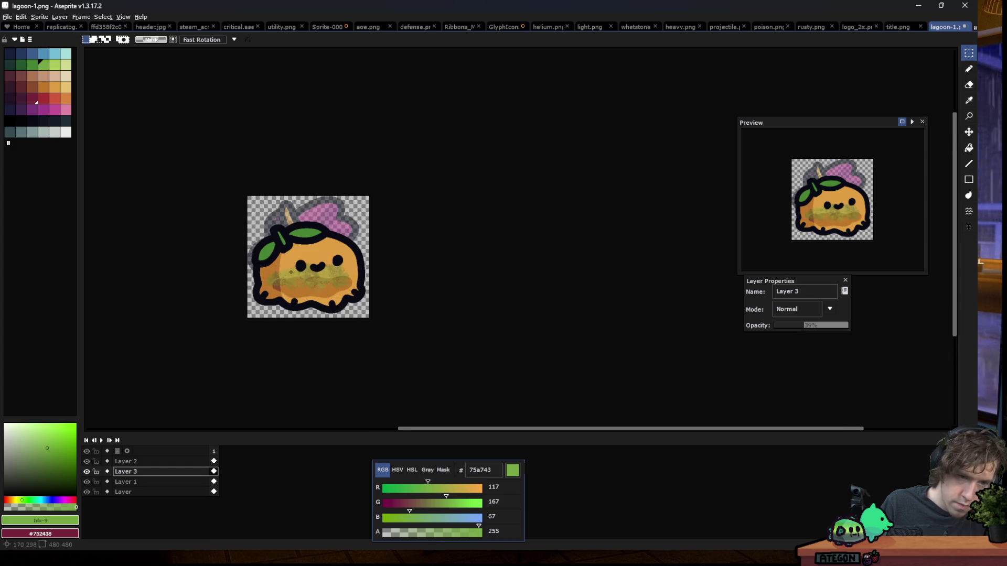
scroll(341, 307, up, 1)
scroll(451, 335, up, 2)
mouse_move(601, 357)
mouse_down()
mouse_move(533, 312)
mouse_move(538, 321)
mouse_up()
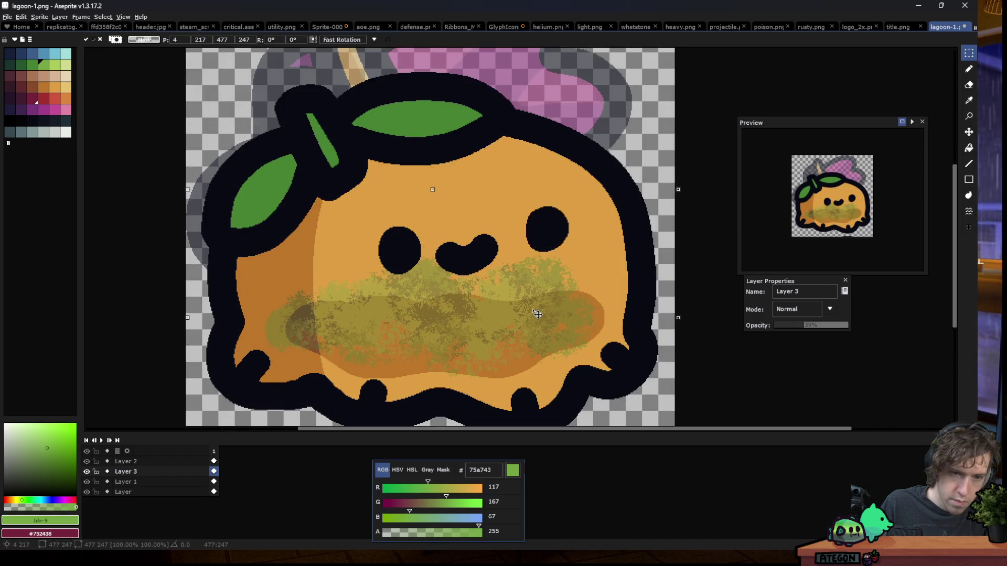
scroll(246, 331, down, 5)
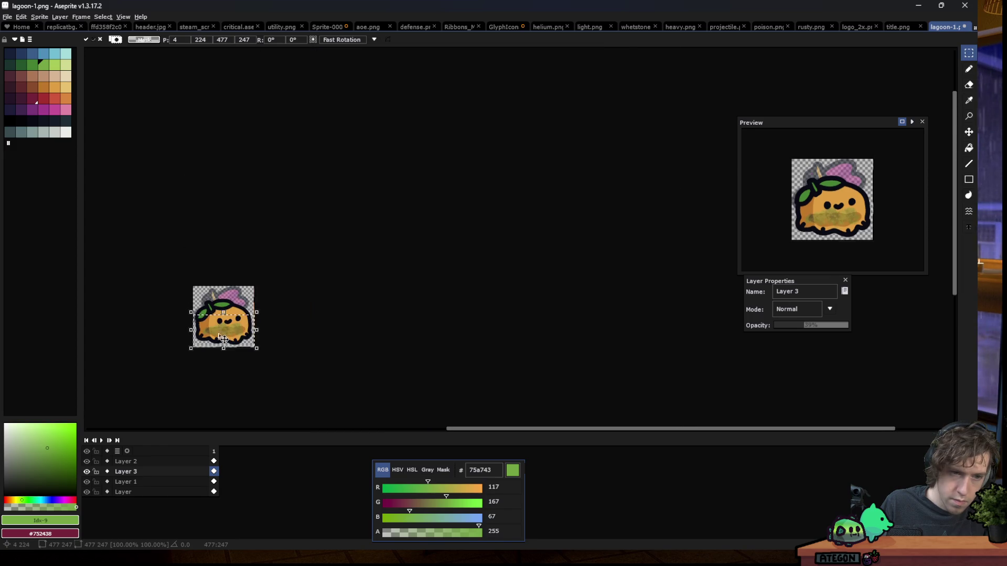
click(369, 294)
Start Sprite > Duplicate, which proposes the name lagoon-1 Copy.png
scroll(257, 328, down, 1)
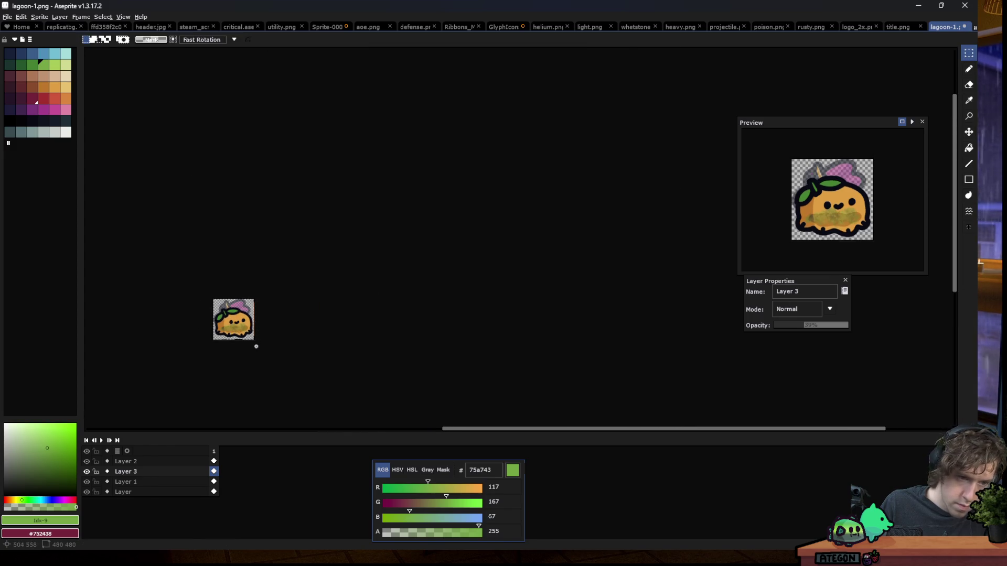
scroll(215, 341, up, 1)
scroll(236, 309, up, 3)
scroll(260, 271, up, 1)
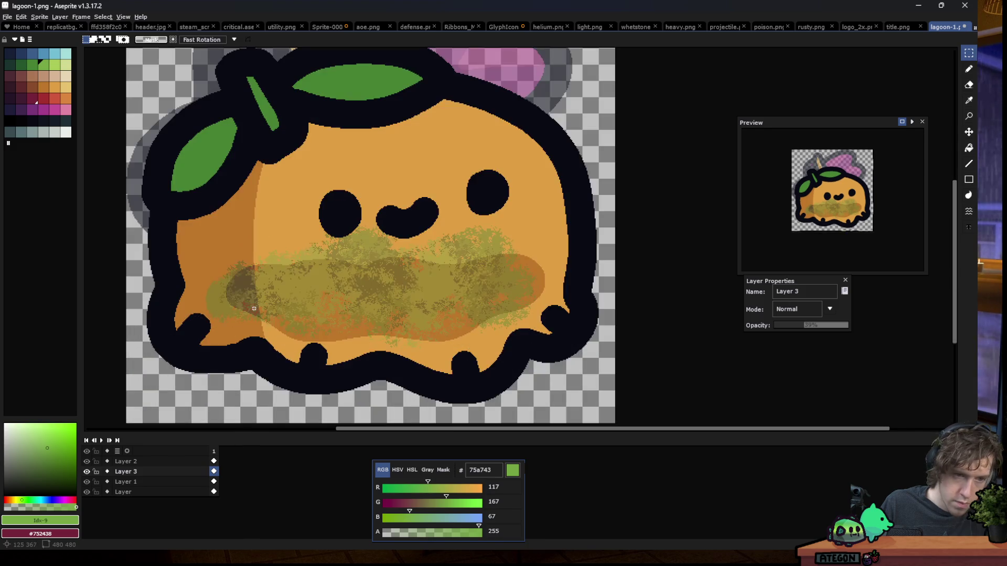
scroll(259, 270, down, 1)
scroll(352, 263, down, 4)
scroll(352, 263, down, 1)
scroll(353, 271, up, 4)
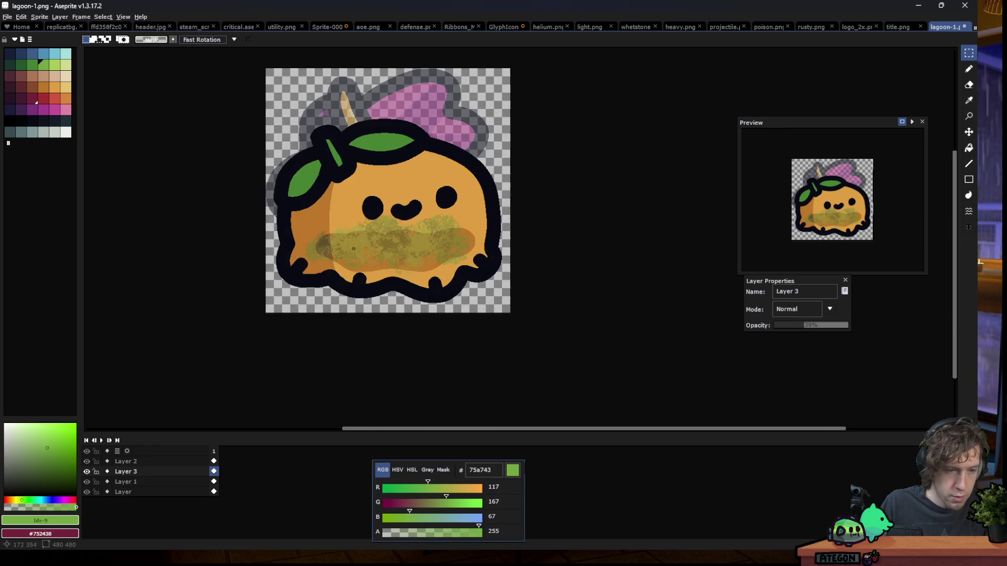
click(39, 16)
click(52, 46)
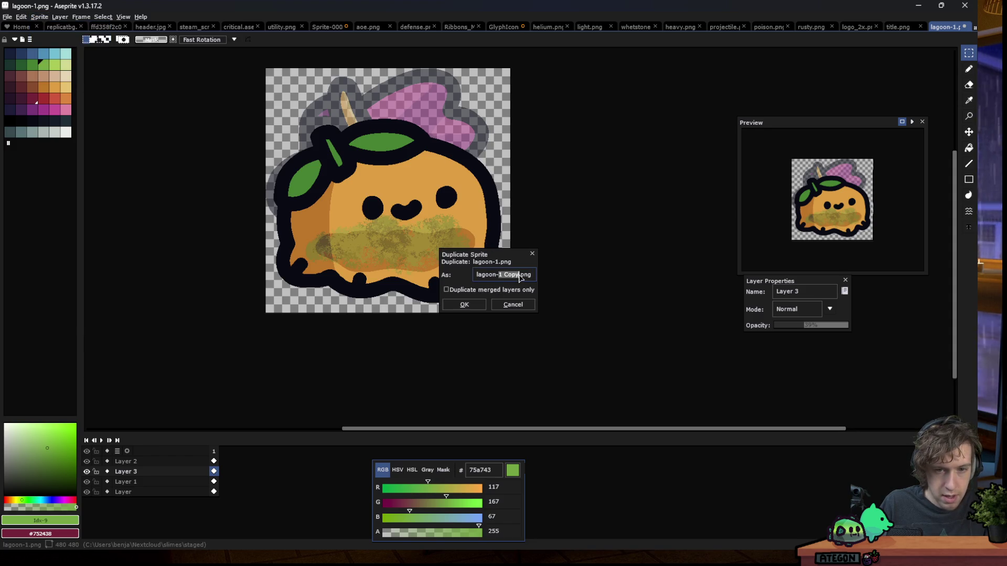
Name the duplicate lagoon-2 and hide every layer except Layer 1
text(2)
key(Return)
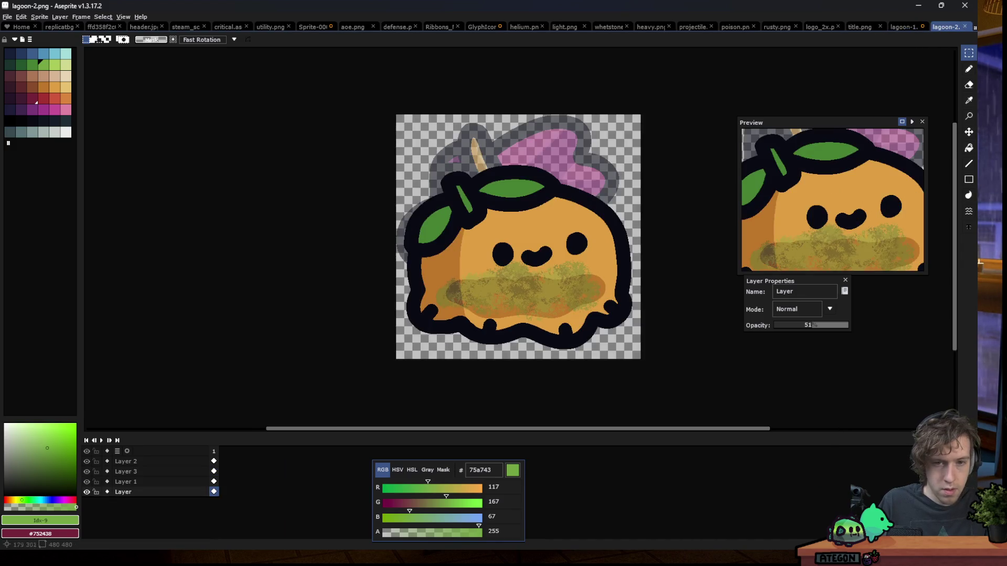
scroll(503, 245, down, 3)
scroll(504, 246, up, 3)
scroll(126, 234, down, 2)
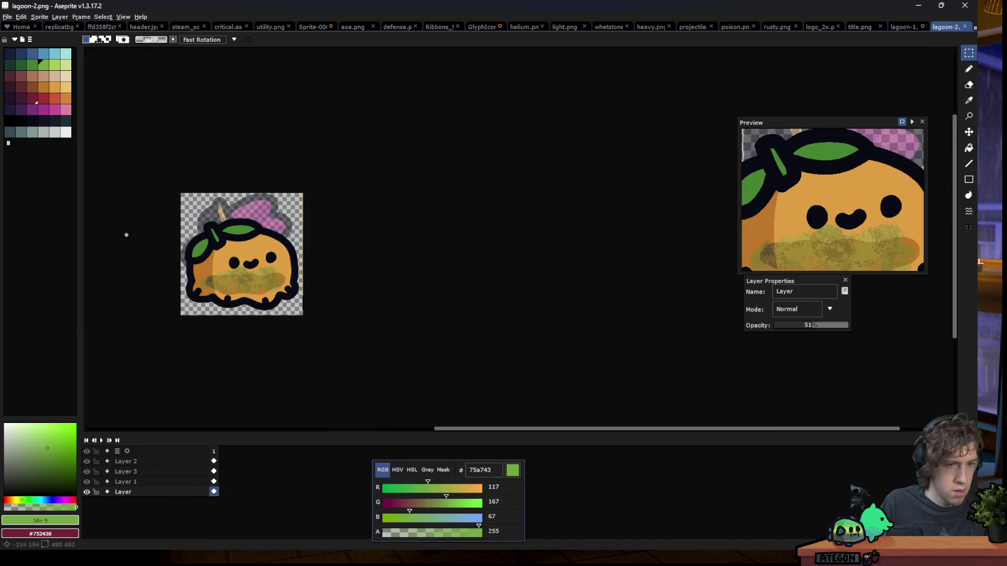
scroll(172, 406, up, 2)
click(86, 462)
click(87, 472)
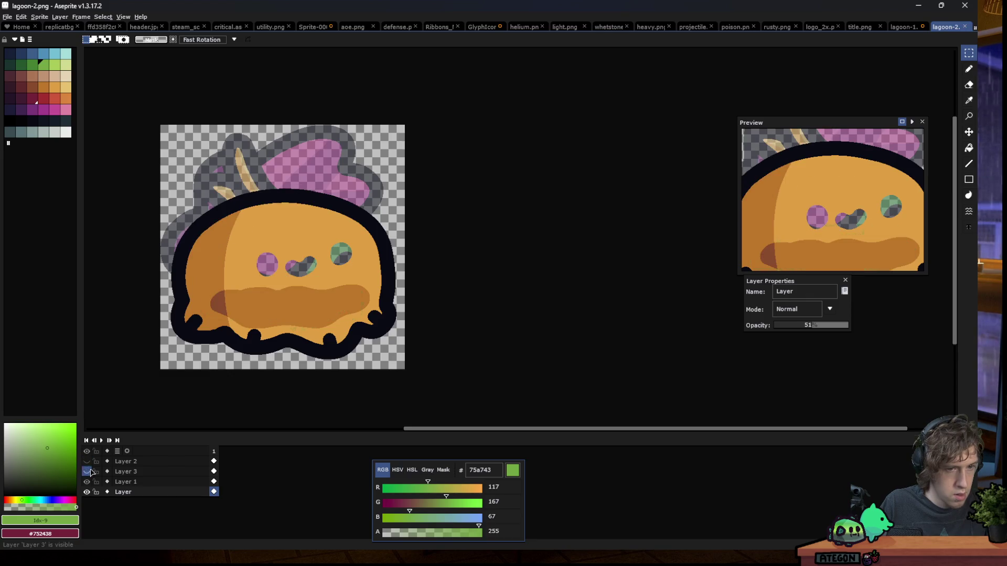
click(87, 482)
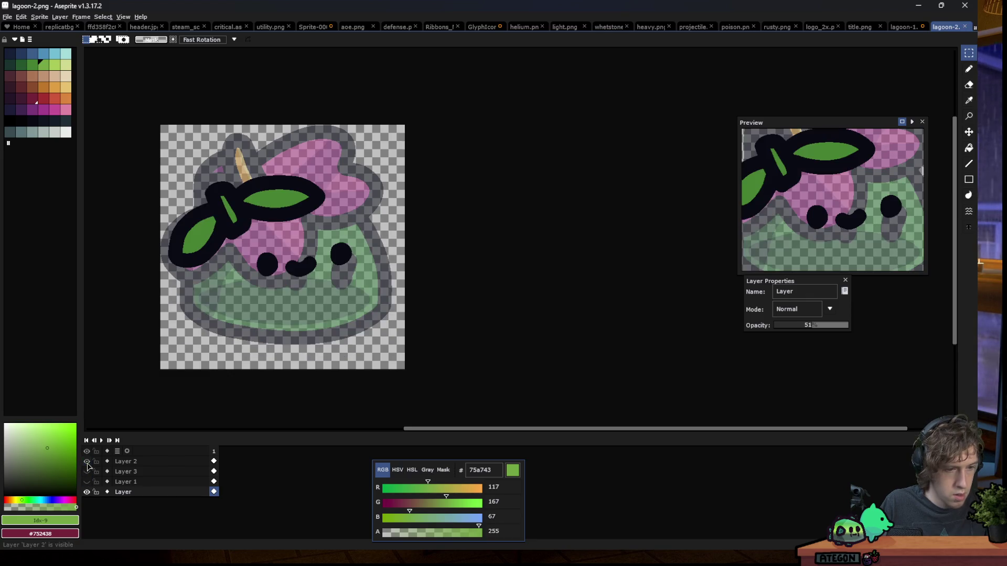
click(87, 492)
click(87, 492)
click(87, 482)
Keep Layer 1 on Normal blending and fade it to semi-transparent
click(125, 482)
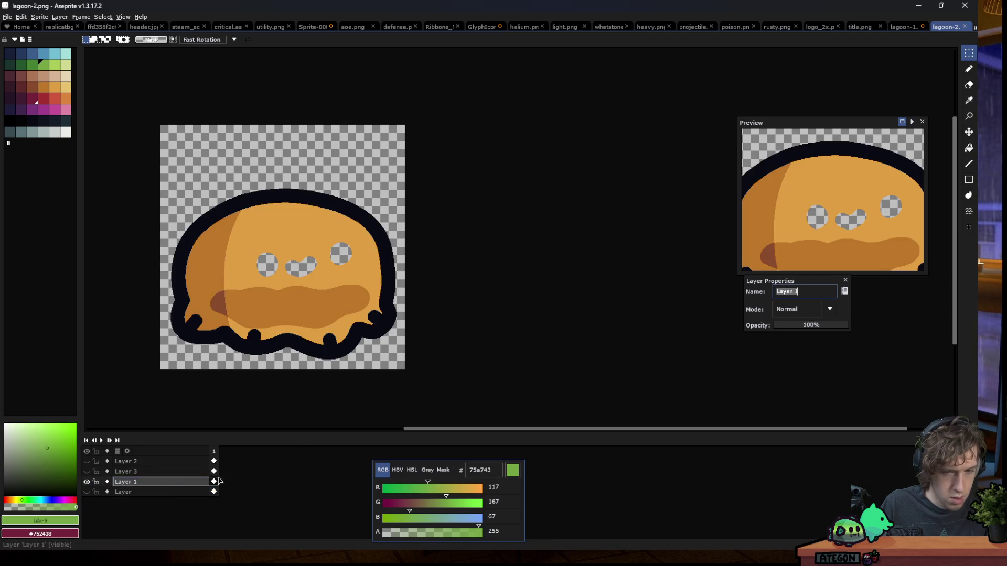
click(797, 310)
click(801, 394)
click(796, 316)
click(801, 325)
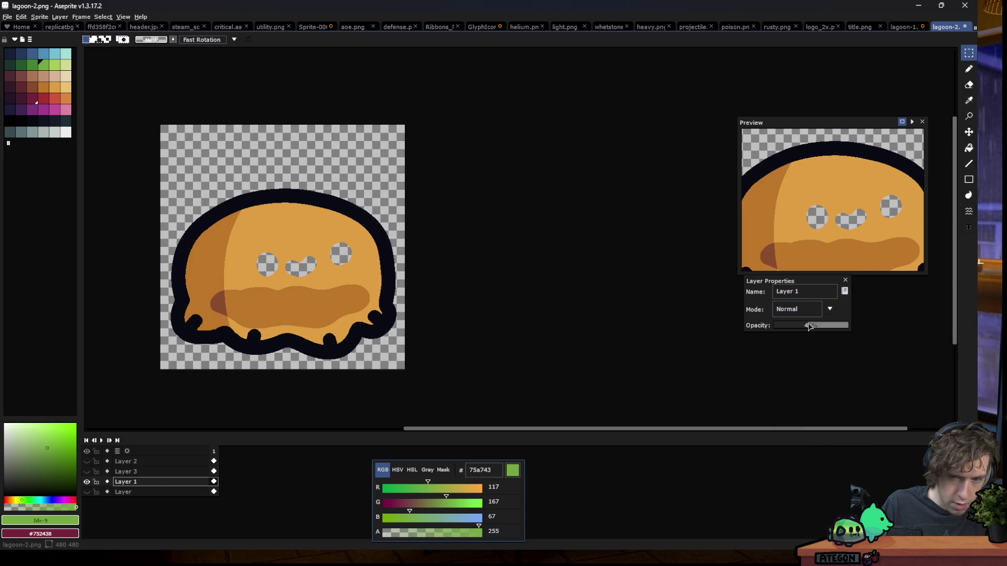
click(810, 326)
Add a new Layer 4 above Layer 2 and pick the pencil with colour 090a14
click(126, 461)
key(shift+n)
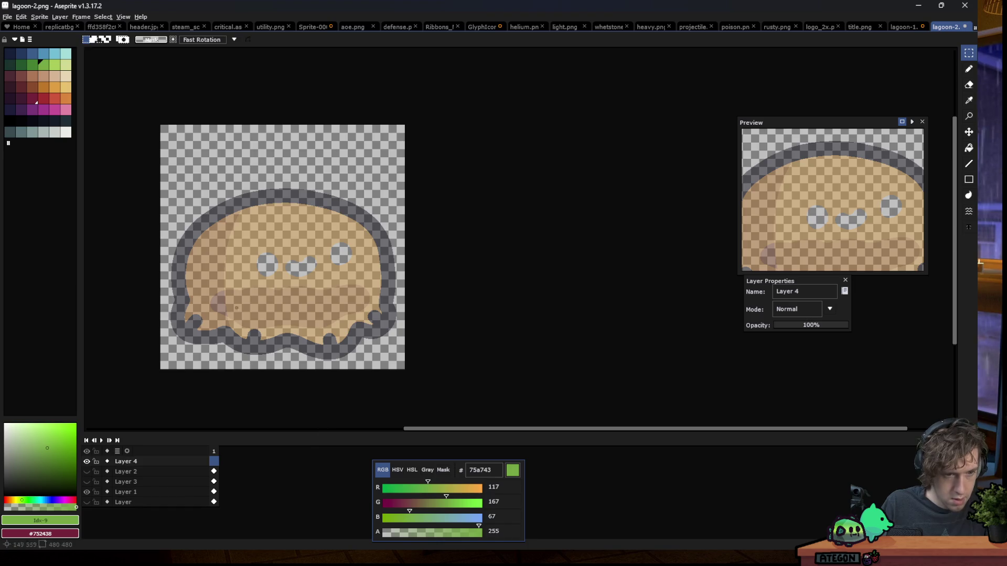
key(b)
click(32, 120)
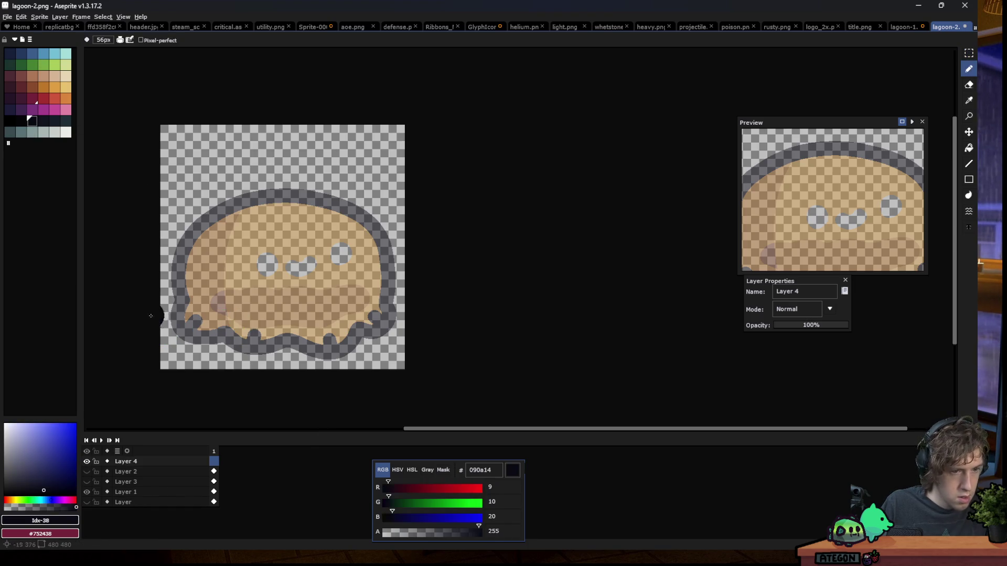
Enlarge the brush to 26px and paint thick dark drips along the blob's lower left and bottom
scroll(162, 325, up, 3)
alt+scroll(243, 225, down, 5)
alt+scroll(247, 183, down, 4)
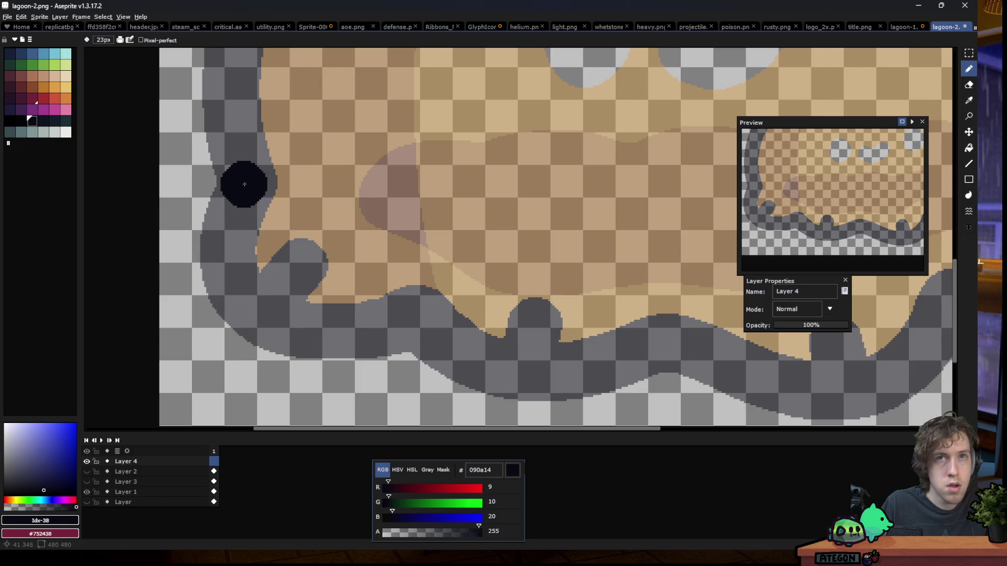
scroll(248, 189, down, 3)
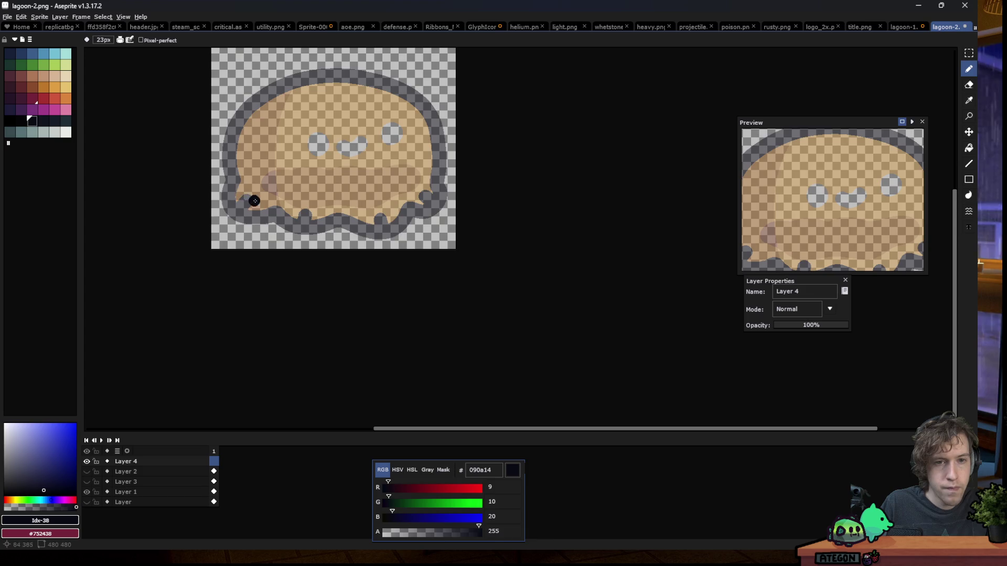
scroll(273, 184, up, 2)
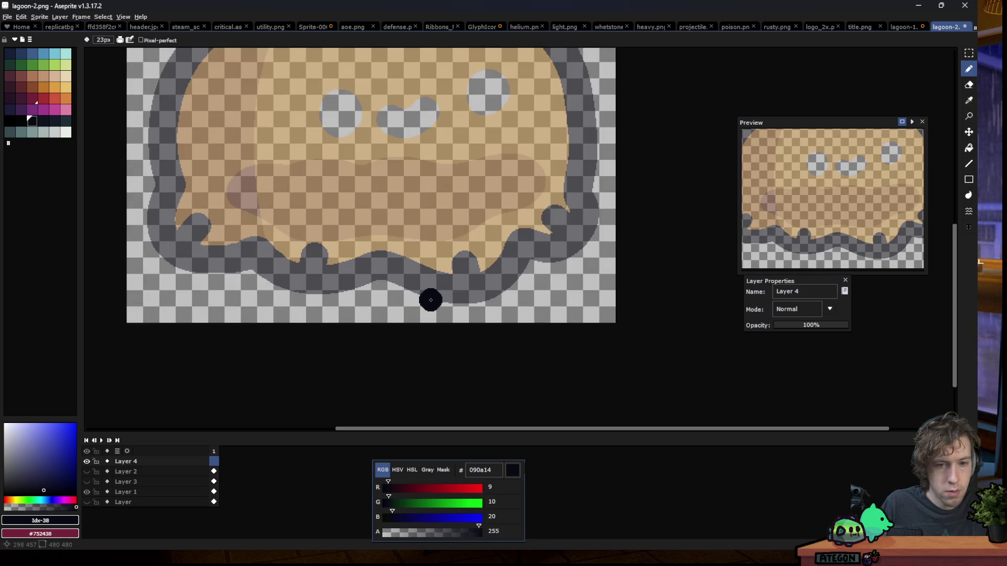
alt+scroll(430, 299, up, 1)
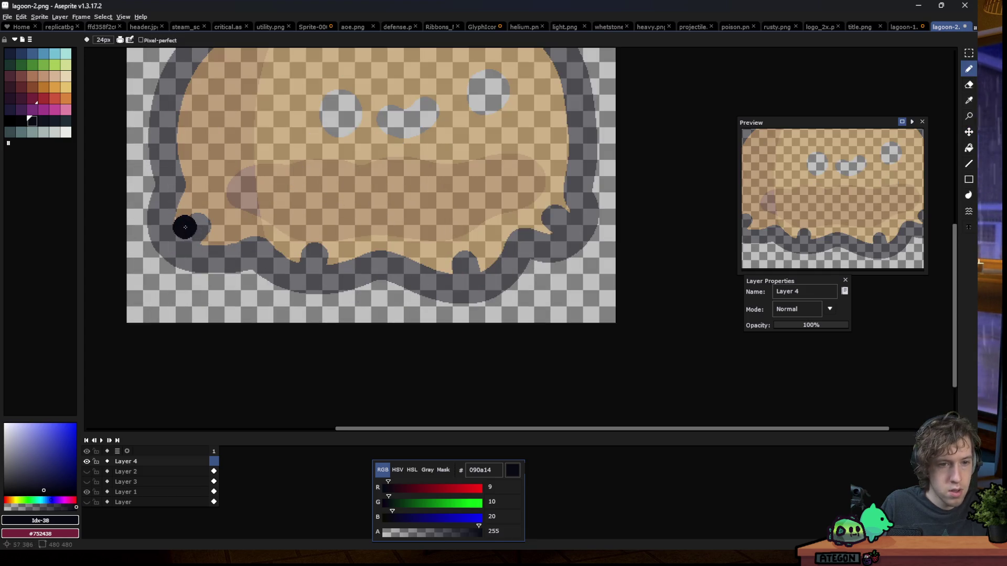
scroll(167, 205, up, 2)
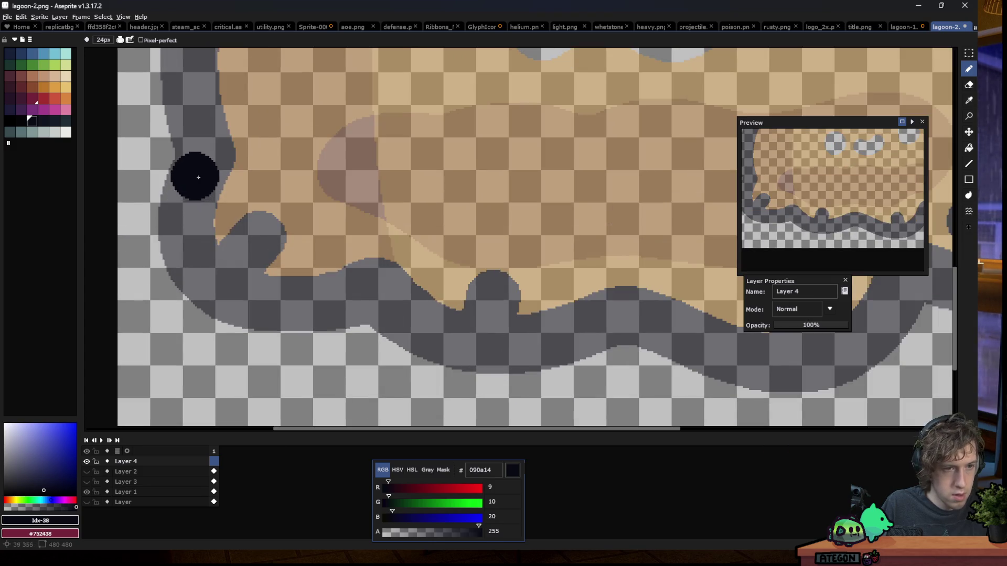
key(plus)
key(plus)
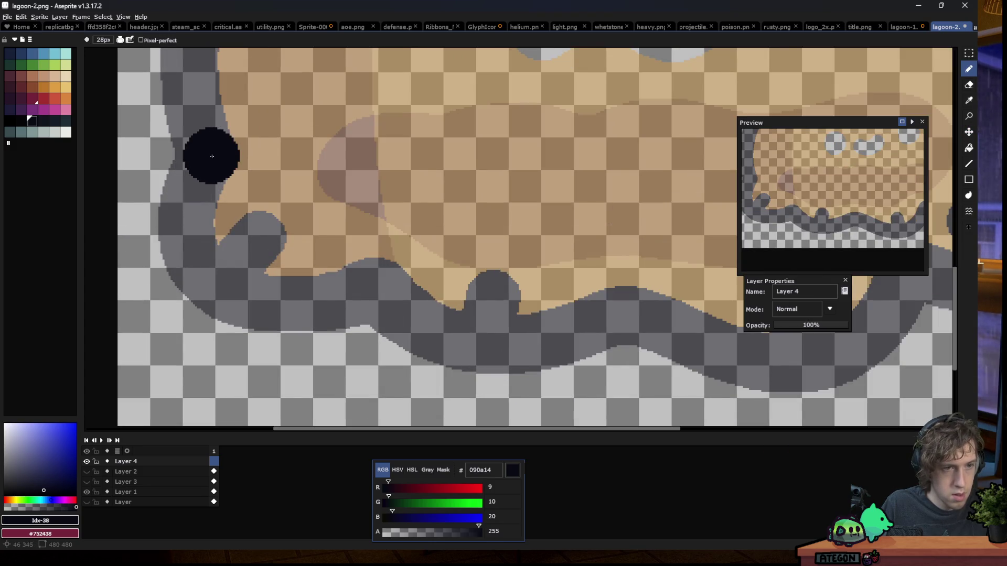
mouse_move(208, 159)
mouse_down()
mouse_move(203, 299)
mouse_move(277, 261)
mouse_up()
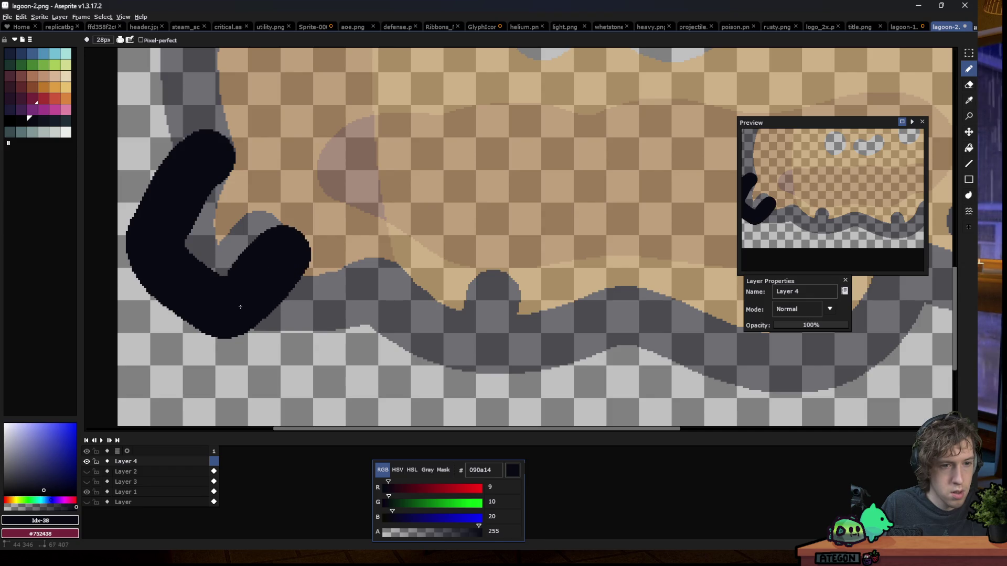
drag(241, 304, 391, 310)
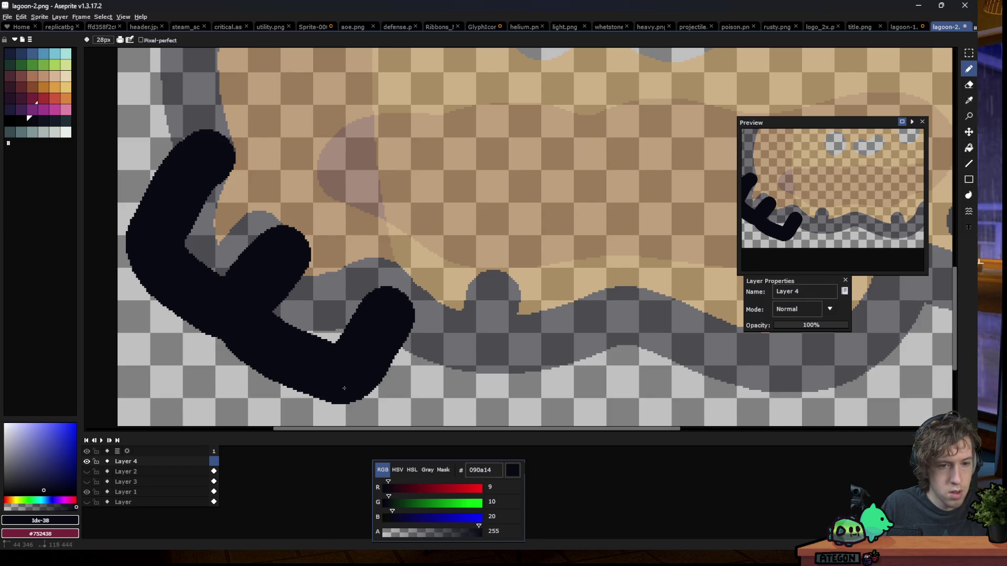
drag(345, 387, 466, 417)
Paint the rising right arm that completes the dark V beneath the blob
scroll(344, 373, down, 3)
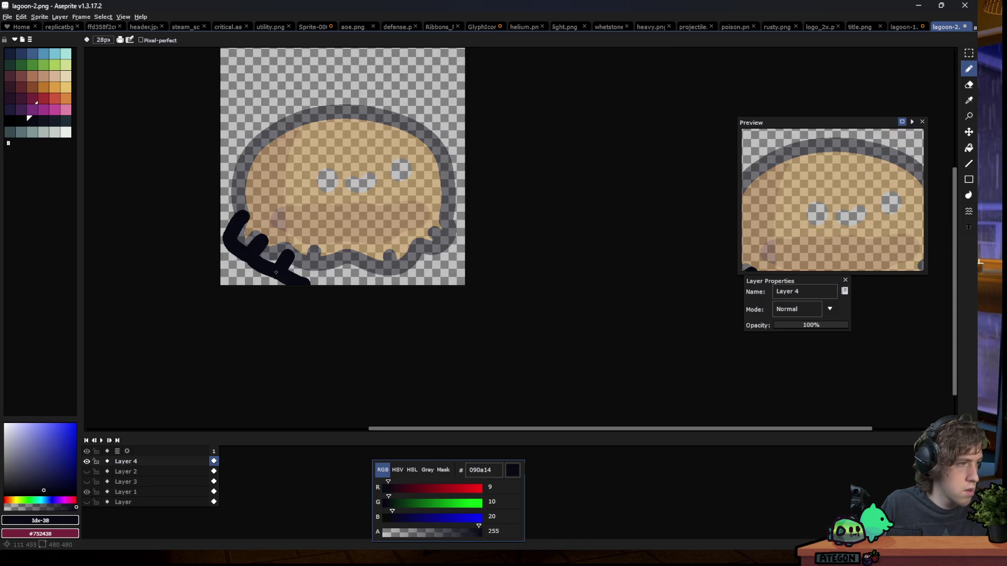
scroll(175, 255, up, 1)
scroll(324, 315, up, 1)
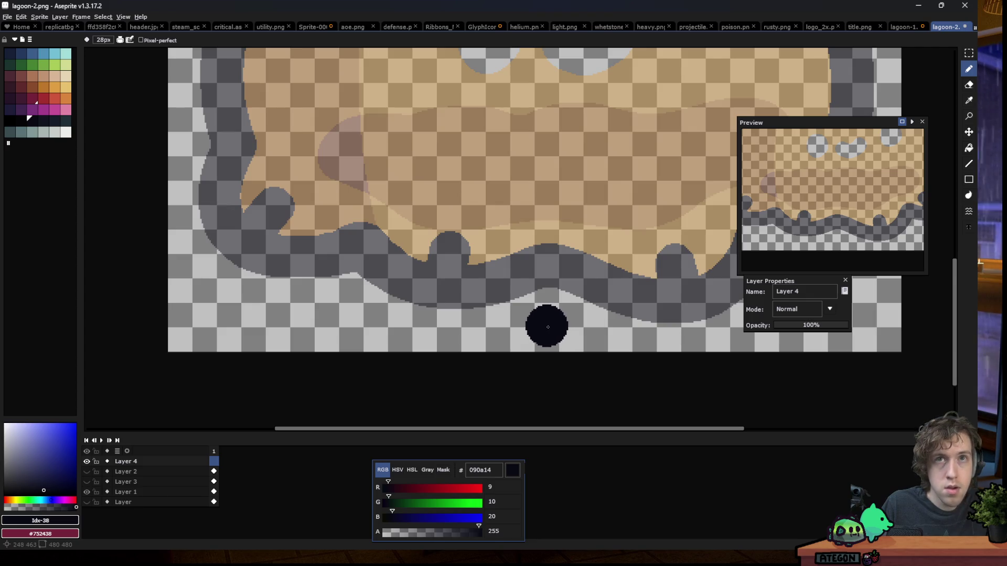
mouse_move(550, 327)
mouse_down()
mouse_move(353, 267)
mouse_move(224, 176)
mouse_move(233, 158)
mouse_move(593, 325)
mouse_up()
key(ctrl+z)
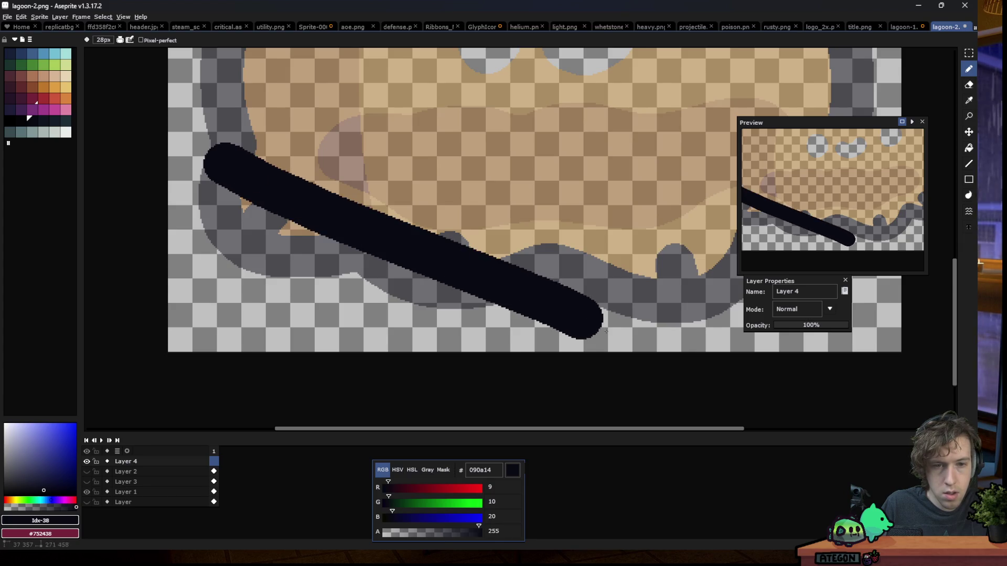
scroll(339, 250, down, 5)
scroll(339, 249, up, 5)
scroll(339, 250, up, 1)
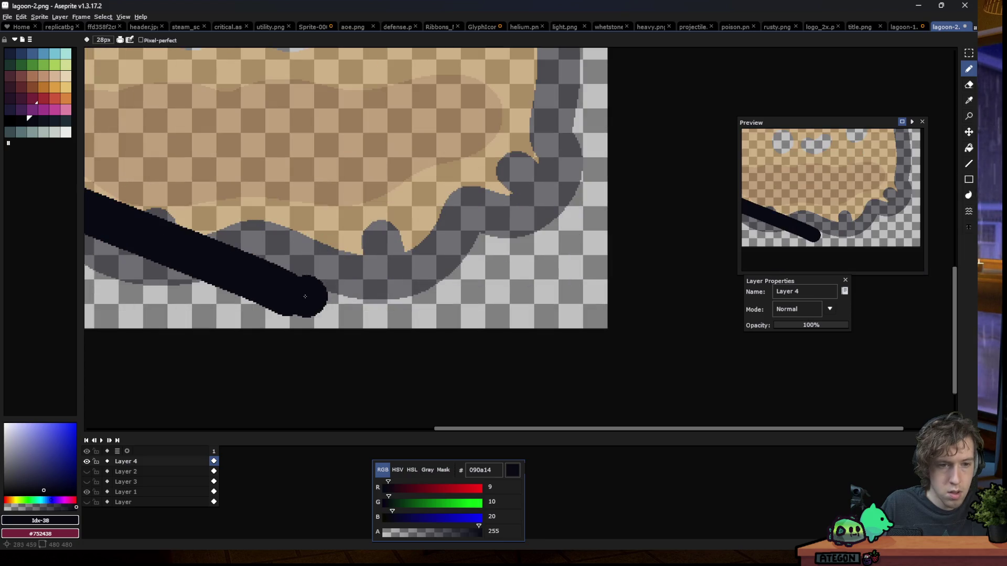
mouse_move(299, 307)
mouse_down()
mouse_move(426, 252)
mouse_move(590, 150)
mouse_up()
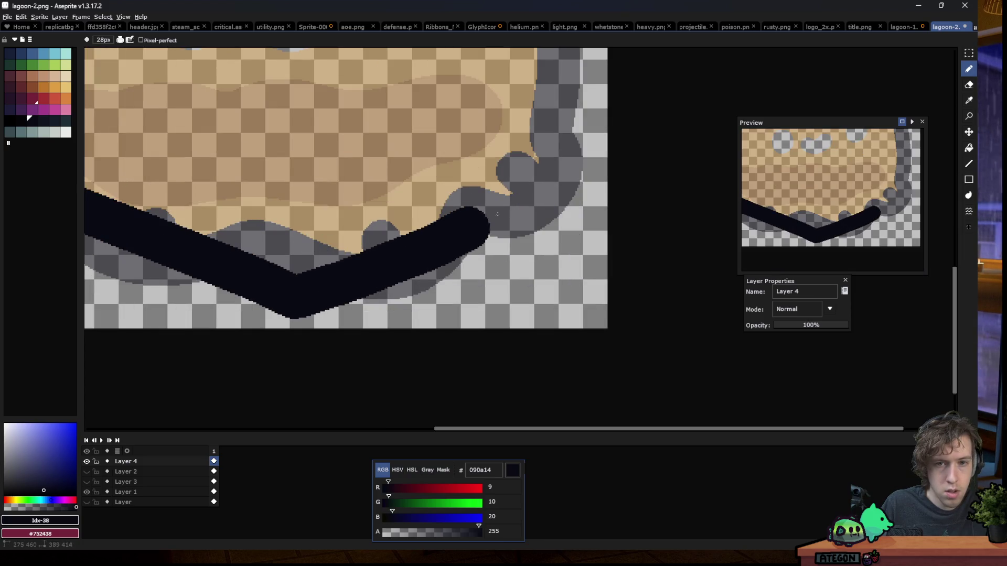
scroll(377, 243, down, 5)
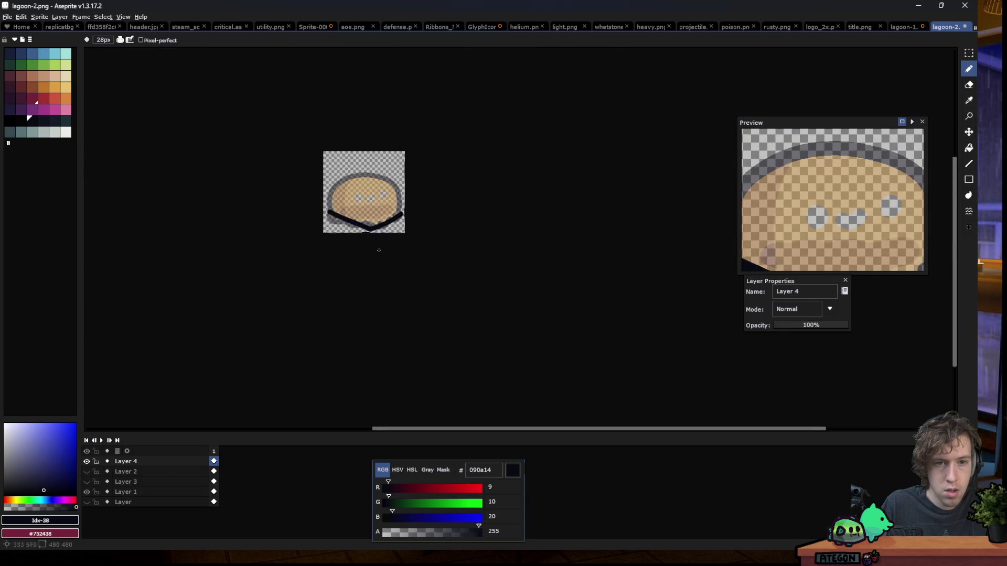
scroll(353, 209, up, 1)
scroll(308, 237, up, 4)
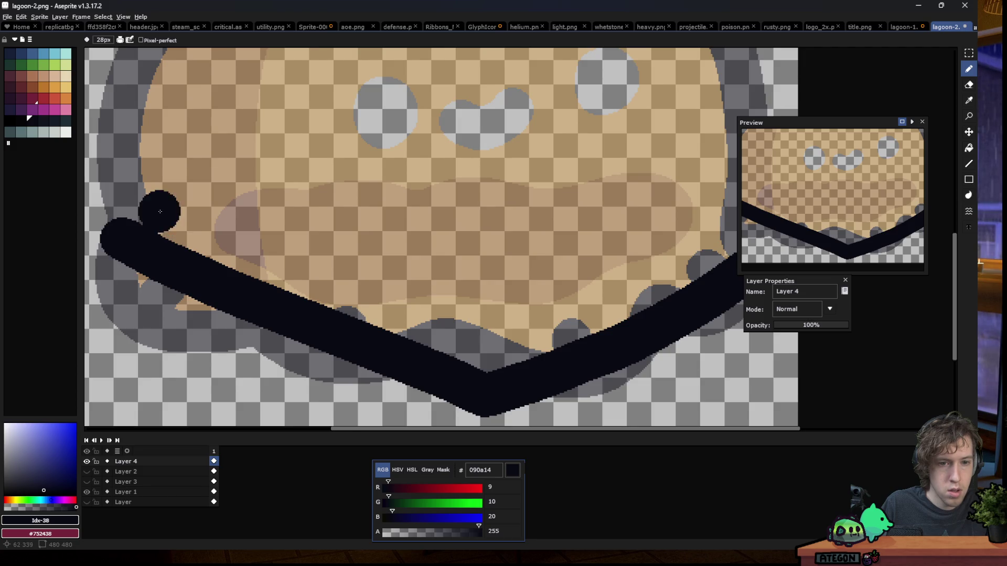
Replace the V with a thick curved stroke along the blob's bottom up to the right side
scroll(168, 207, down, 1)
key(ctrl+z)
key(ctrl+z)
mouse_move(125, 259)
mouse_down()
mouse_move(359, 328)
mouse_move(564, 271)
mouse_up()
key(v)
key(ctrl+z)
drag(349, 339, 152, 303)
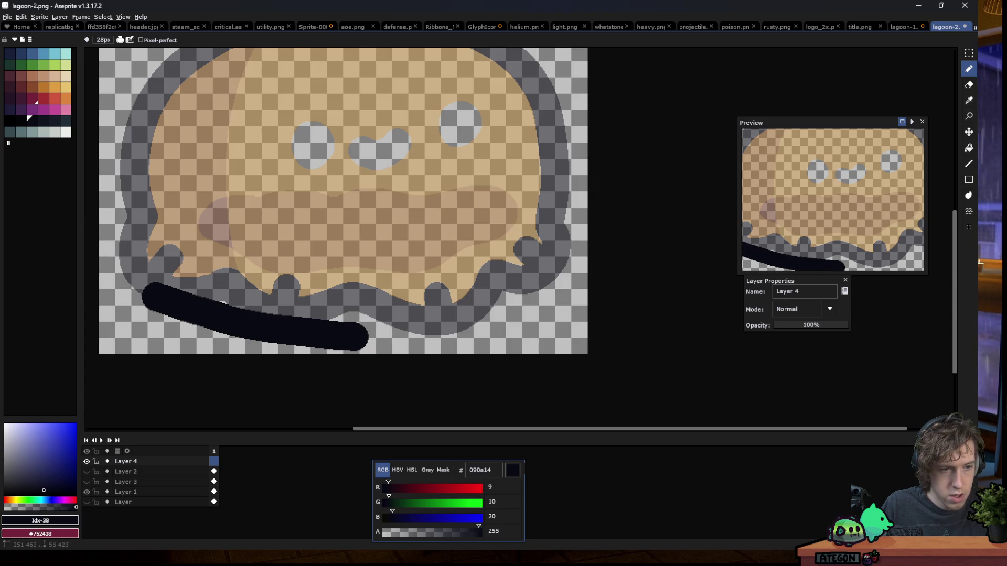
drag(104, 278, 118, 285)
drag(359, 339, 551, 278)
key(ctrl+z)
click(363, 339)
mouse_move(363, 339)
mouse_down()
mouse_move(414, 336)
mouse_move(574, 281)
mouse_up()
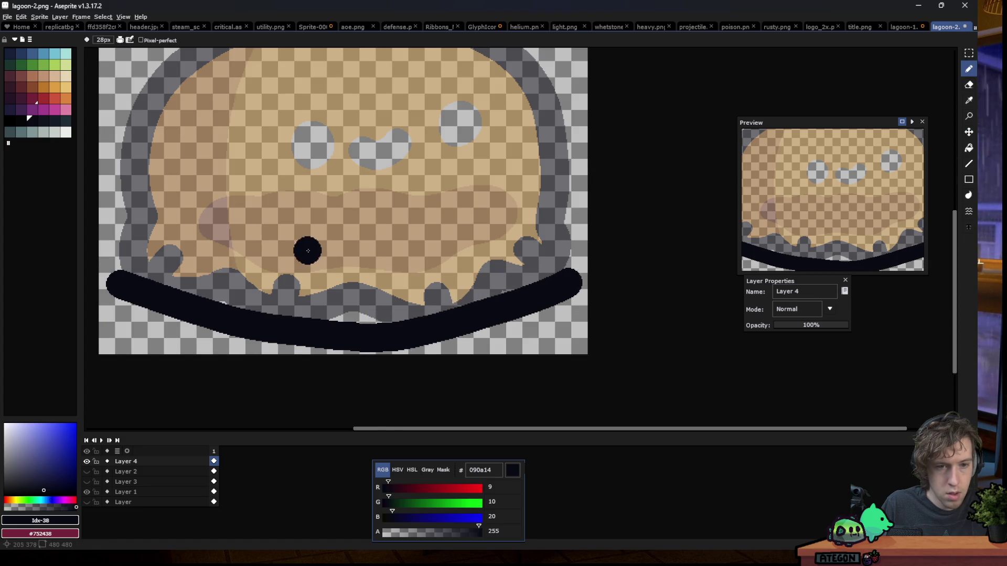
Add a row of short dark teeth rising off the bottom stroke
scroll(308, 250, down, 6)
scroll(308, 251, down, 1)
scroll(307, 247, up, 1)
scroll(306, 244, up, 6)
scroll(305, 243, down, 1)
scroll(305, 244, up, 1)
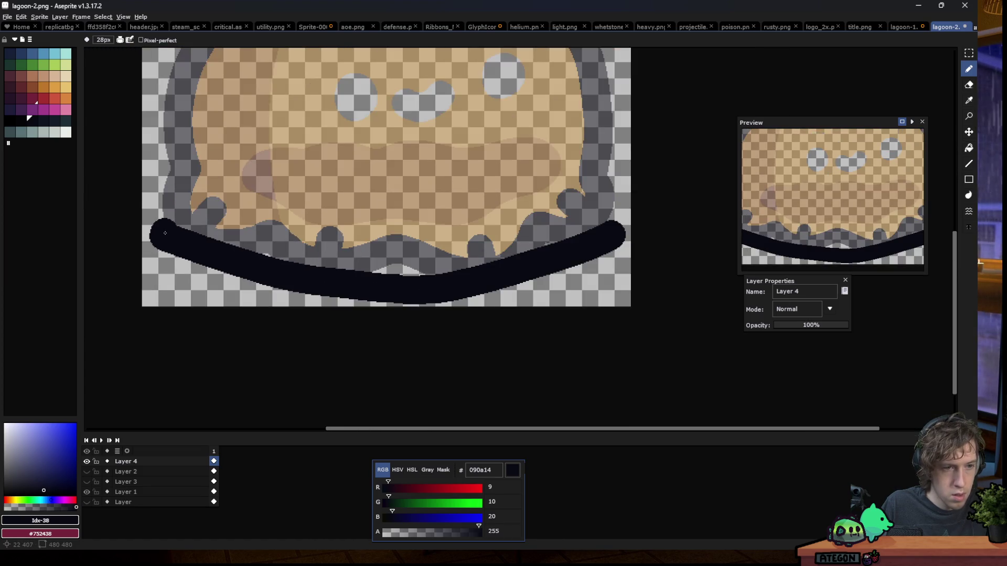
click(195, 191)
click(214, 241)
drag(223, 237, 236, 214)
drag(274, 252, 288, 232)
drag(324, 265, 346, 243)
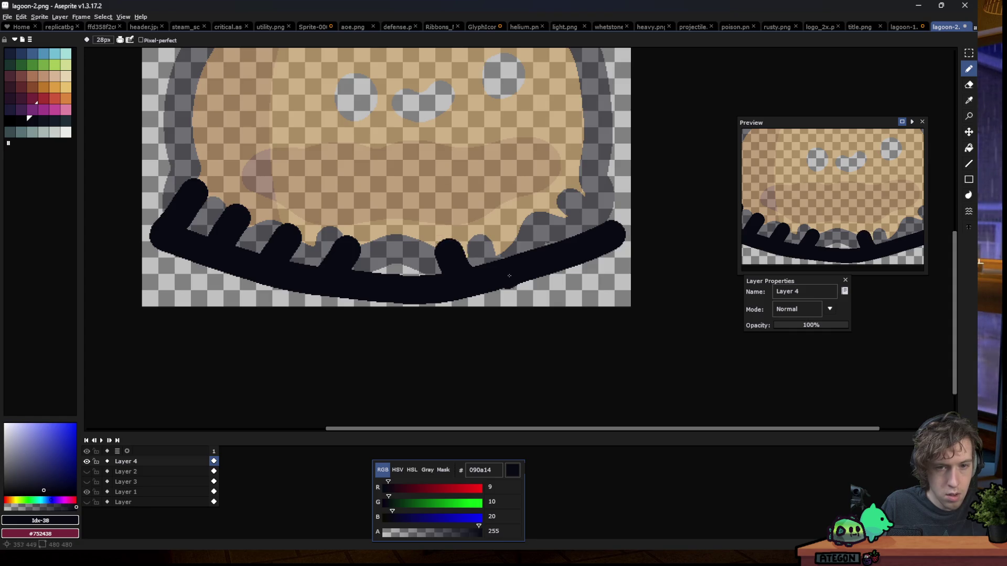
mouse_move(523, 261)
mouse_down()
mouse_move(519, 231)
mouse_move(575, 246)
mouse_move(599, 197)
mouse_up()
click(320, 205)
scroll(296, 238, down, 6)
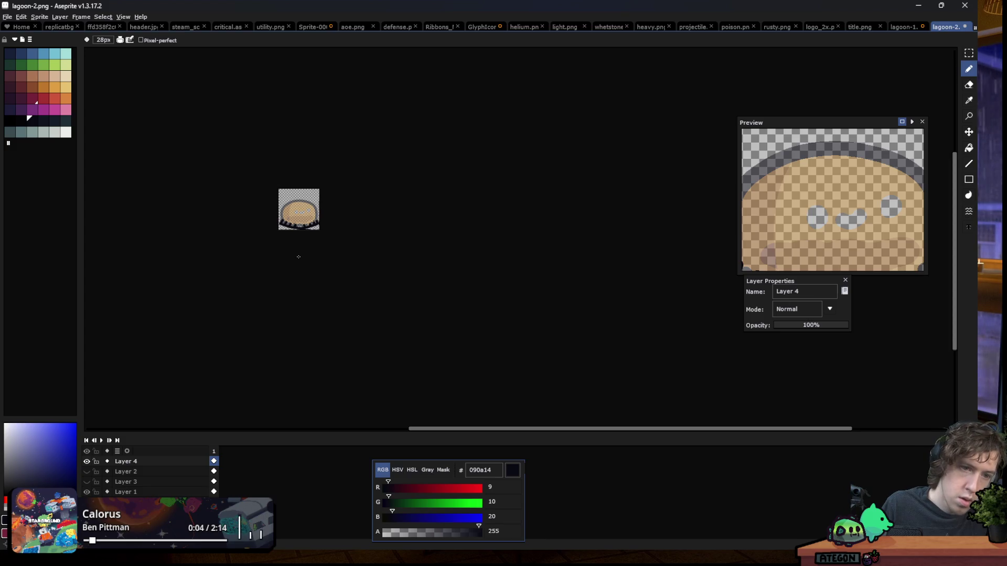
Draw a thick dark stroke up the blob's left edge
scroll(293, 244, up, 4)
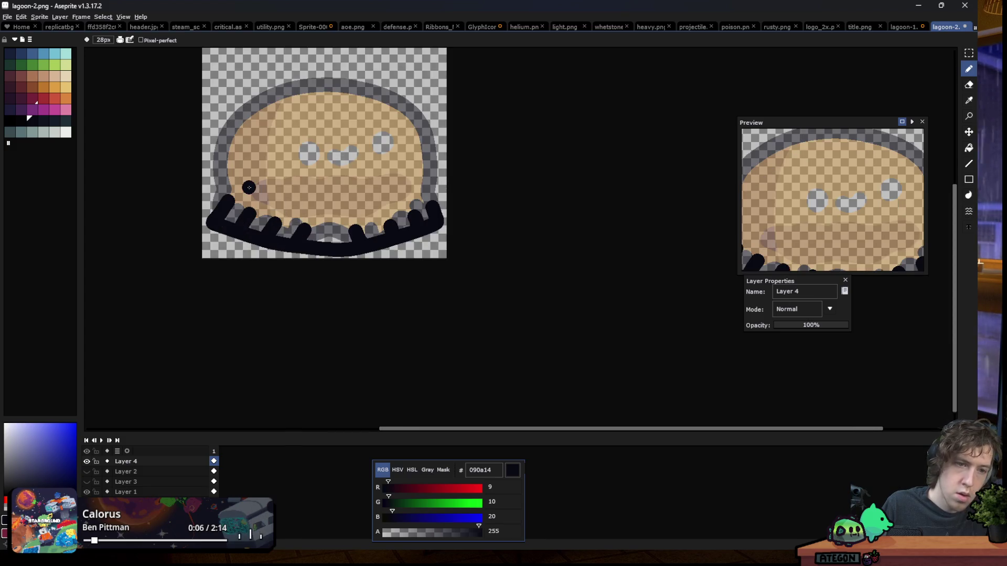
scroll(265, 231, down, 4)
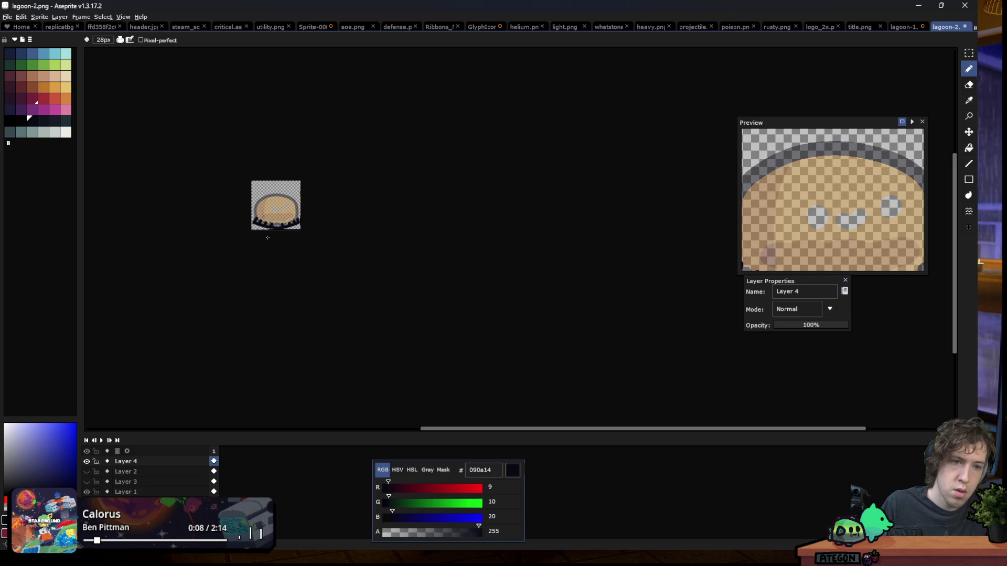
scroll(268, 216, up, 4)
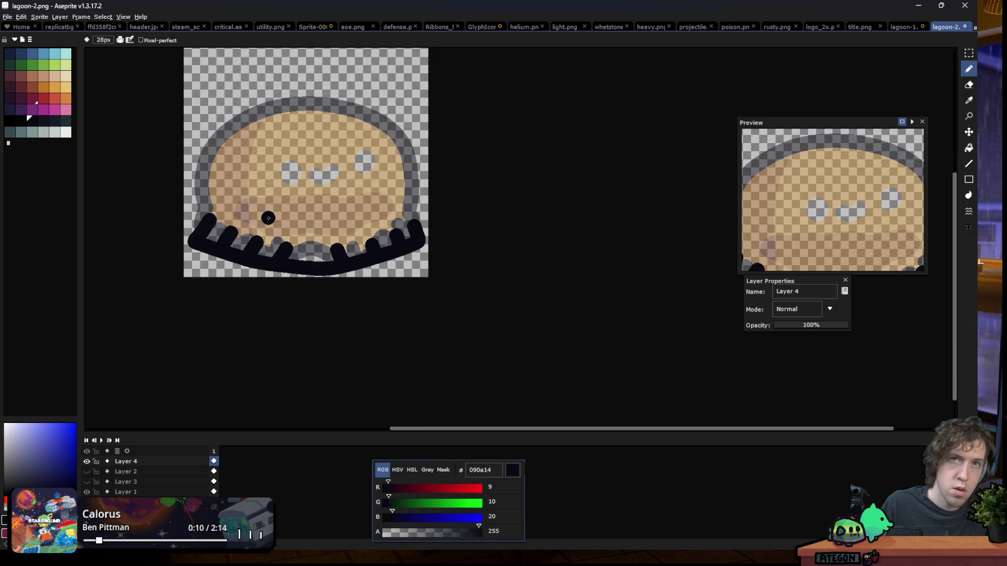
scroll(259, 217, up, 2)
mouse_move(162, 240)
mouse_down()
mouse_move(330, 47)
mouse_move(566, 247)
mouse_move(565, 314)
mouse_up()
scroll(367, 242, down, 1)
scroll(330, 313, down, 4)
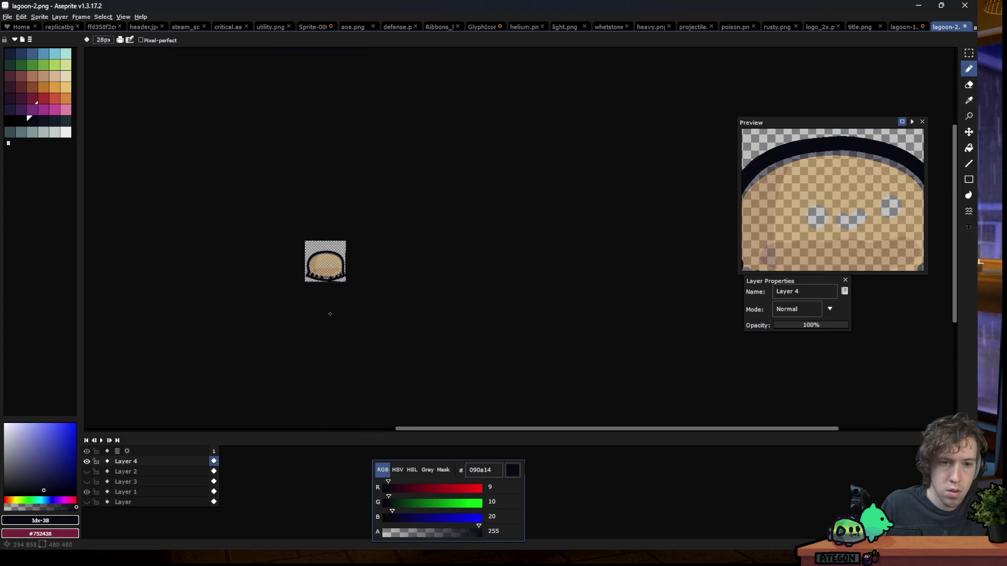
scroll(315, 294, up, 1)
scroll(330, 278, up, 4)
Undo the dark strokes until the blob's bottom edge has no outline
key(ctrl+z)
key(v)
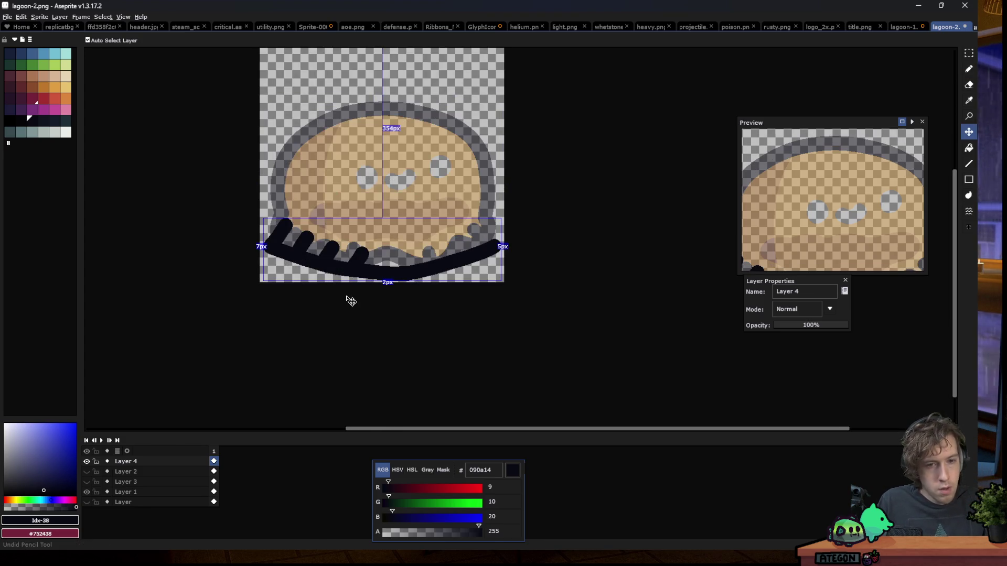
key(ctrl+z)
key(ctrl+z)
key(ctrl+z)
key(ctrl+z)
key(b)
scroll(361, 255, up, 2)
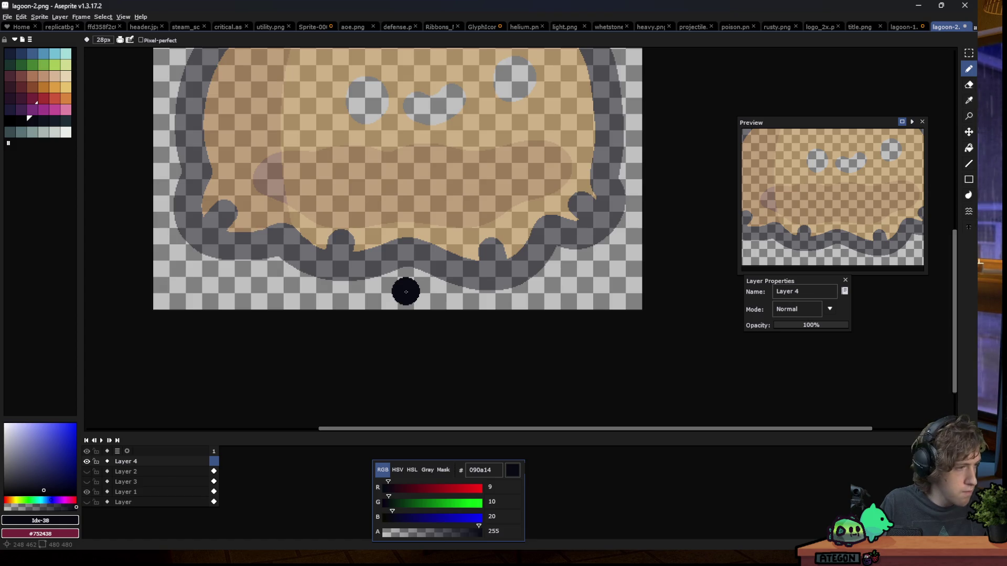
Try a V-shaped dark stroke under the blob, then undo it
drag(378, 282, 168, 216)
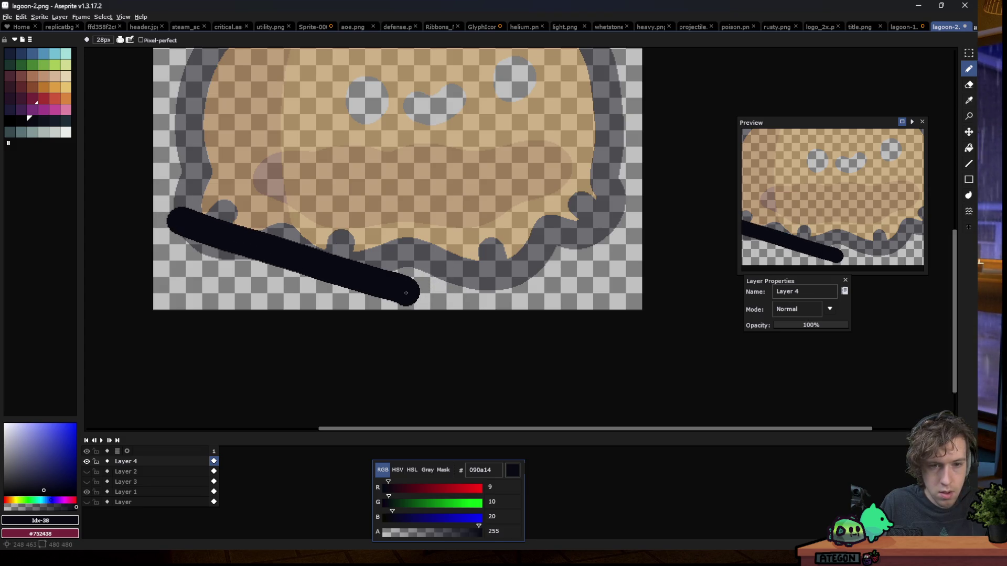
drag(412, 294, 603, 229)
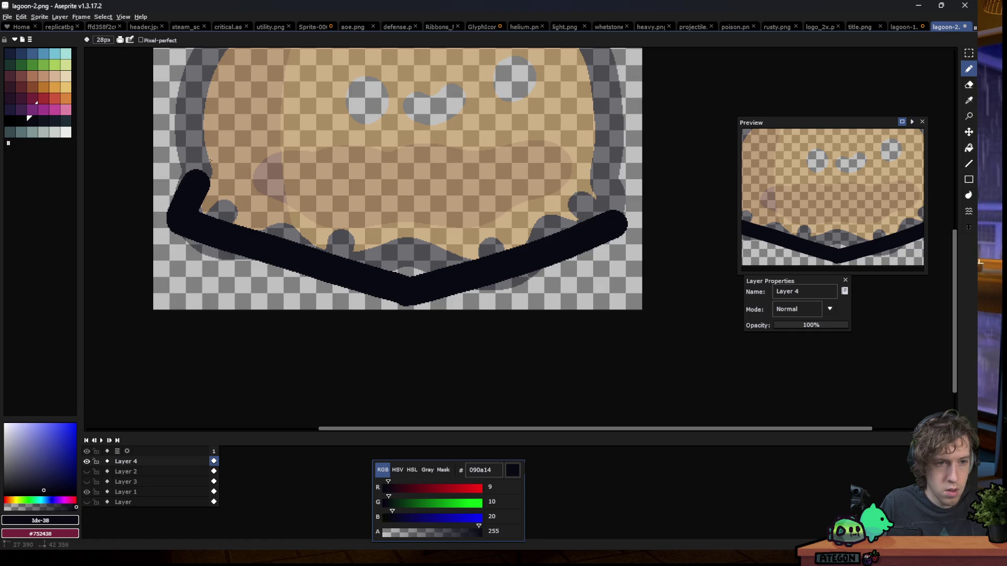
key(ctrl+z)
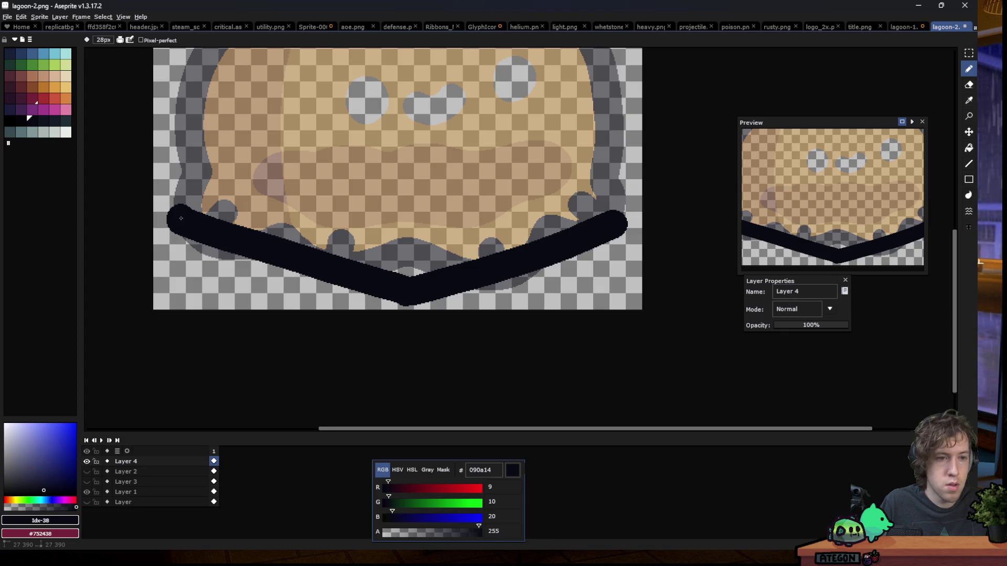
key(ctrl+z)
key(ctrl+z)
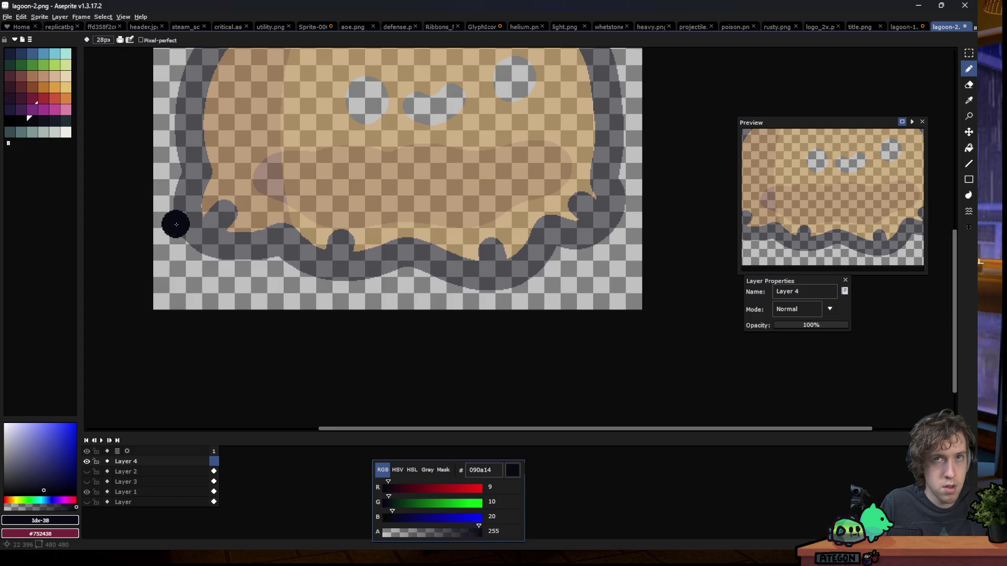
Paint a wavy bottom stroke with drip spikes at its left end, extending it right
mouse_move(176, 224)
mouse_down()
mouse_move(409, 280)
mouse_move(425, 302)
mouse_up()
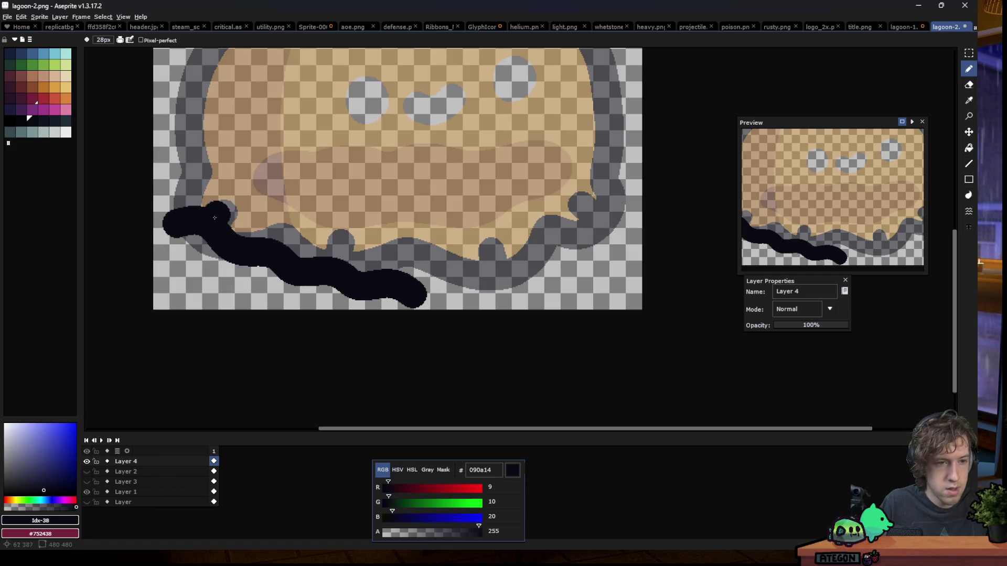
drag(178, 221, 215, 163)
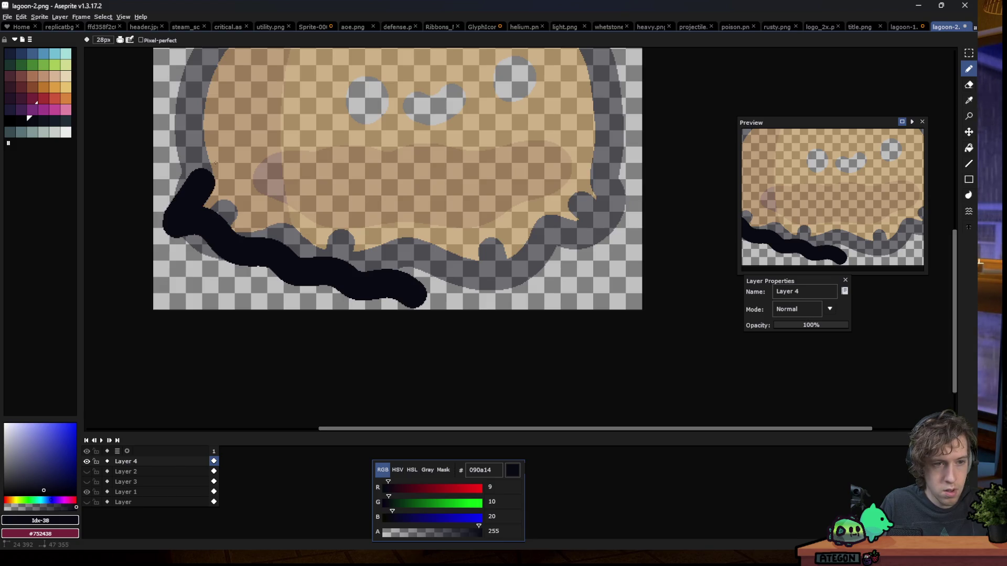
drag(231, 249, 258, 210)
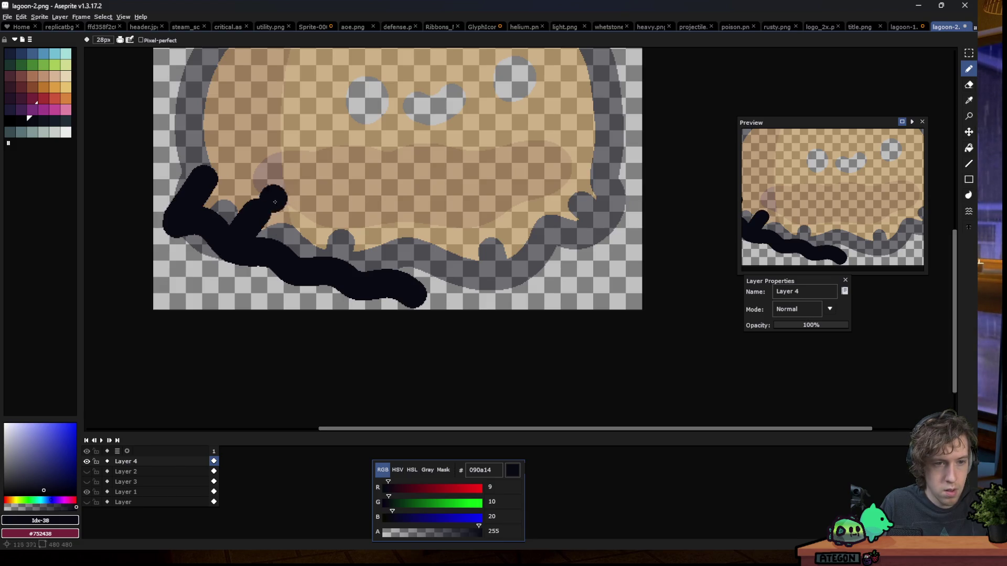
click(317, 236)
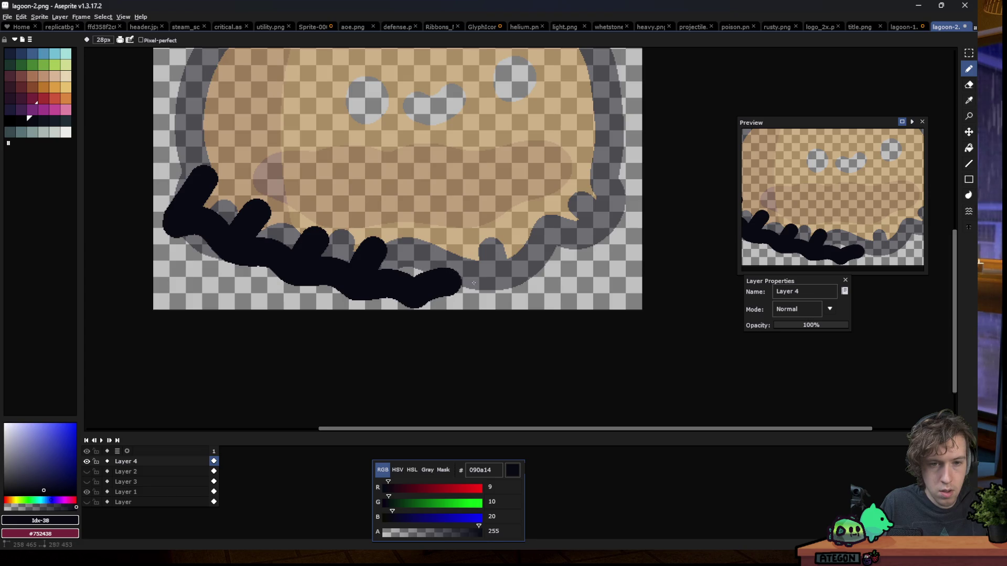
mouse_move(506, 254)
mouse_down()
mouse_move(527, 256)
mouse_move(603, 222)
mouse_move(633, 223)
mouse_up()
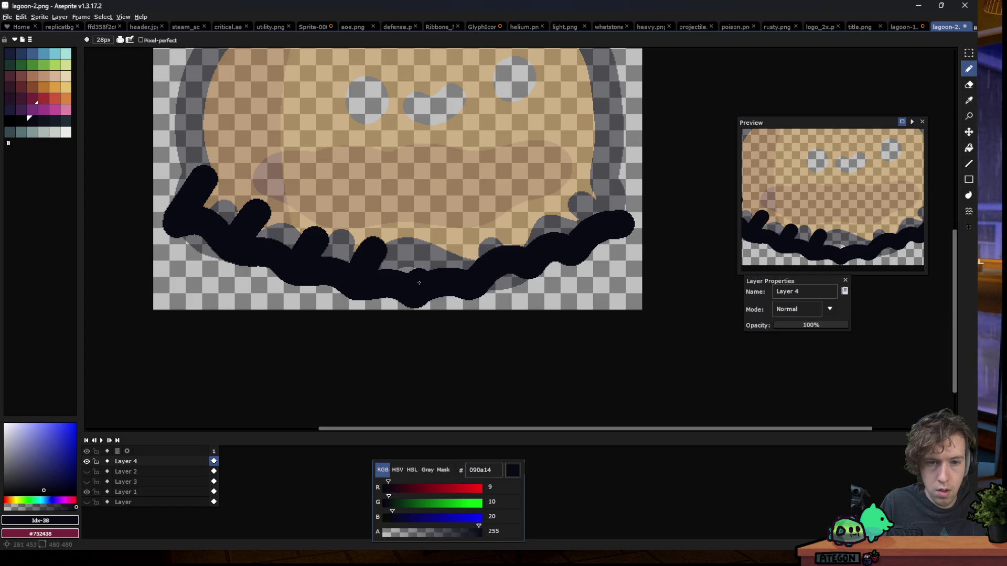
Add drip spikes in the middle and right, extend the right end and lengthen the left spike
drag(454, 245, 447, 234)
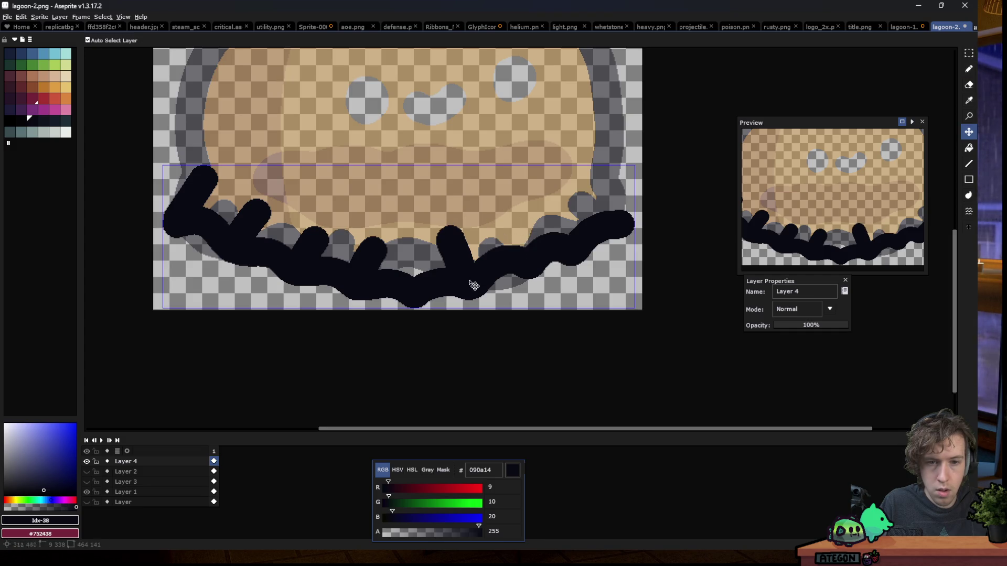
key(ctrl+z)
drag(459, 258, 454, 239)
drag(516, 245, 520, 250)
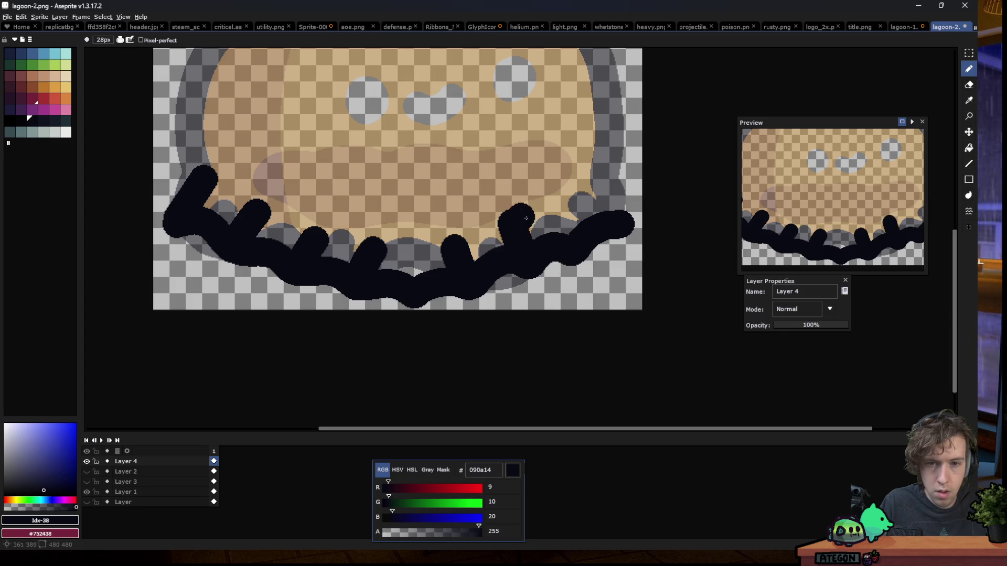
drag(560, 231, 559, 205)
click(627, 227)
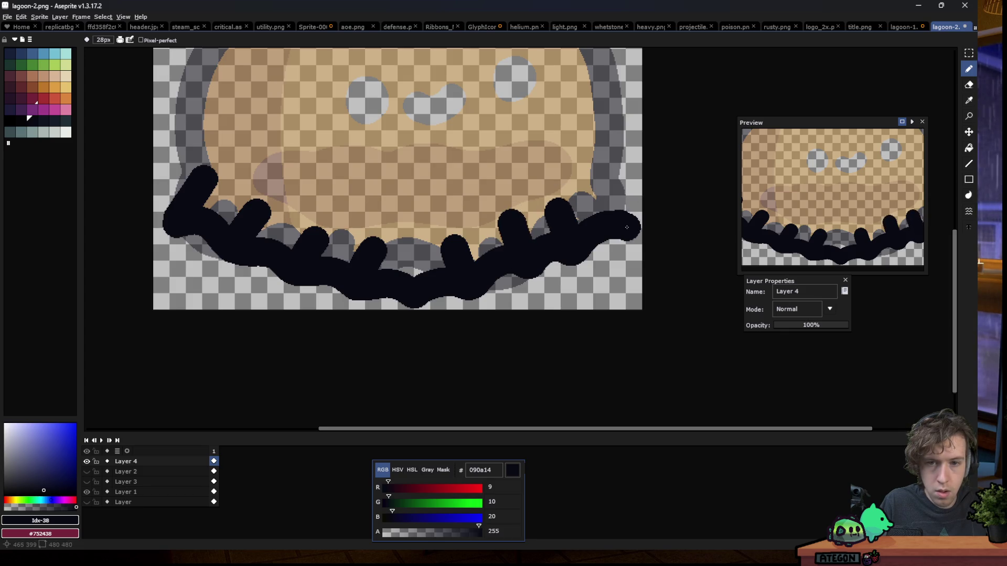
scroll(261, 229, down, 1)
scroll(261, 238, down, 4)
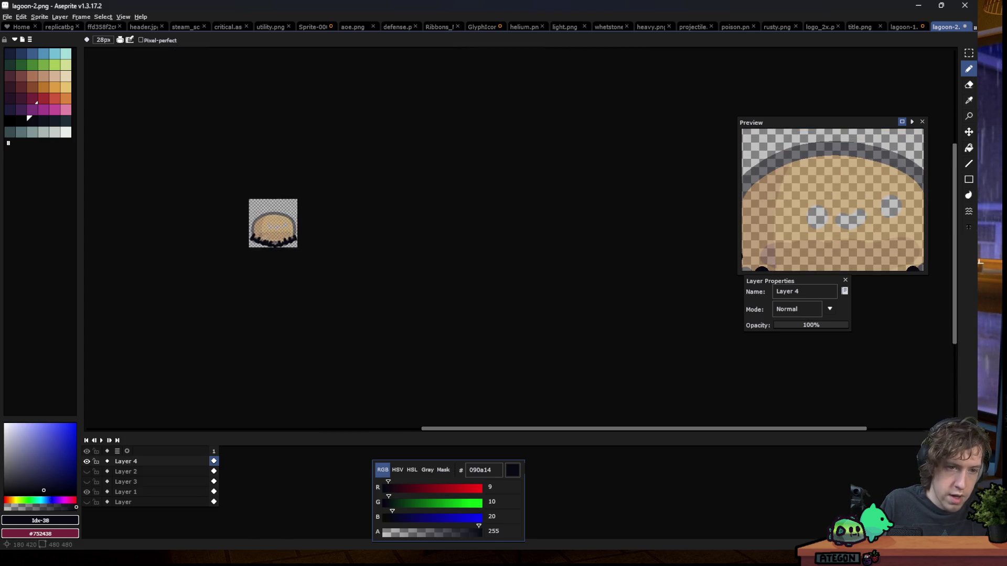
scroll(263, 236, up, 5)
drag(210, 251, 195, 241)
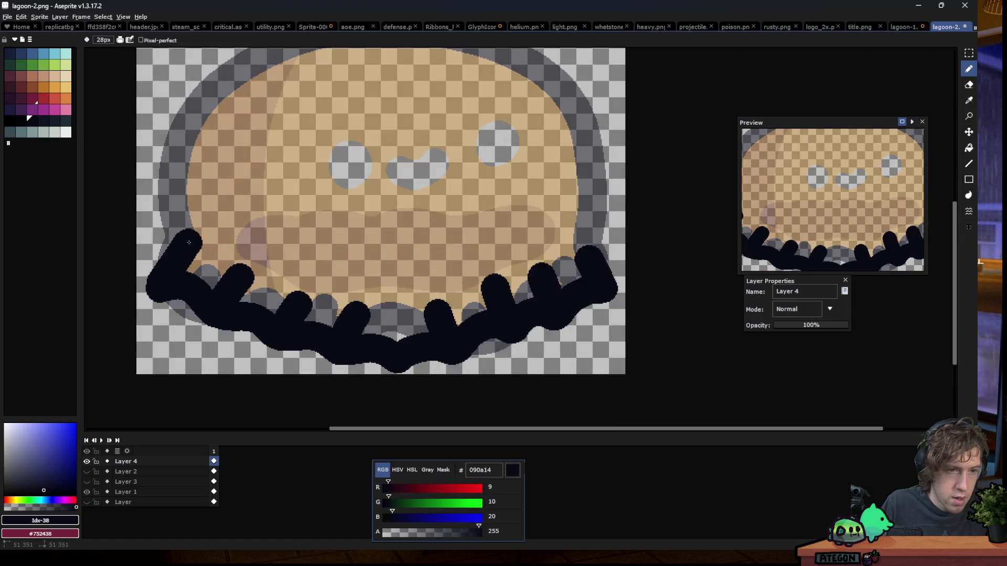
Trace the thick outline from the left spike up the left side, over the top and down the right
drag(184, 205, 221, 97)
key(ctrl+z)
mouse_move(185, 228)
mouse_down()
mouse_move(292, 53)
mouse_move(591, 152)
mouse_move(578, 265)
mouse_up()
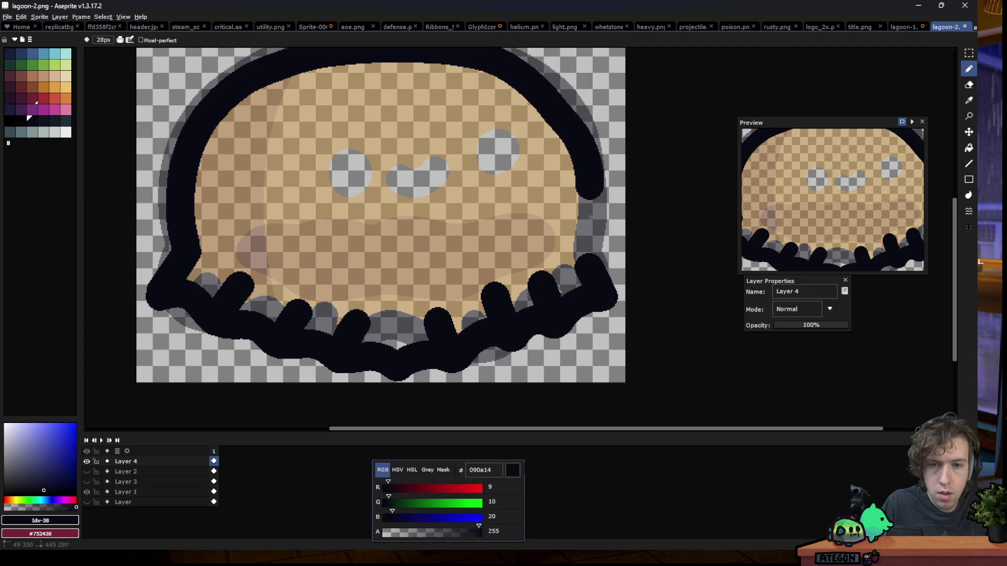
scroll(329, 243, down, 4)
scroll(329, 247, down, 3)
scroll(336, 247, up, 3)
scroll(338, 252, up, 2)
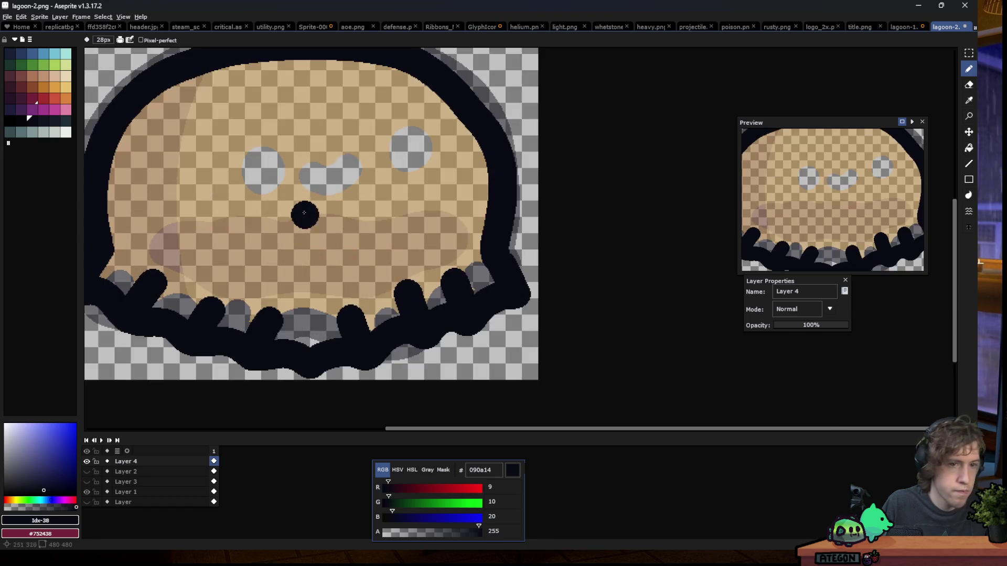
Shrink the brush and draw two arched closed eyes on the face
scroll(284, 199, up, 2)
key(minus)
key(minus)
mouse_move(216, 212)
mouse_down()
mouse_move(246, 134)
mouse_move(297, 184)
mouse_up()
key(ctrl+z)
mouse_move(205, 209)
mouse_down()
mouse_move(288, 176)
mouse_move(290, 208)
mouse_up()
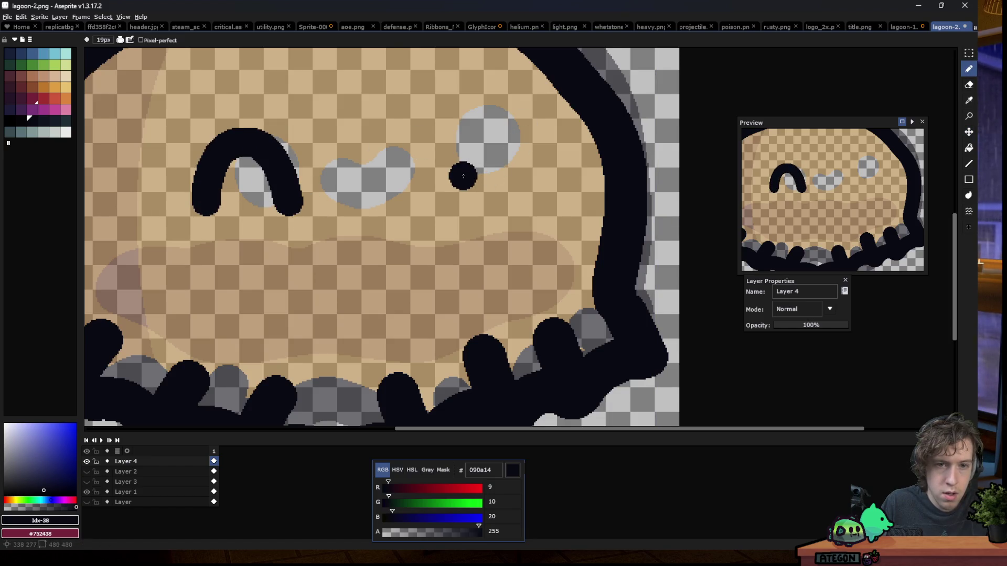
drag(462, 181, 542, 180)
Try a wavy mouth between the eyes with a larger brush, then undo it
key(plus)
key(plus)
key(plus)
mouse_move(347, 186)
mouse_down()
mouse_move(399, 173)
mouse_move(417, 153)
mouse_up()
scroll(329, 190, down, 5)
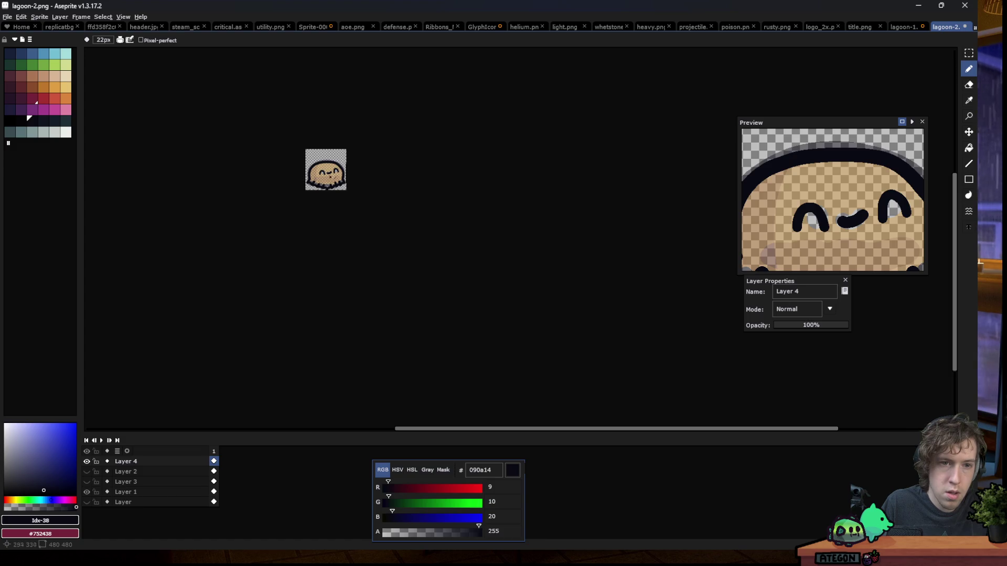
scroll(334, 173, up, 5)
key(ctrl+z)
scroll(340, 197, up, 1)
Draw a small curved smile between the eyes with a thinner brush and load orange de9e41
key(minus)
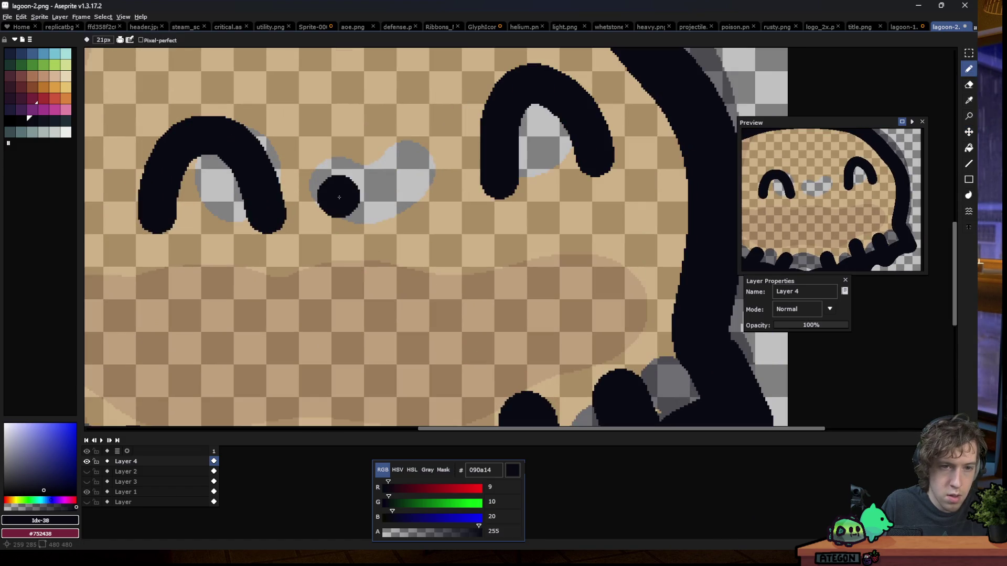
scroll(339, 198, down, 1)
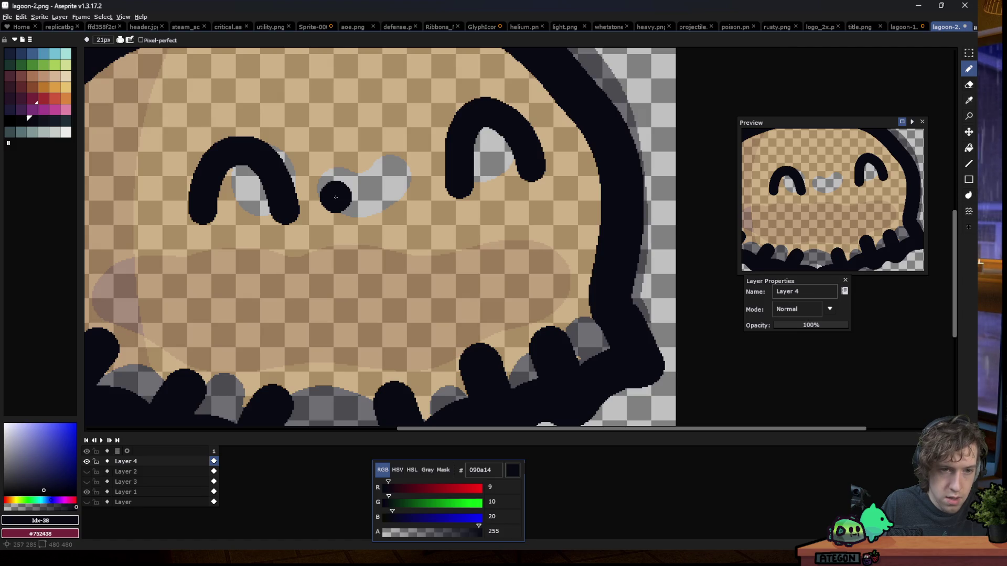
drag(332, 197, 404, 184)
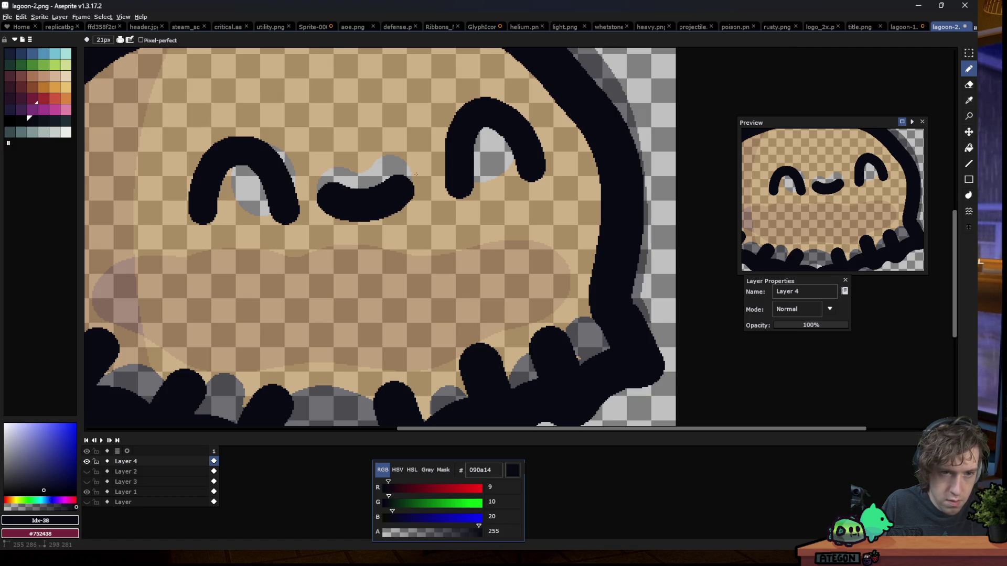
scroll(313, 152, down, 10)
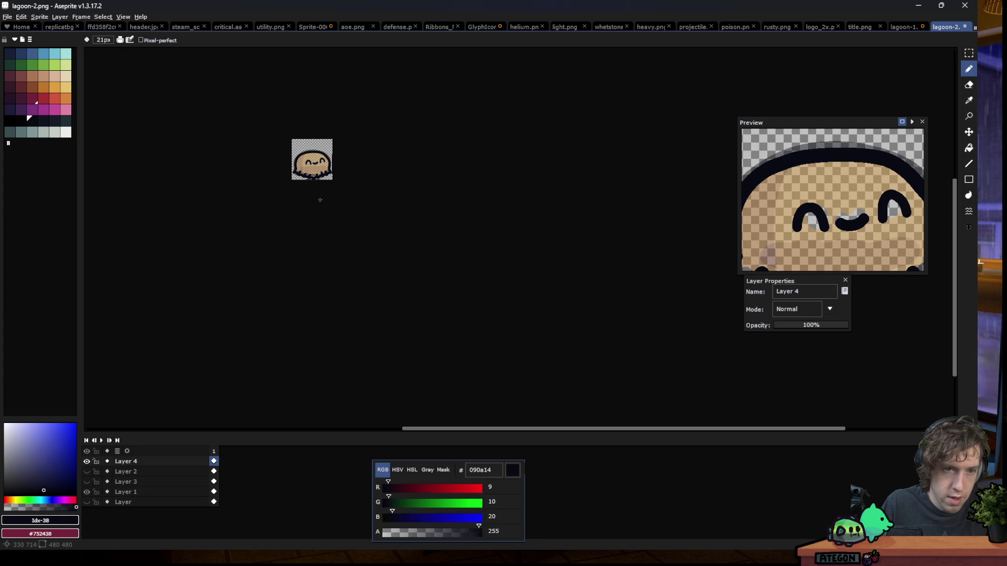
scroll(307, 168, up, 5)
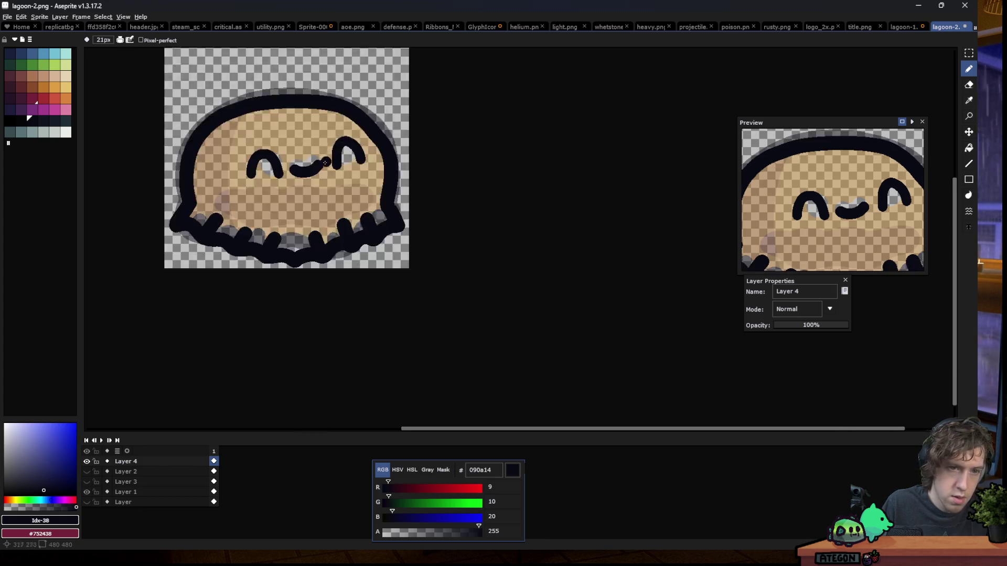
key(ctrl+z)
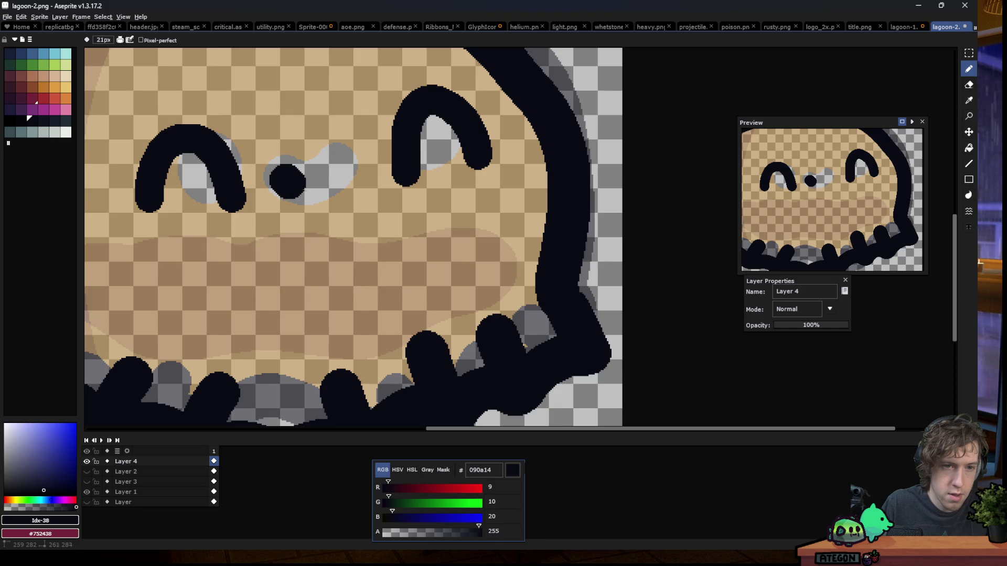
drag(286, 181, 346, 170)
scroll(377, 205, down, 3)
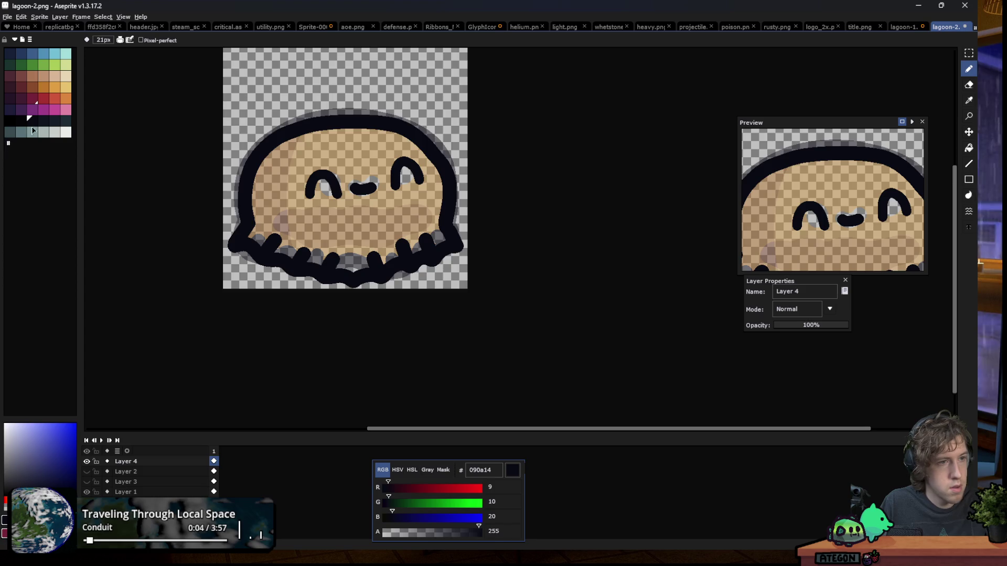
click(58, 87)
Try a bucket fill of the body interior in orange, then undo it
key(g)
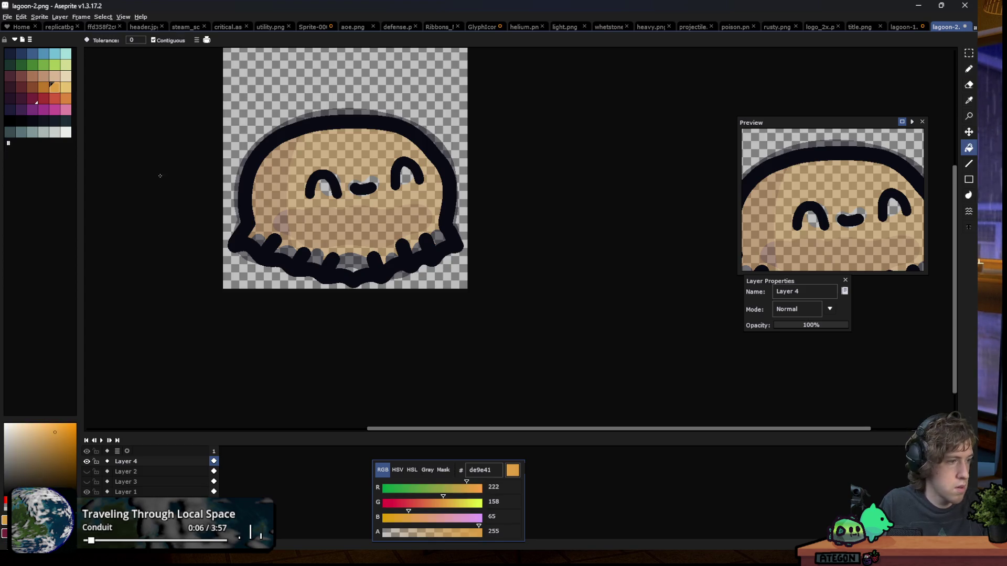
click(391, 221)
scroll(395, 222, down, 3)
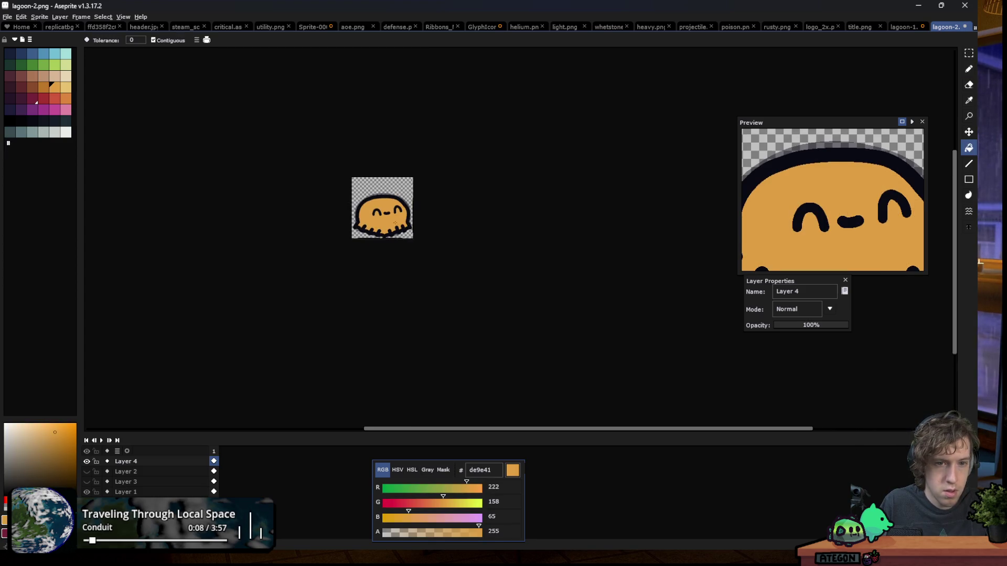
scroll(364, 210, up, 3)
key(ctrl+z)
scroll(364, 209, up, 1)
key(b)
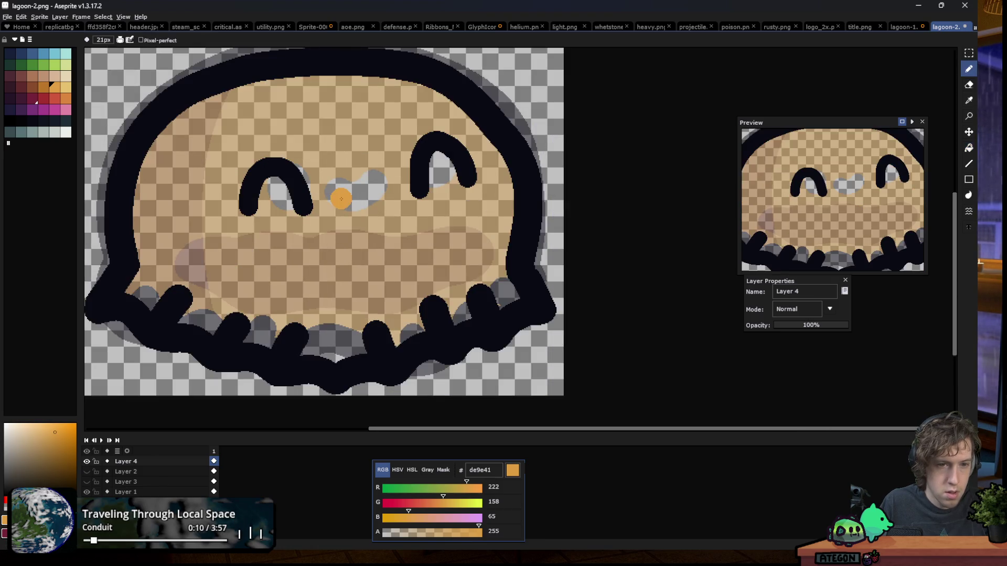
scroll(337, 198, up, 1)
Redraw the mouth as a small dark 090a14 curved smile between the eyes
click(37, 122)
mouse_move(331, 181)
mouse_down()
mouse_move(370, 200)
mouse_move(406, 164)
mouse_up()
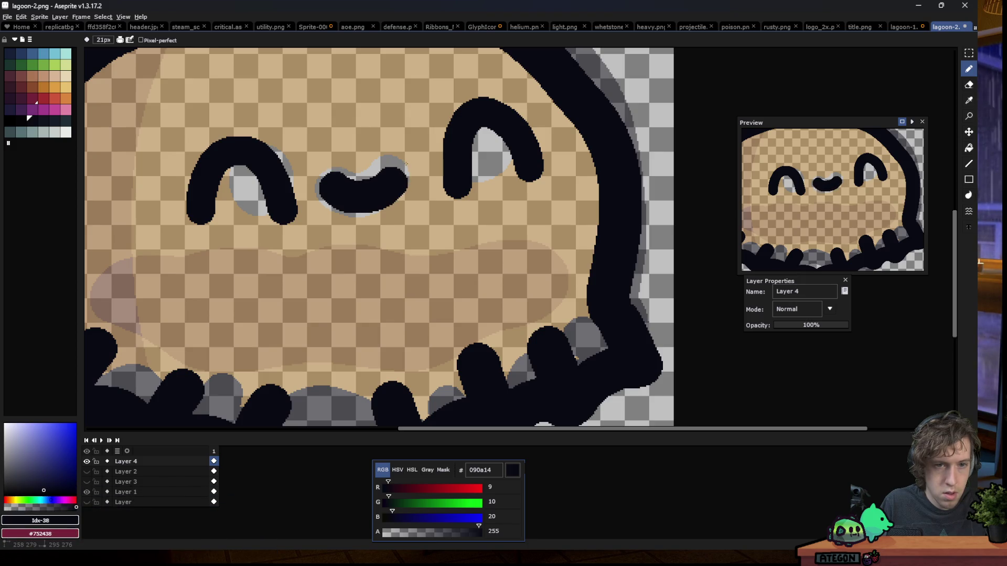
scroll(403, 155, down, 1)
scroll(402, 155, down, 1)
key(ctrl+z)
scroll(419, 168, up, 3)
click(416, 171)
mouse_move(417, 170)
mouse_down()
mouse_move(490, 149)
mouse_move(422, 144)
mouse_up()
scroll(299, 210, down, 5)
scroll(299, 210, up, 4)
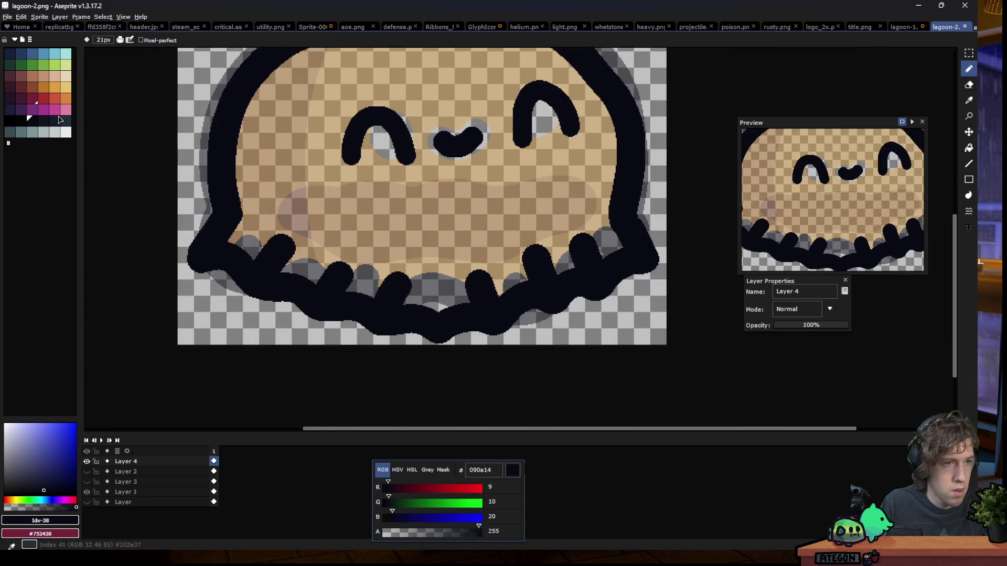
Bucket-fill the blob's body with light orange de9e41 instead of darker be772b
alt+click(304, 141)
key(g)
click(305, 140)
scroll(334, 223, down, 5)
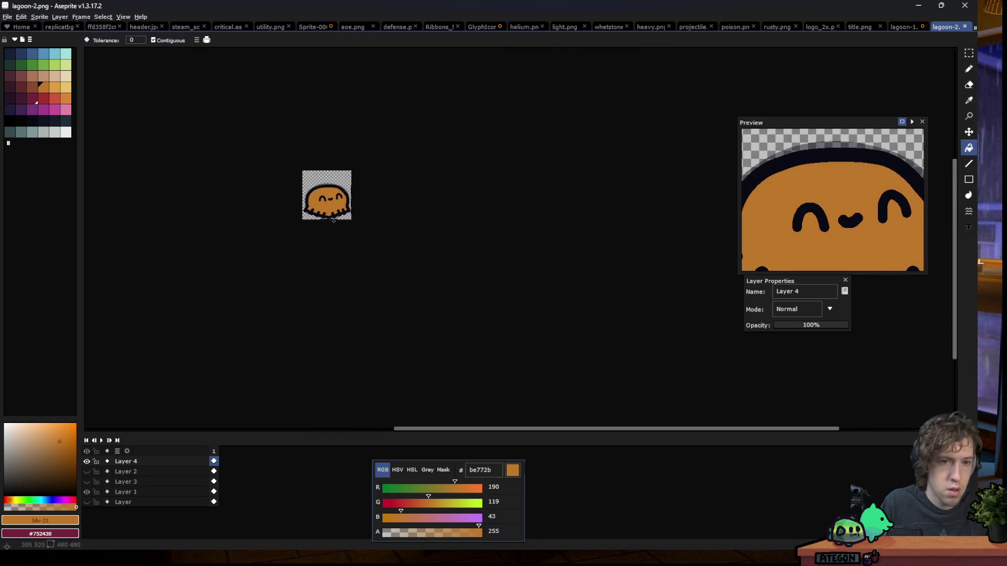
scroll(309, 206, up, 4)
key(])
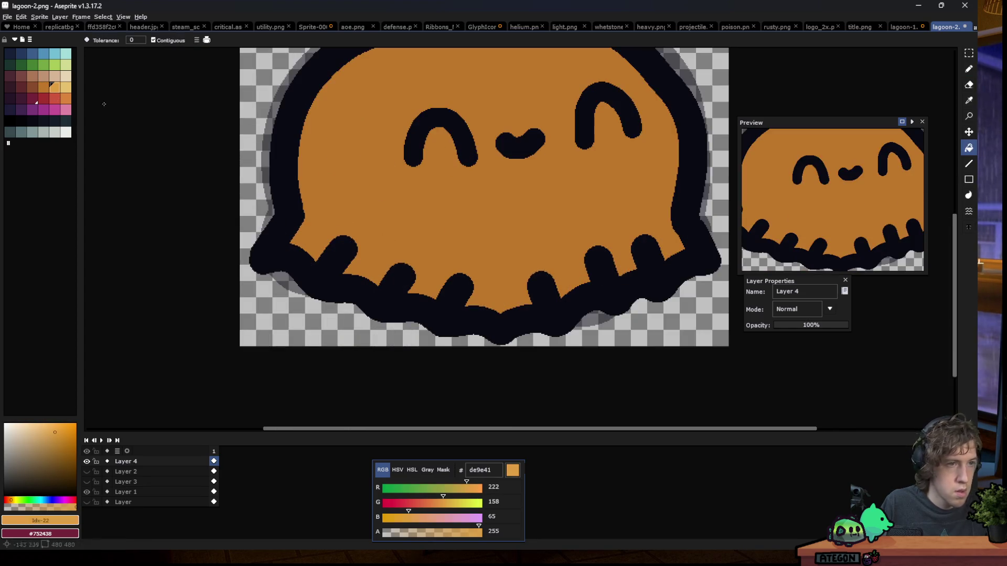
click(323, 144)
Magic-wand select the orange body and ready a larger be772b pencil
key(w)
scroll(312, 236, down, 5)
click(308, 250)
scroll(297, 229, up, 5)
key(b)
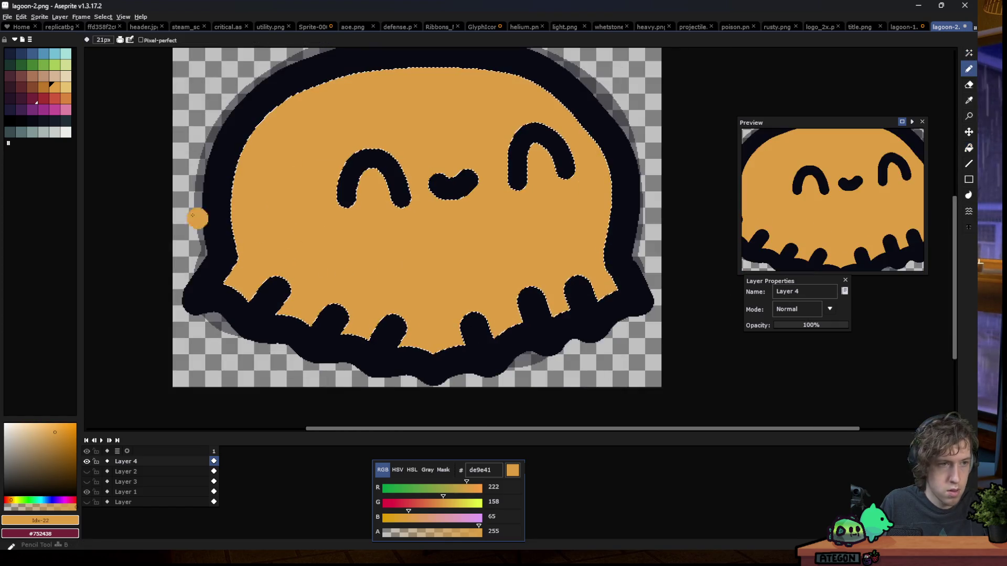
key([)
key(plus)
key(plus)
key(plus)
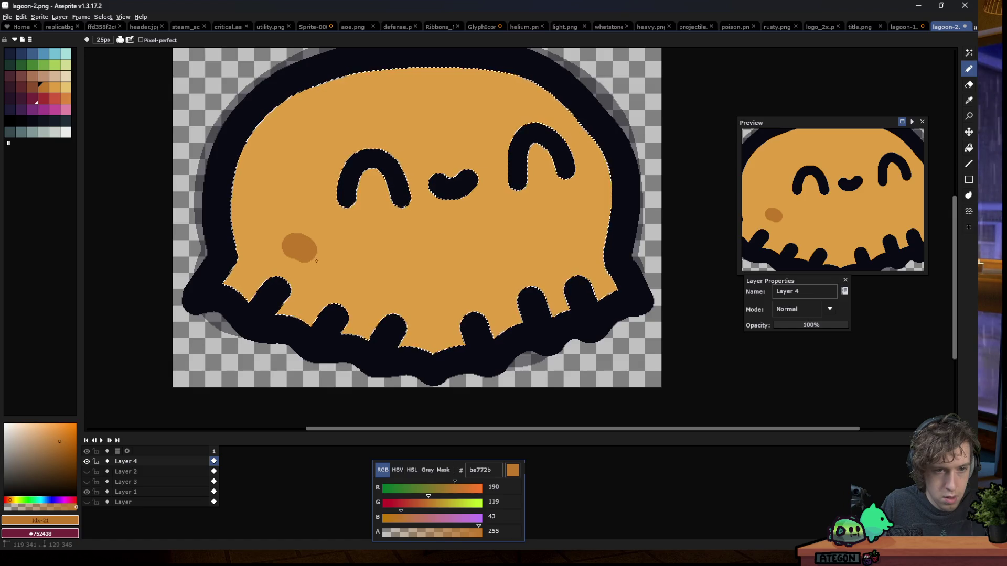
Paint a wavy darker orange be772b band across the lower body
mouse_move(329, 268)
mouse_down()
mouse_move(475, 281)
mouse_move(579, 238)
mouse_move(427, 229)
mouse_move(301, 245)
mouse_move(514, 242)
mouse_move(364, 239)
mouse_up()
scroll(220, 287, down, 2)
scroll(220, 286, down, 4)
scroll(220, 287, down, 1)
scroll(221, 289, up, 4)
scroll(221, 290, up, 2)
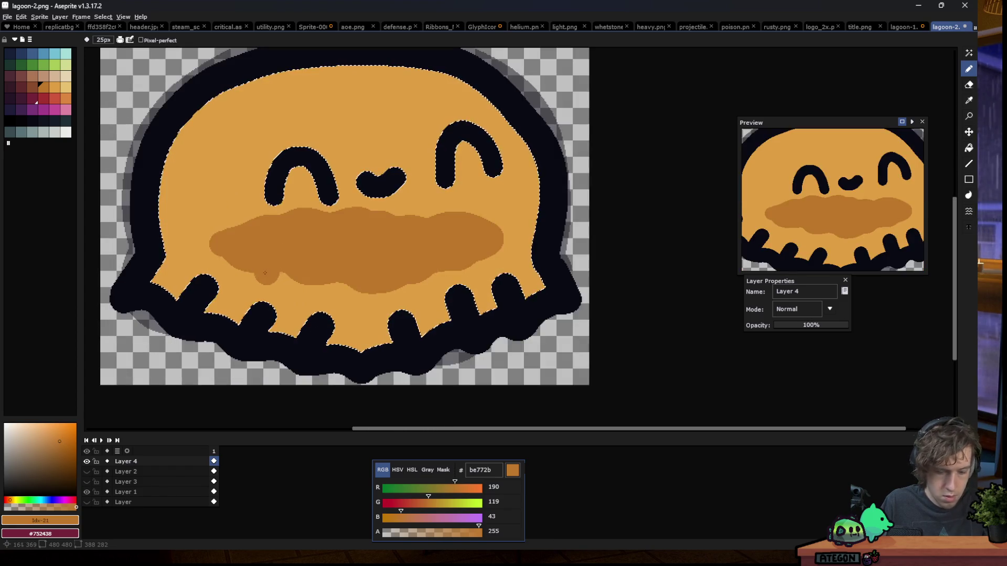
Select the darker band with the magic wand and nudge it slightly down
key(m)
key(w)
click(360, 252)
key(Down)
key(Down)
key(Down)
key(ctrl+d)
Sample de9e41 from the face and fill the light gap above the band
key(i)
click(415, 194)
key(g)
click(314, 215)
scroll(343, 249, down, 5)
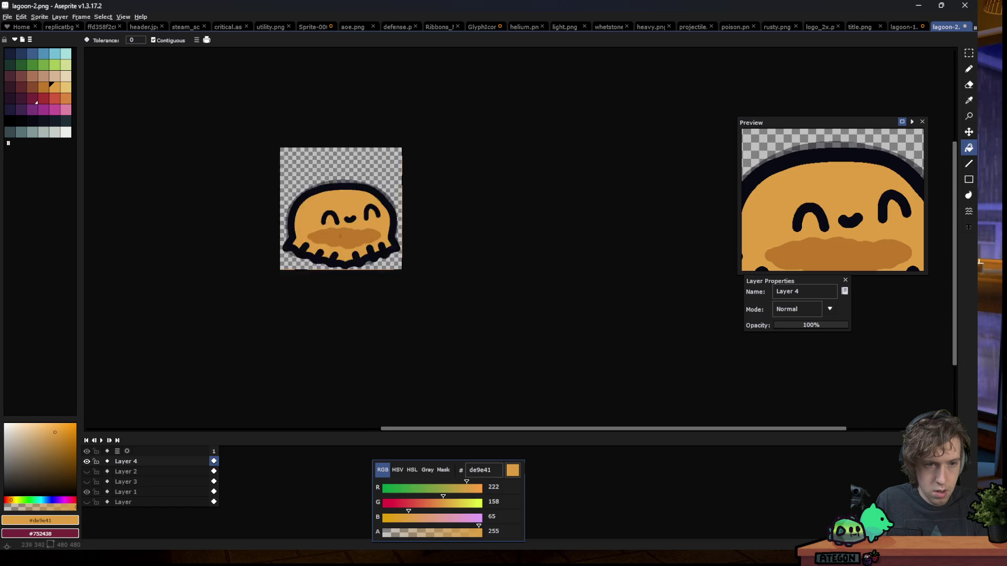
Choose light orange e8c170, set the pencil to Shading ink, and enlarge the brush to 33px
scroll(354, 249, up, 3)
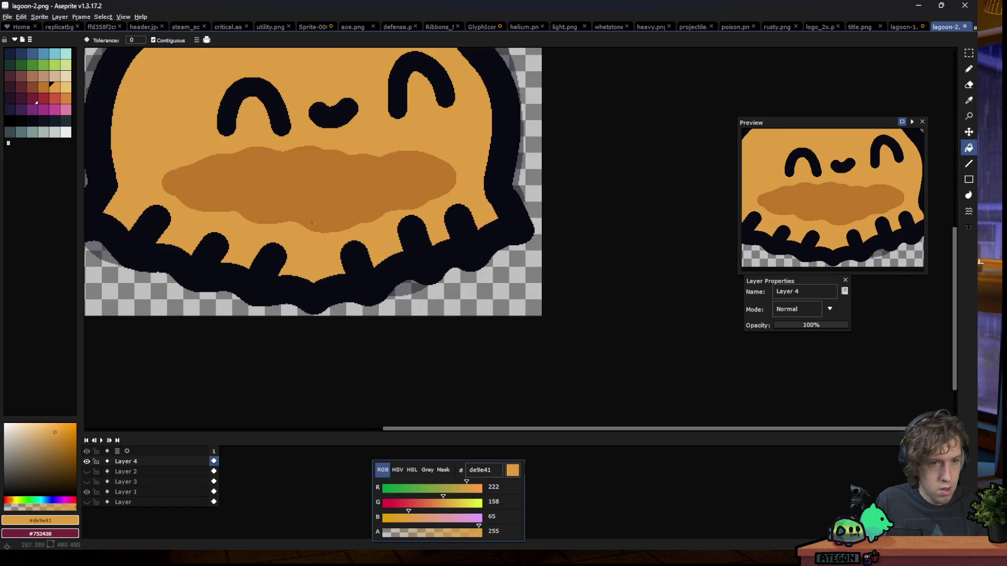
scroll(354, 249, down, 1)
click(10, 86)
click(65, 86)
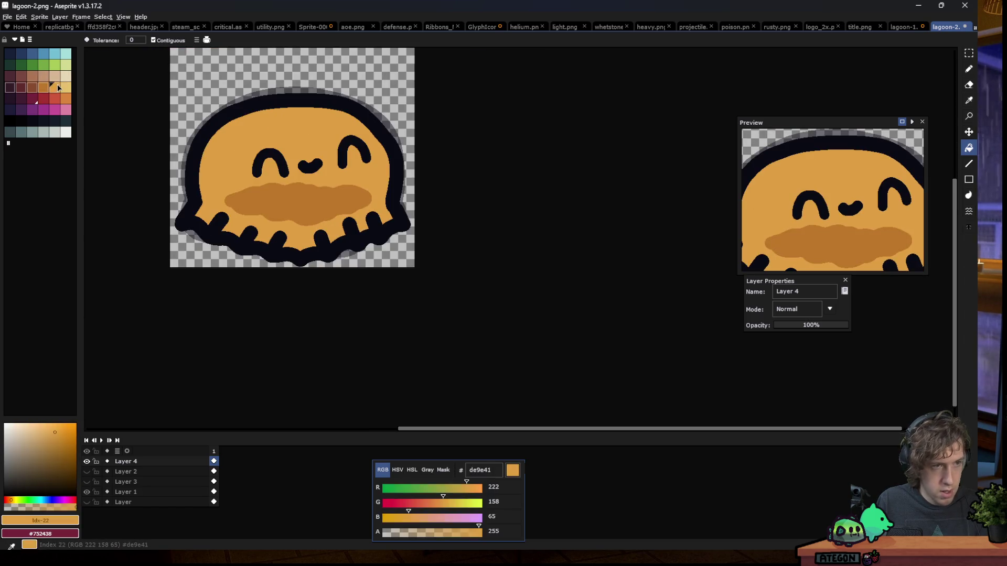
key(b)
click(120, 40)
click(147, 82)
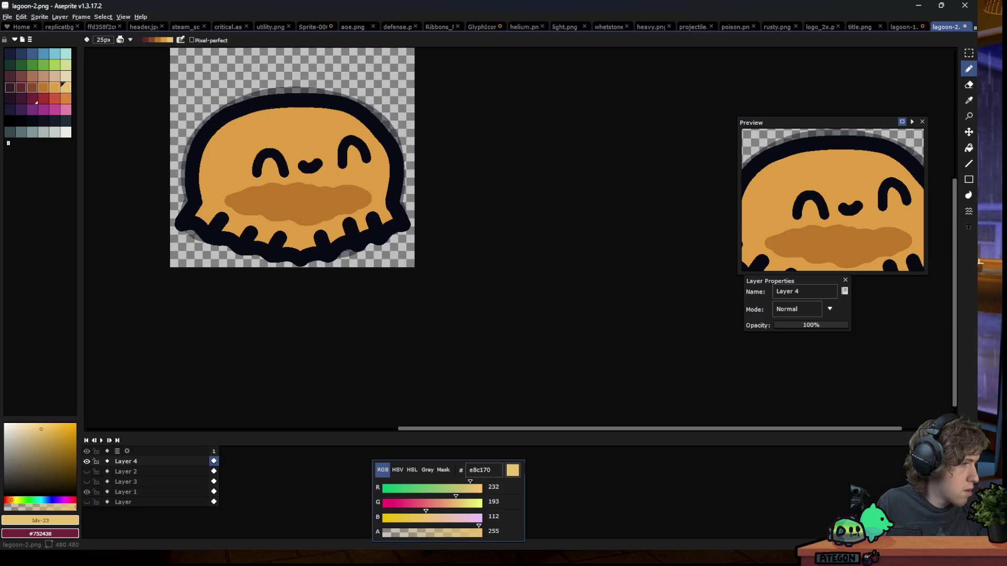
key(plus)
key(plus)
key(plus)
scroll(211, 147, up, 1)
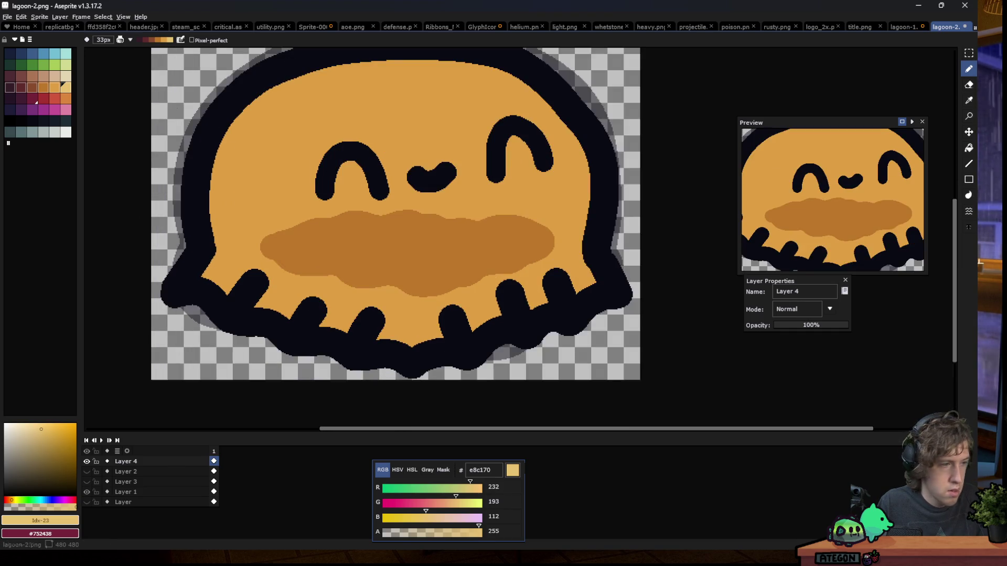
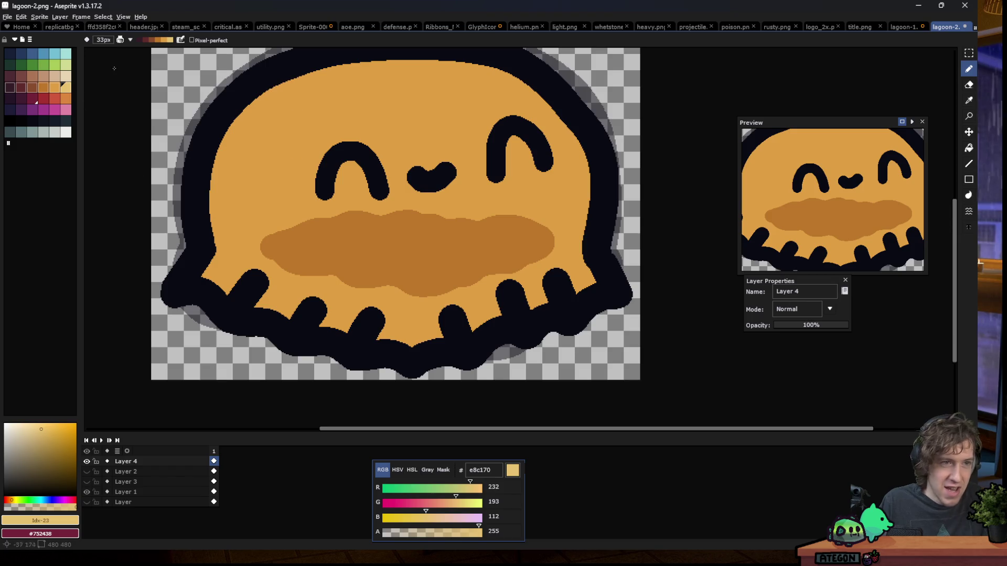
Pick the dark 090a14 swatch, draw a thick test stroke above the slime, then undo it
click(120, 40)
click(180, 40)
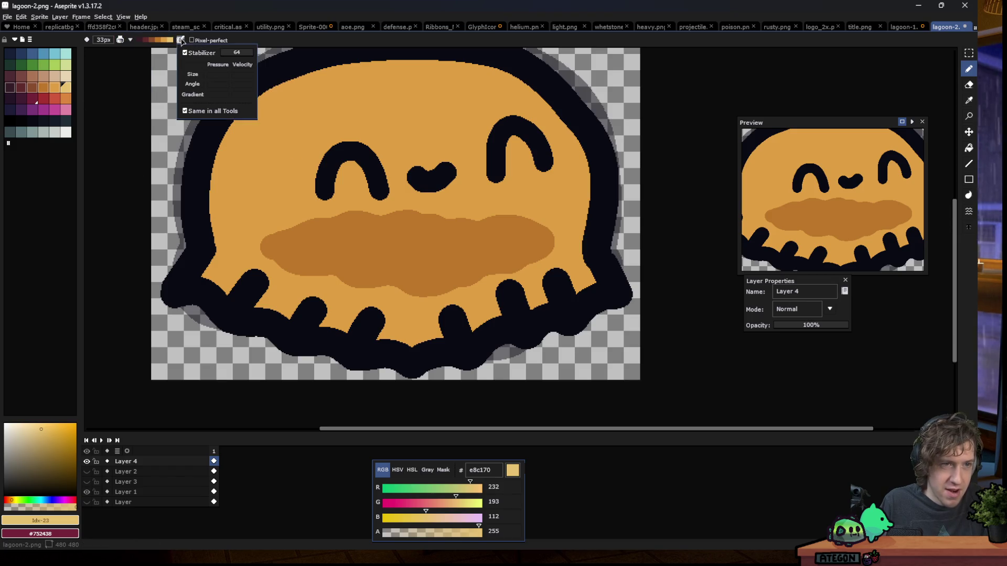
scroll(247, 220, down, 3)
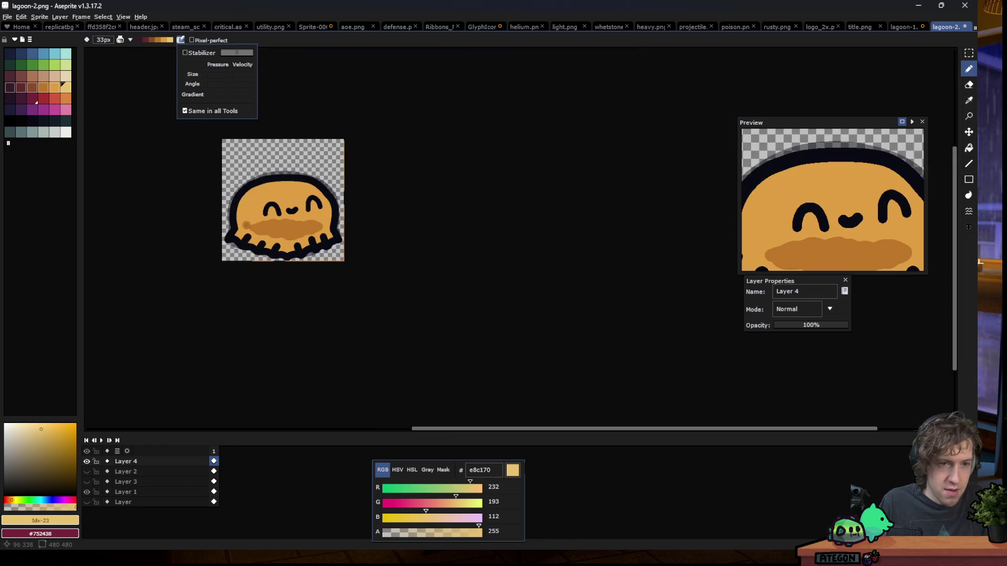
scroll(233, 137, up, 4)
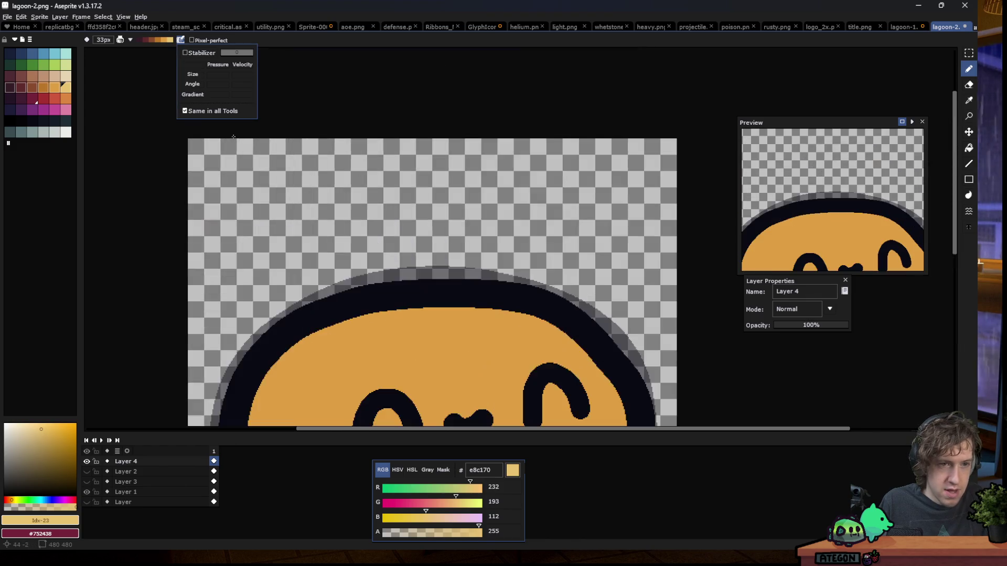
click(29, 118)
mouse_move(226, 177)
mouse_down()
mouse_move(402, 212)
mouse_move(574, 199)
mouse_up()
key(ctrl+z)
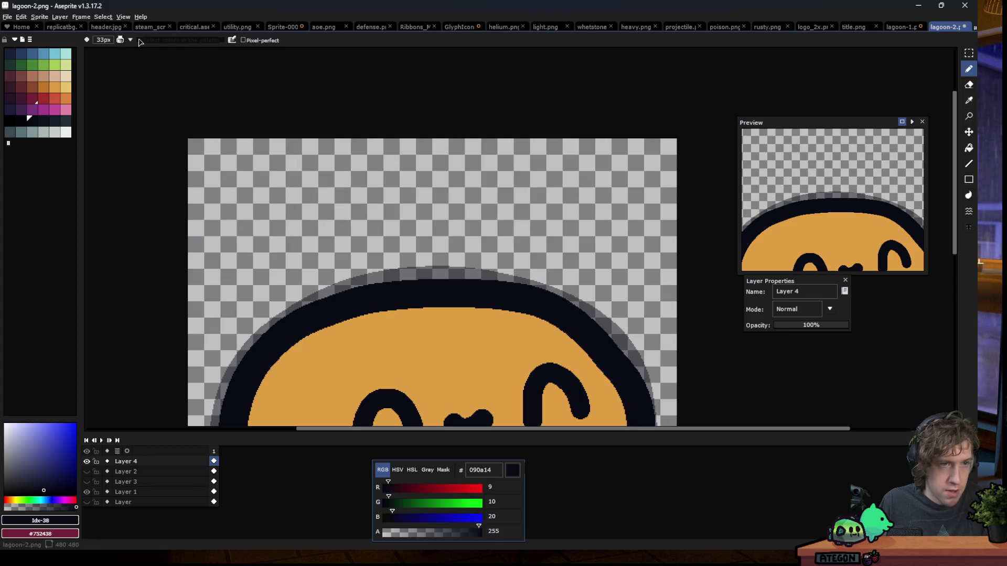
Draw a wavy dark test stroke with brush dynamics above the slime, then undo it
click(233, 40)
mouse_move(217, 162)
mouse_down()
mouse_move(384, 204)
mouse_move(620, 210)
mouse_up()
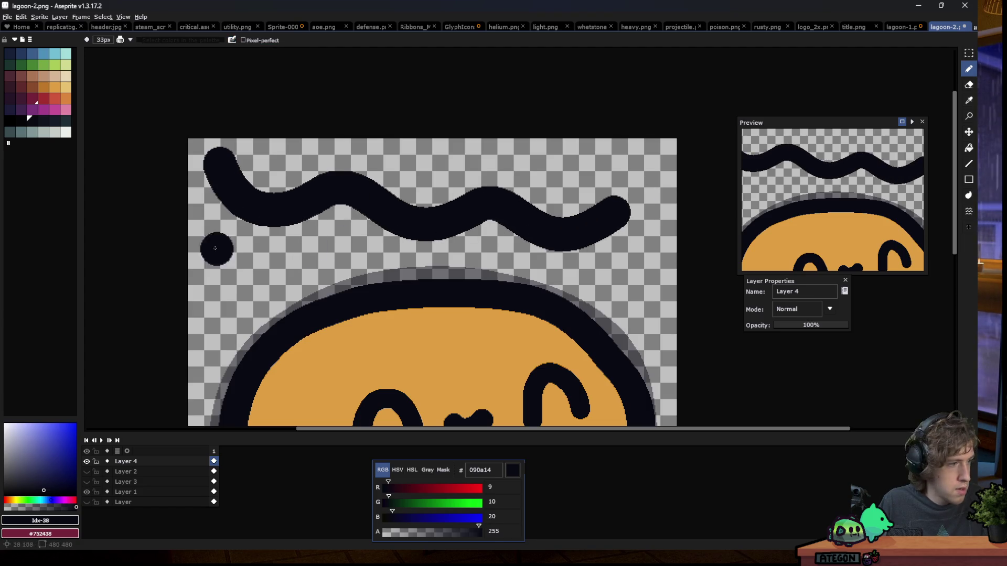
scroll(218, 167, down, 2)
scroll(305, 255, down, 1)
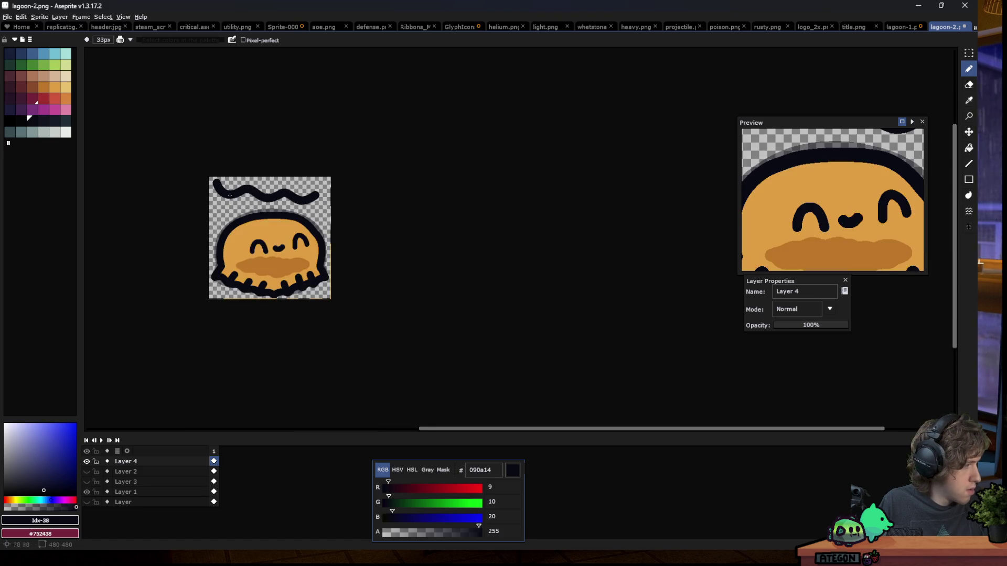
scroll(299, 251, up, 1)
scroll(254, 176, down, 1)
scroll(267, 242, up, 1)
key(ctrl+z)
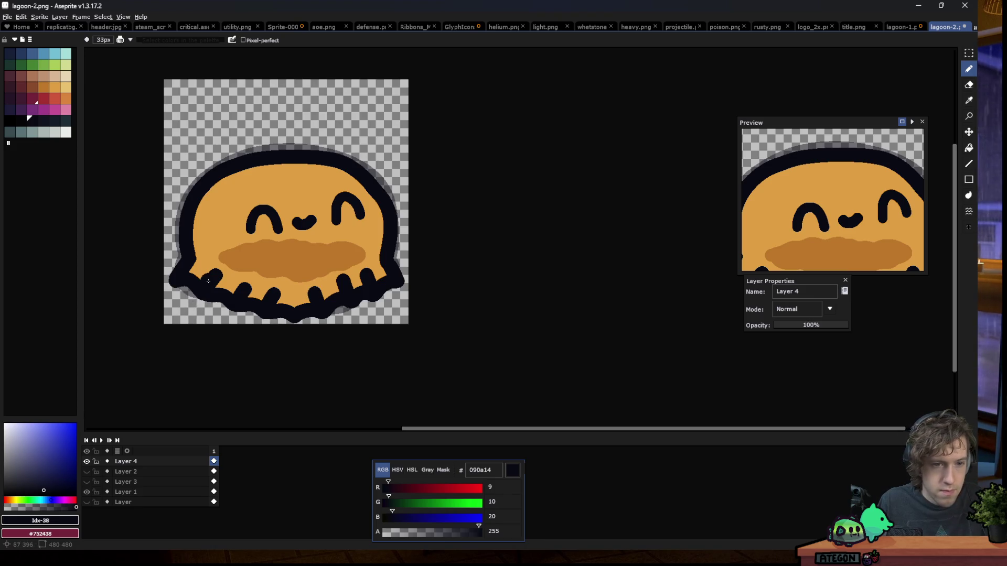
scroll(218, 112, up, 1)
With e8c170 and Shading ink, paint a darker band down the slime's left side, repainting once
click(9, 97)
click(66, 88)
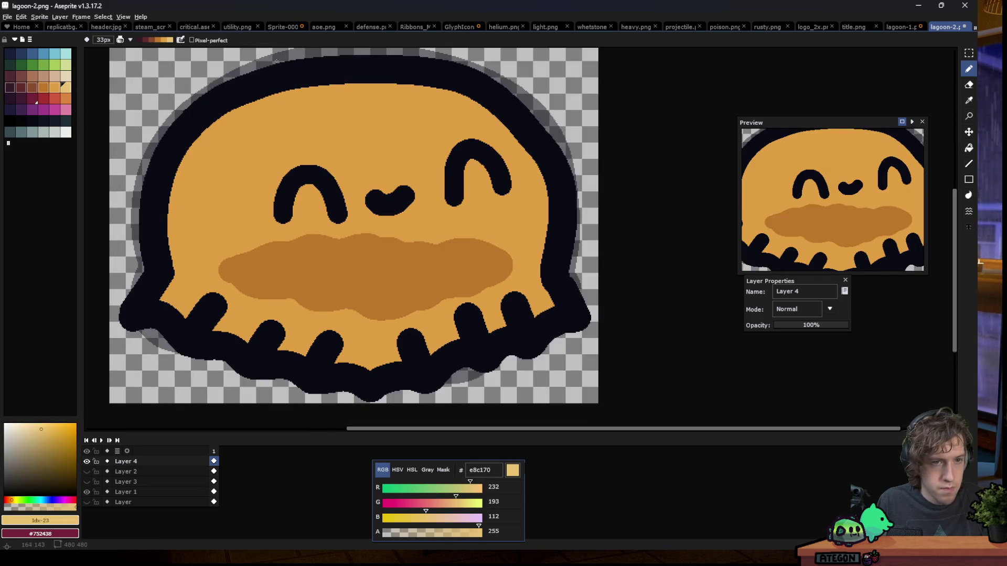
drag(273, 98, 271, 355)
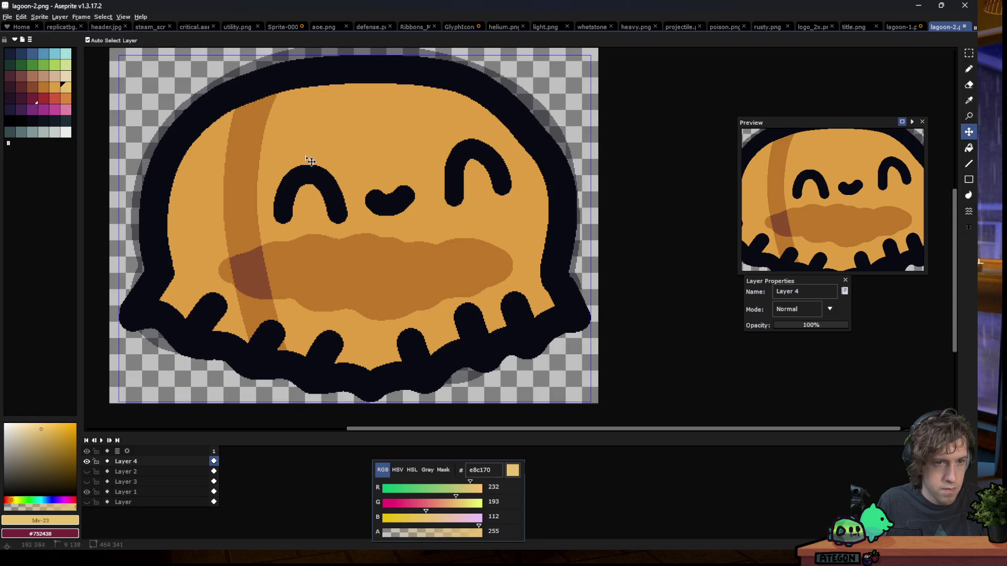
key(ctrl+z)
mouse_move(253, 109)
mouse_down()
mouse_move(231, 365)
mouse_move(170, 350)
mouse_move(199, 94)
mouse_up()
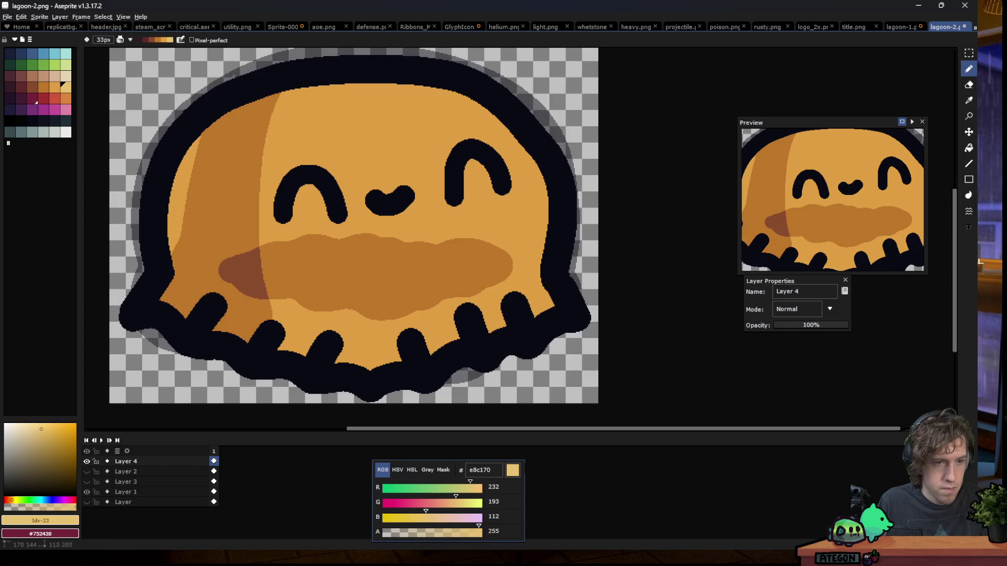
Switch to the rectangular selection tool and adjust the zoom on the sprite
scroll(273, 210, down, 7)
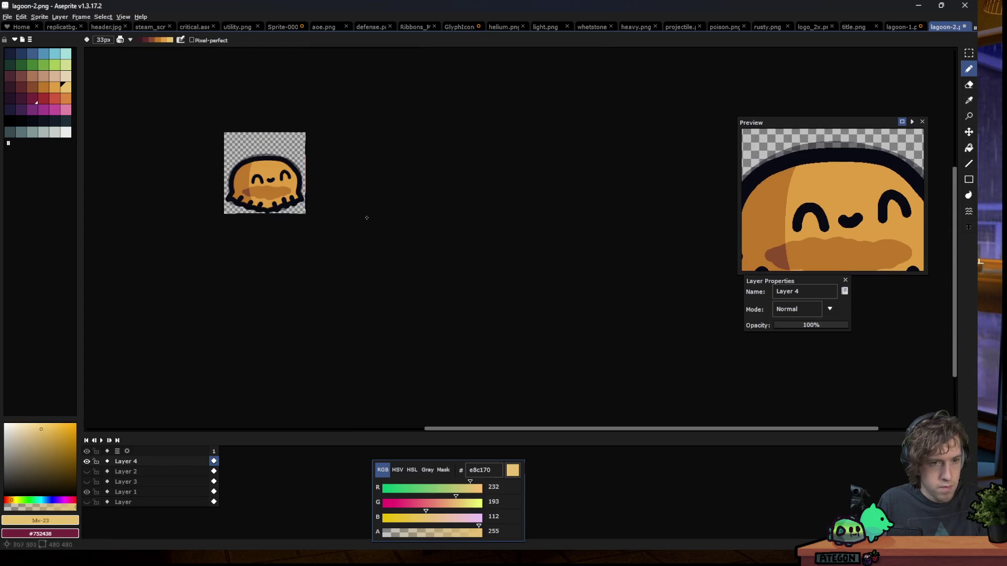
key(m)
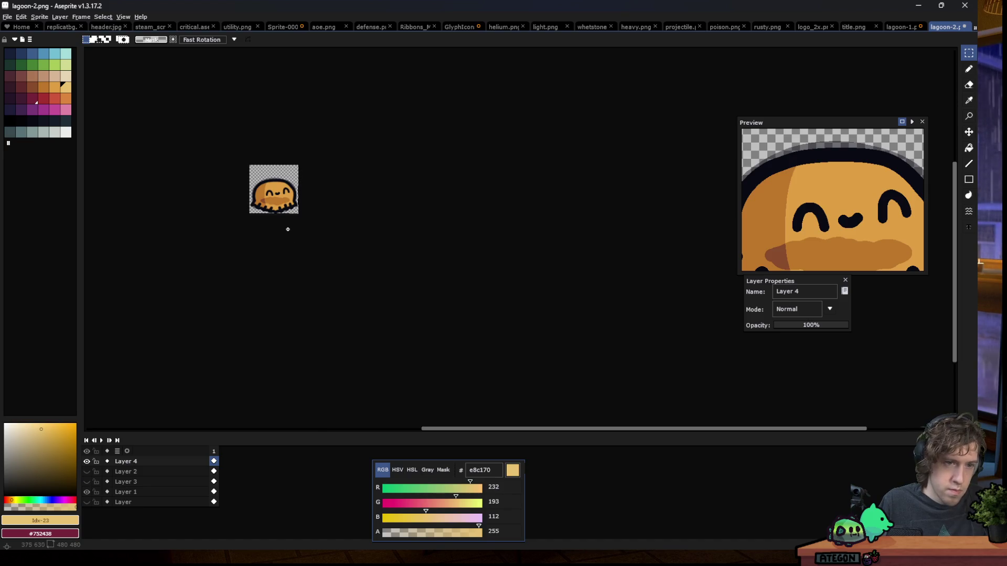
scroll(281, 210, up, 1)
scroll(278, 210, up, 2)
scroll(275, 209, up, 1)
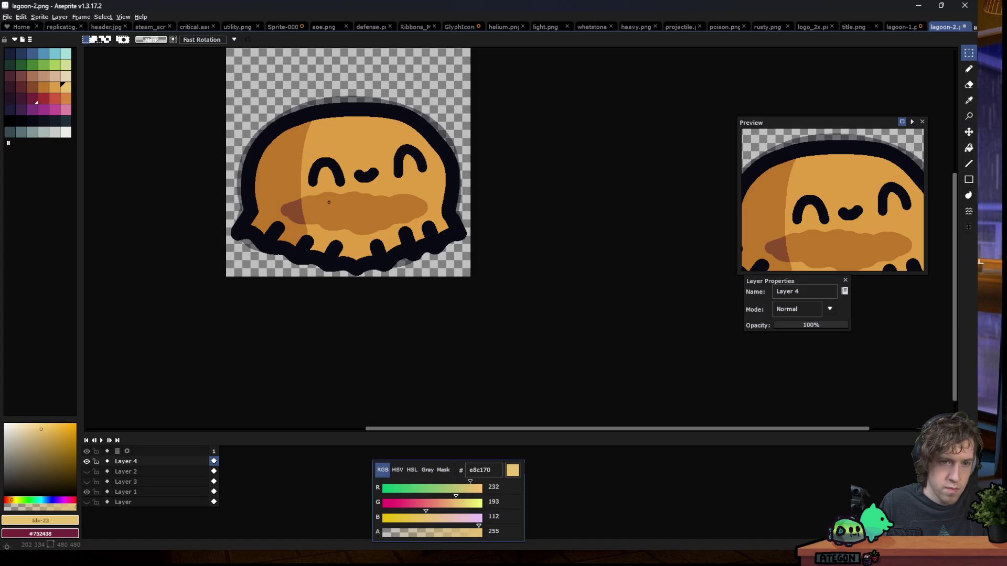
scroll(329, 202, down, 3)
scroll(327, 214, down, 1)
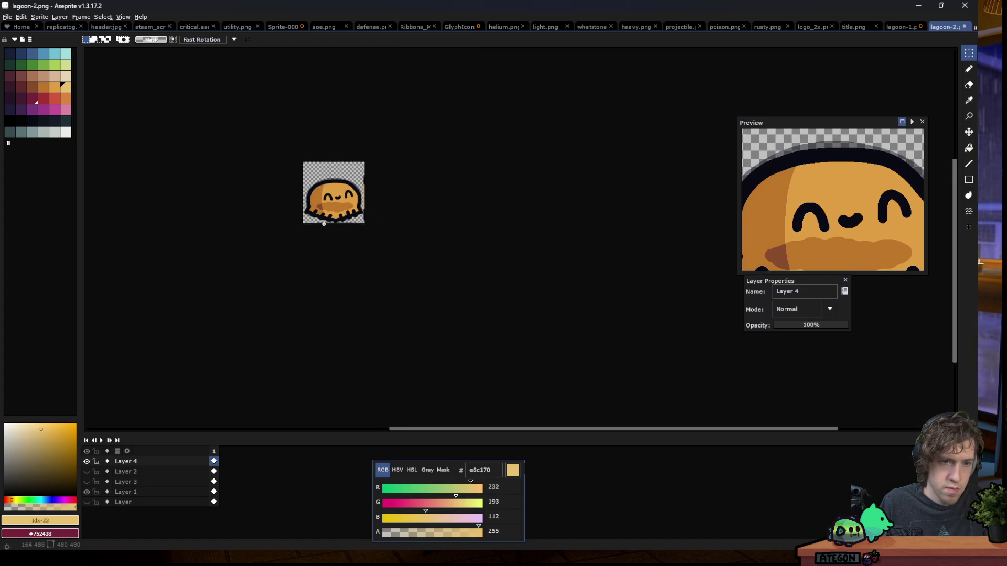
scroll(323, 223, up, 3)
scroll(323, 223, up, 1)
With a 10px pencil, shade darker orange patches beside the left bottom tentacle bumps
key(b)
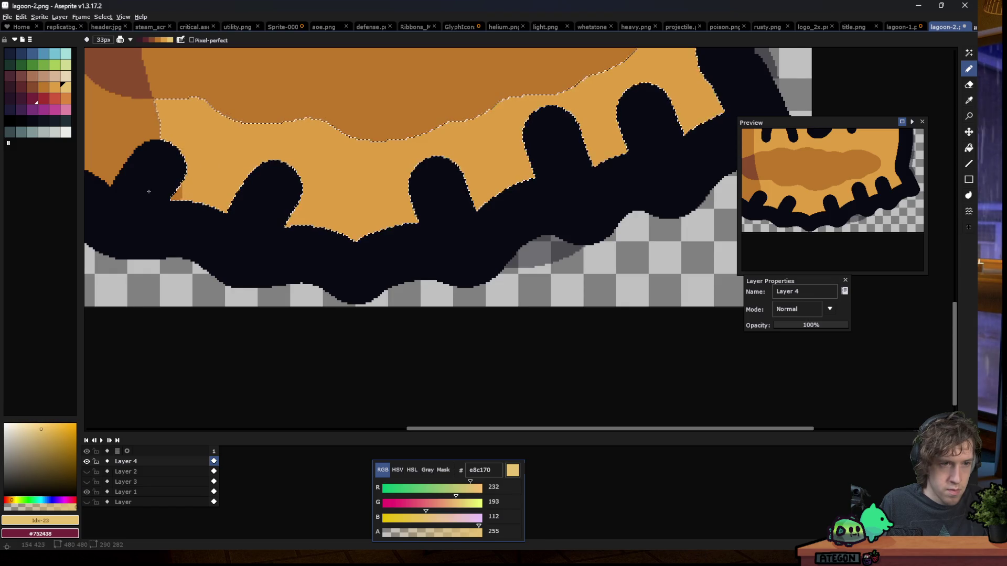
key(minus)
key(minus)
key(minus)
drag(191, 168, 183, 204)
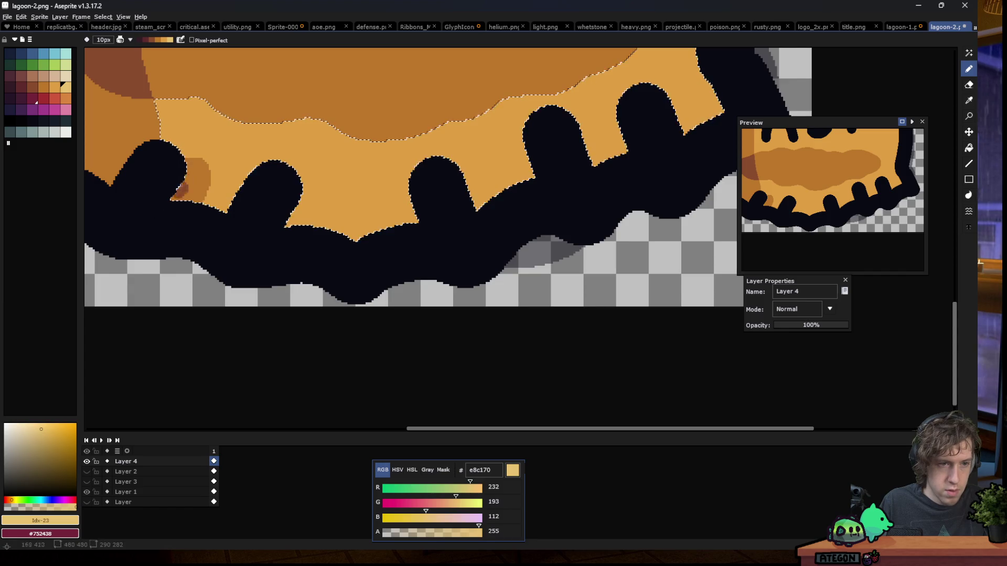
drag(205, 168, 188, 192)
key(ctrl+z)
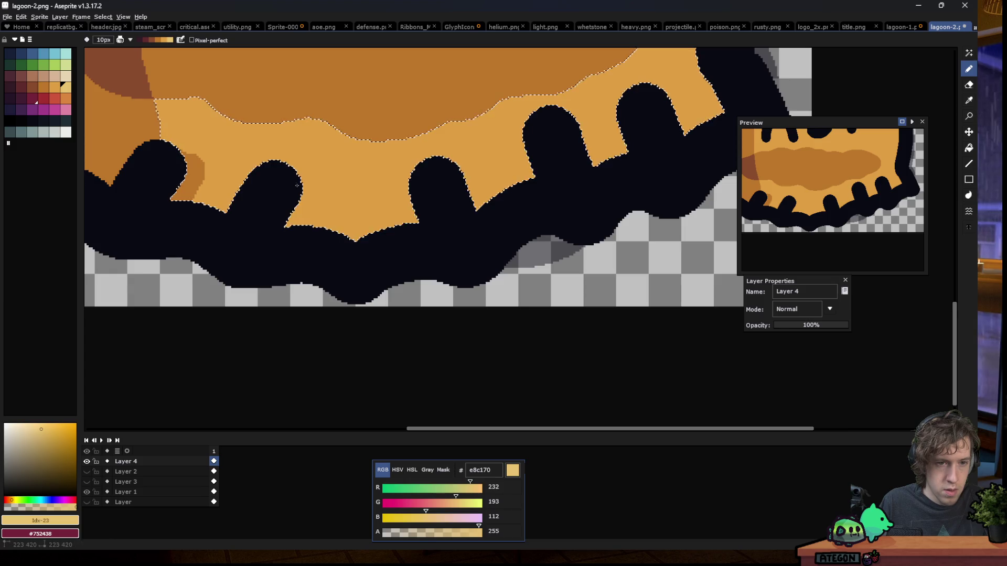
key(ctrl+z)
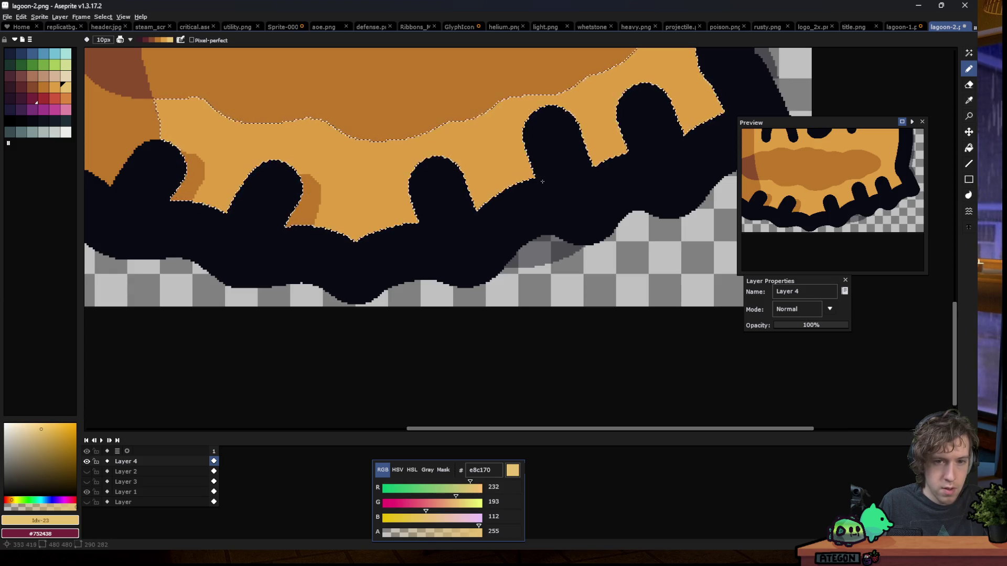
Switch to rectangular selection and zoom back out to the full shaded sprite
scroll(551, 183, down, 3)
scroll(420, 220, down, 2)
key(m)
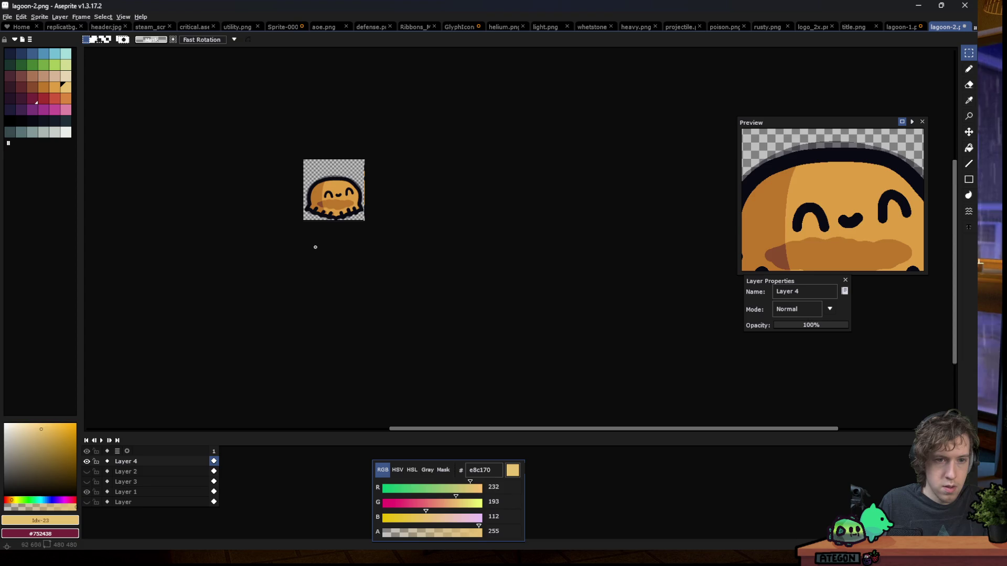
scroll(327, 196, up, 3)
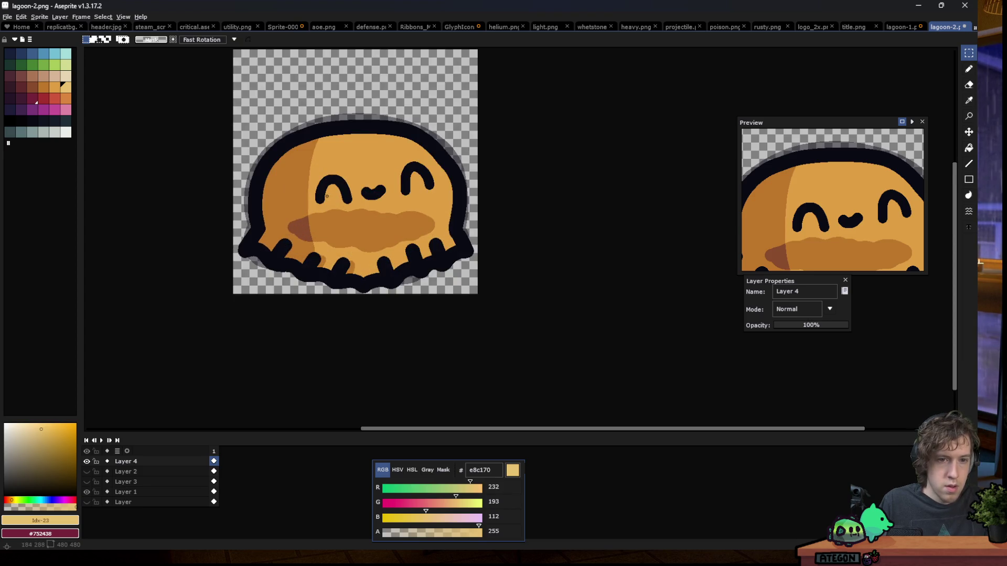
scroll(364, 275, down, 2)
scroll(329, 308, up, 1)
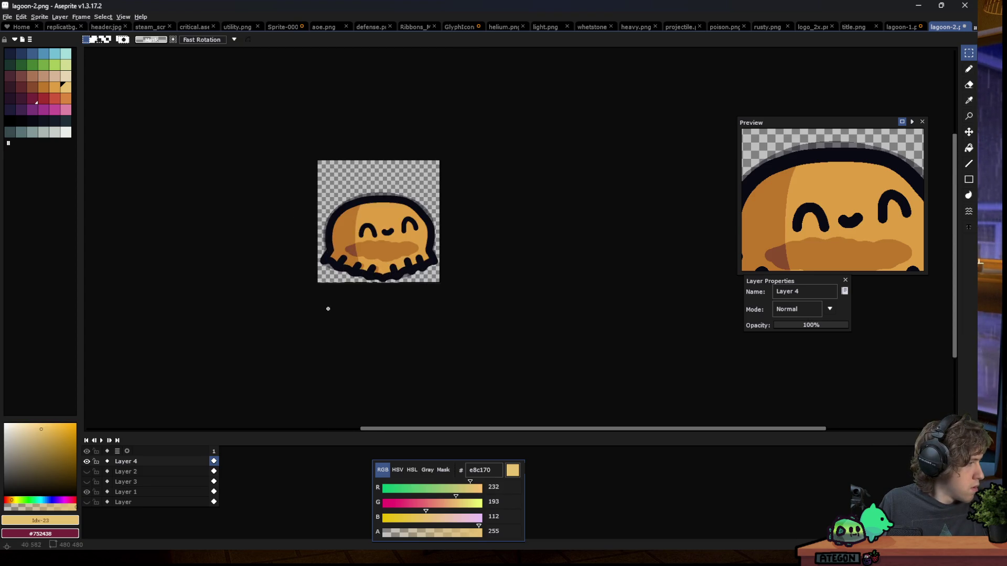
click(901, 27)
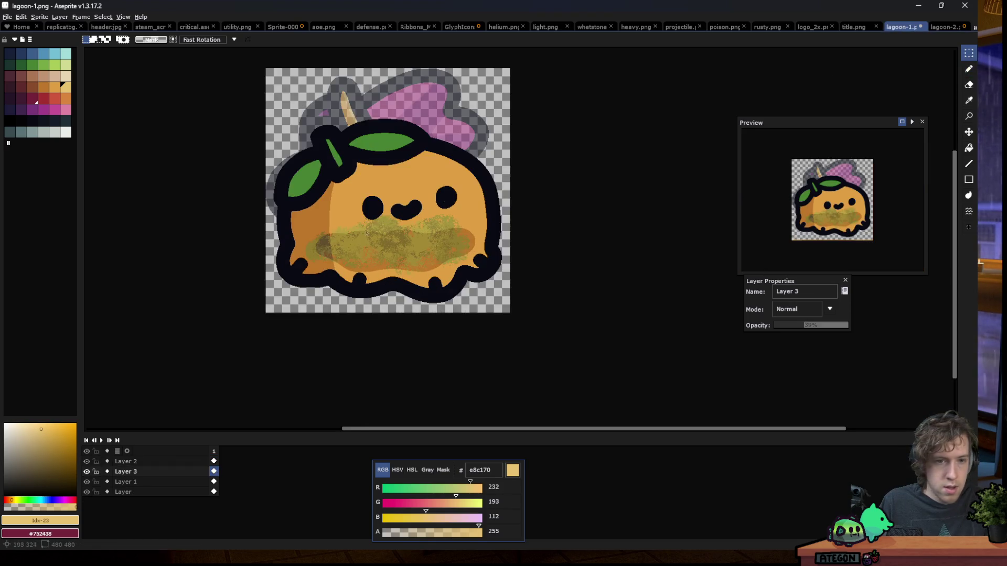
scroll(367, 233, down, 2)
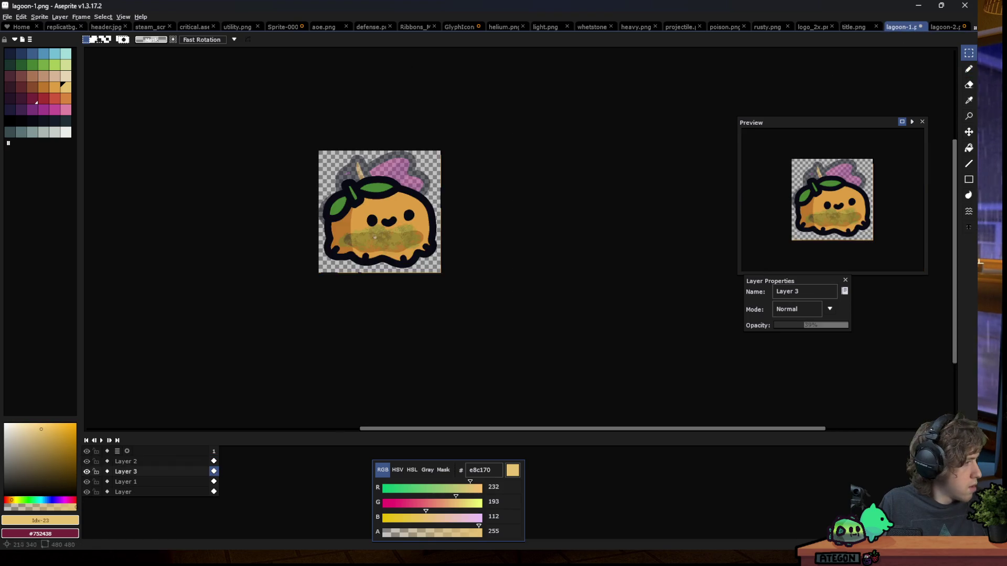
click(943, 29)
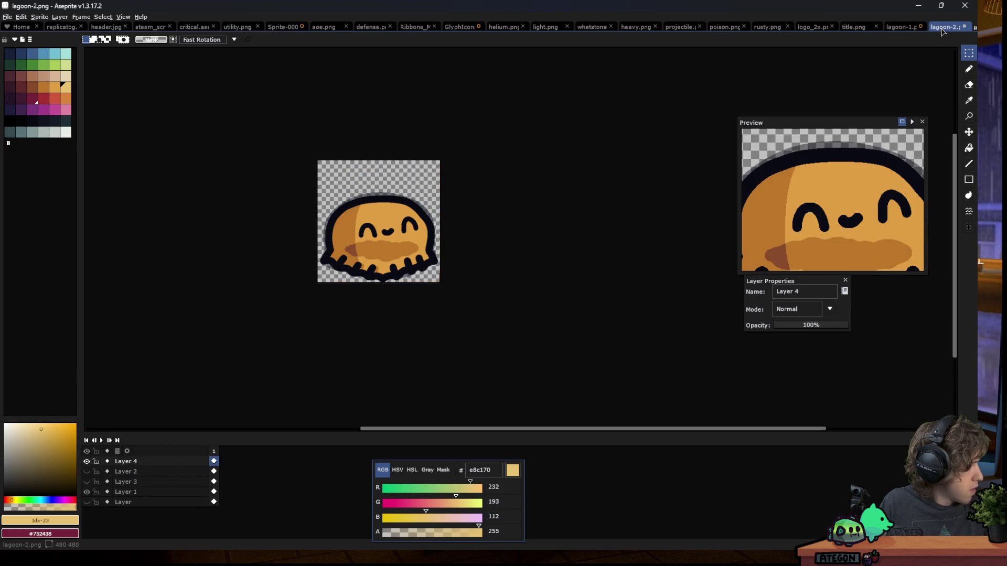
click(910, 27)
click(948, 31)
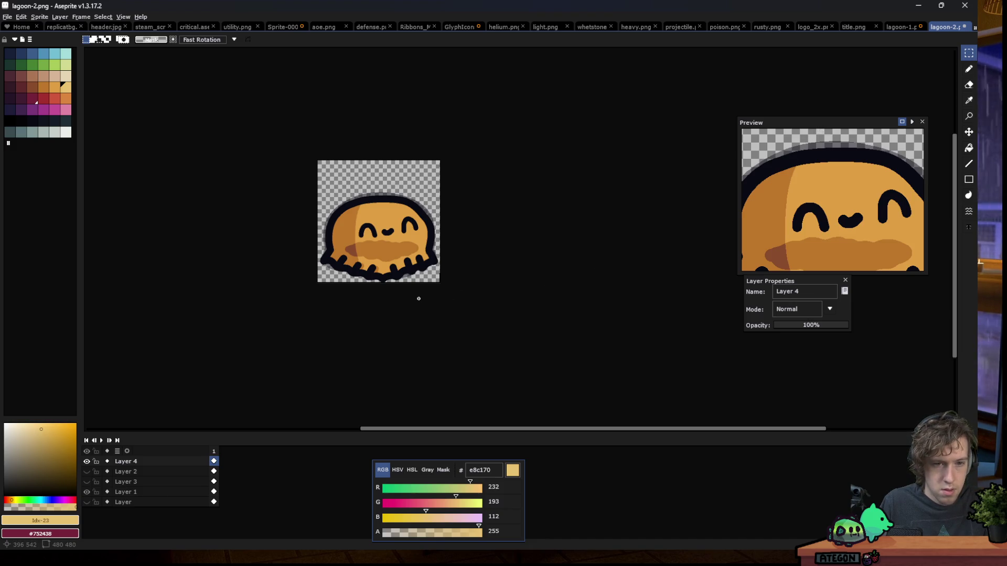
Erase the dark bump below the slime's bottom outline
scroll(386, 290, up, 5)
key(e)
scroll(382, 272, up, 1)
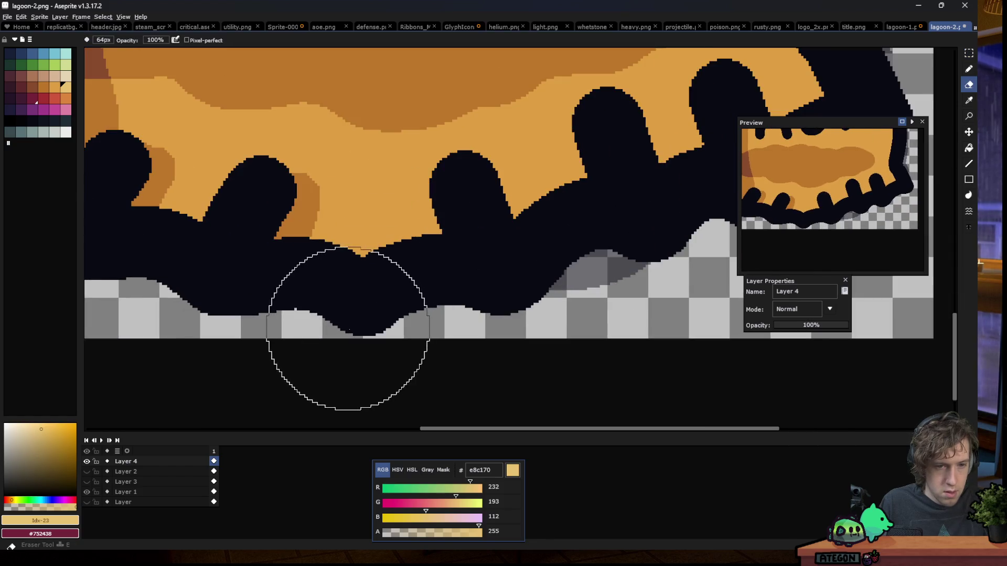
scroll(354, 357, down, 5)
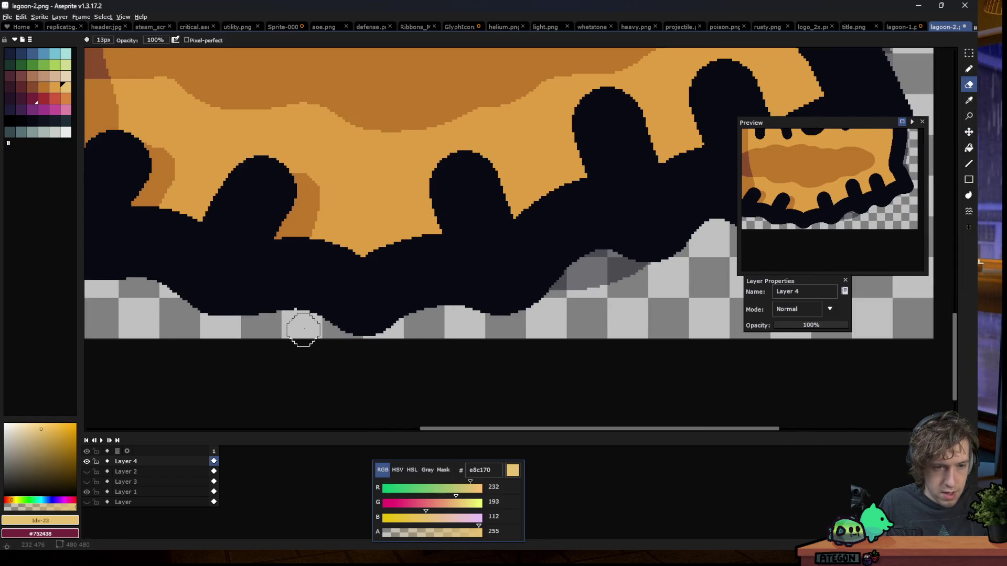
drag(310, 330, 428, 332)
With the dark outline colour and Simple ink, extend the dark outline along the bottom edge
key(b)
alt+click(348, 276)
drag(341, 246, 327, 225)
key(ctrl+z)
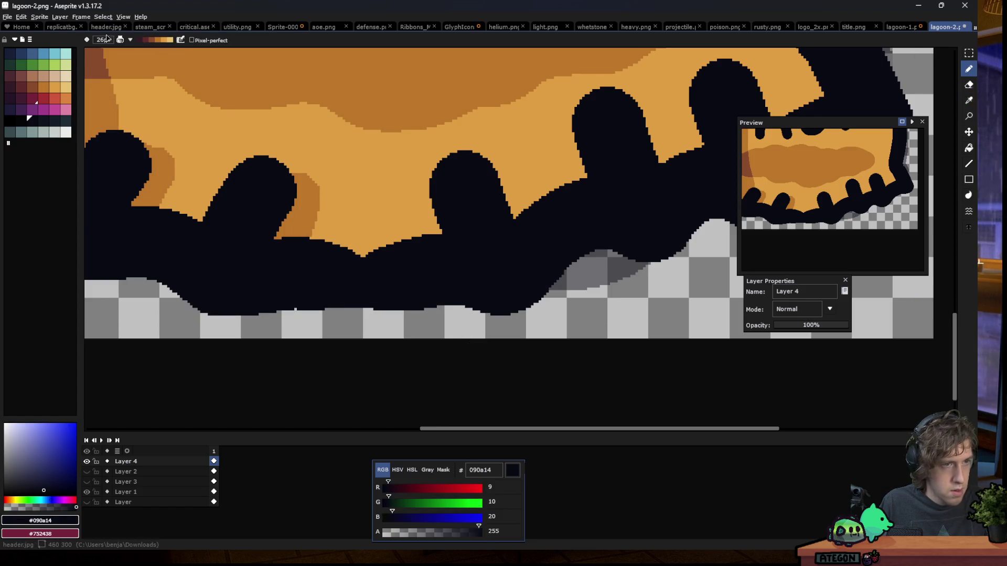
click(127, 42)
click(129, 51)
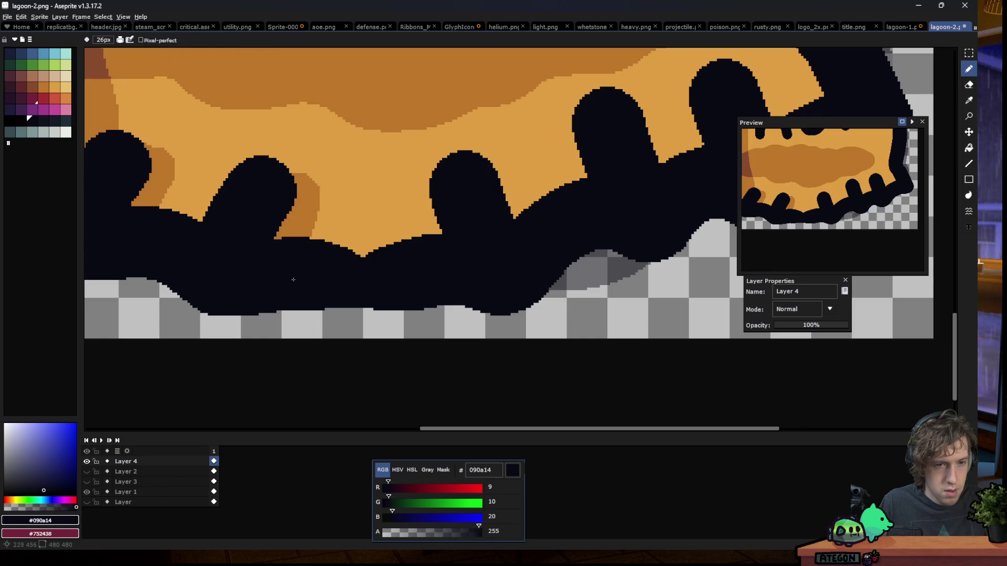
drag(346, 282, 378, 303)
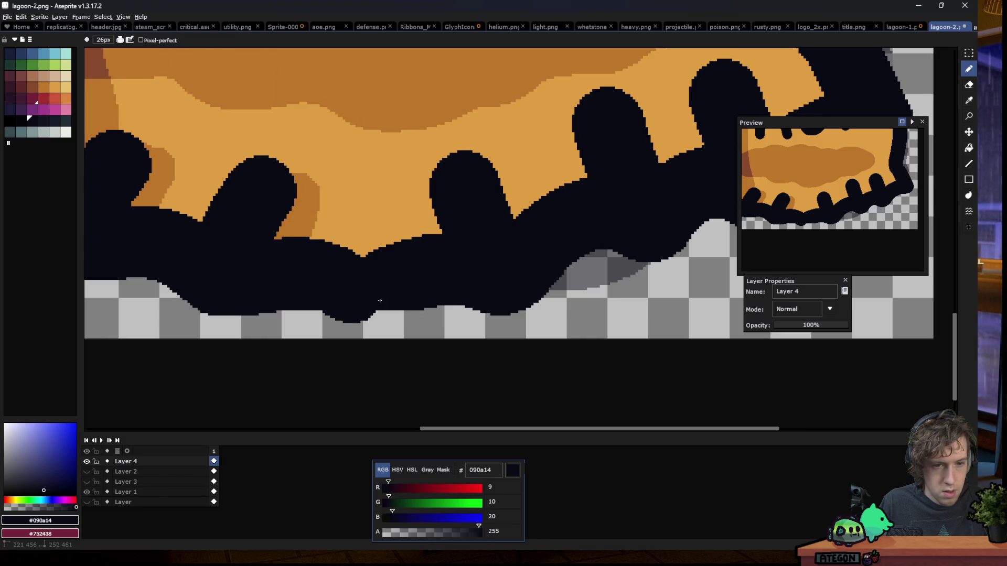
Undo the last dark outline stroke and zoom out to the full sprite
scroll(367, 252, down, 6)
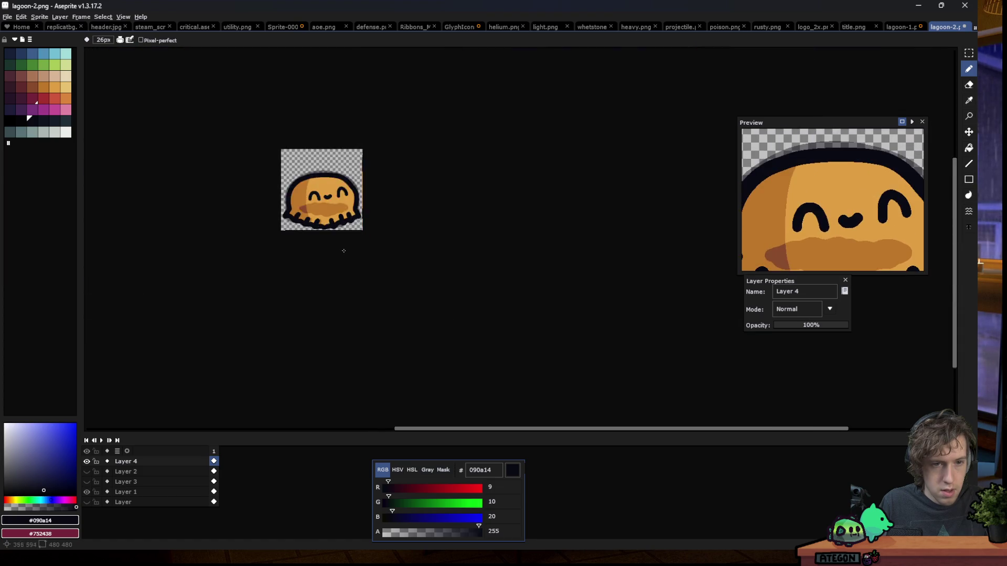
scroll(333, 233, up, 6)
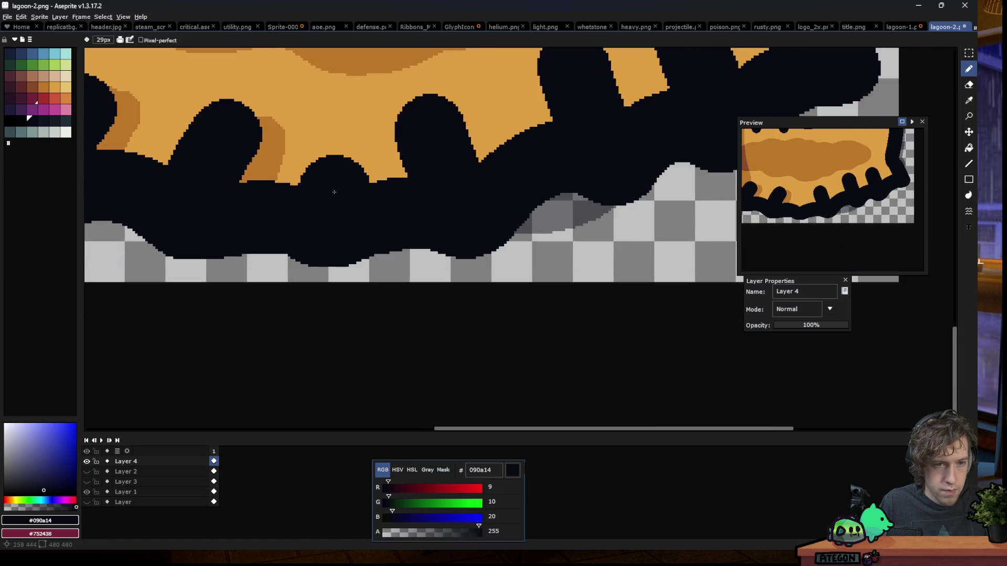
key(ctrl+z)
key(minus)
key(minus)
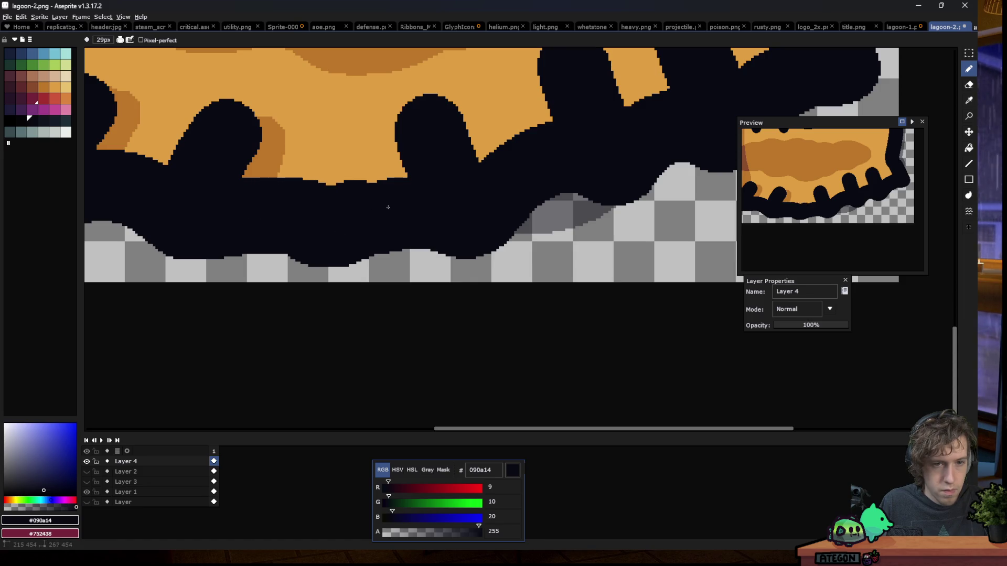
scroll(467, 205, down, 3)
scroll(303, 248, down, 2)
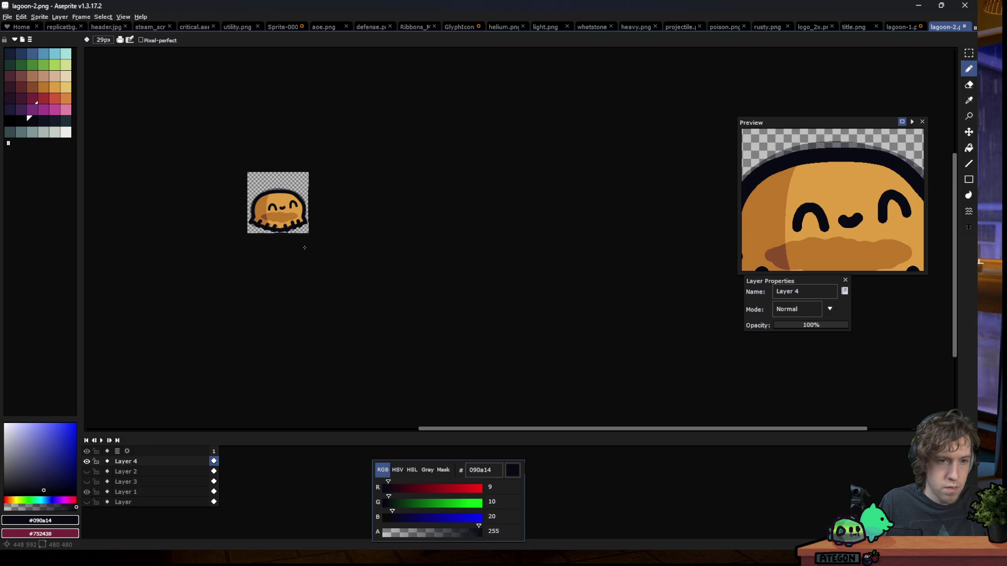
scroll(273, 217, up, 2)
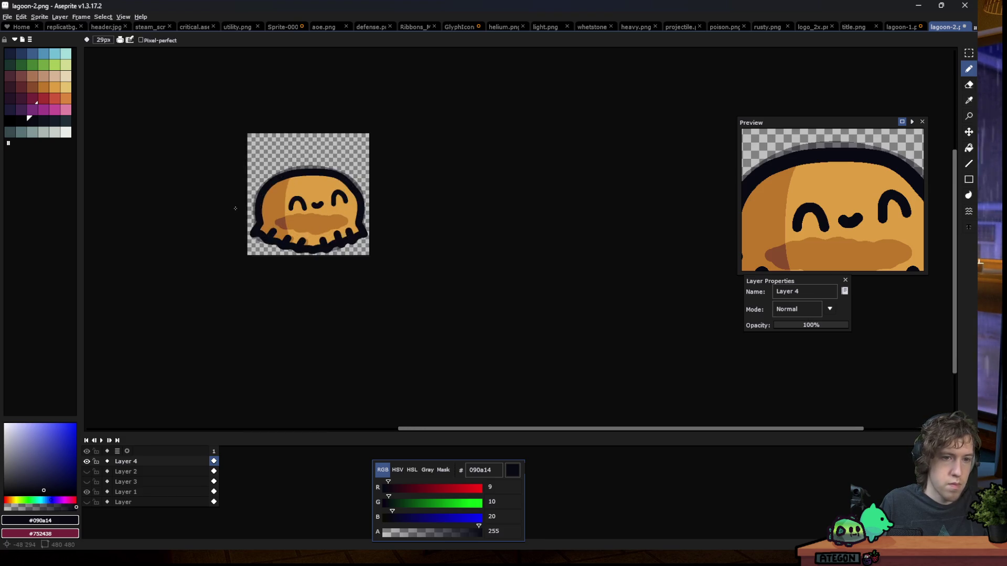
scroll(236, 208, up, 2)
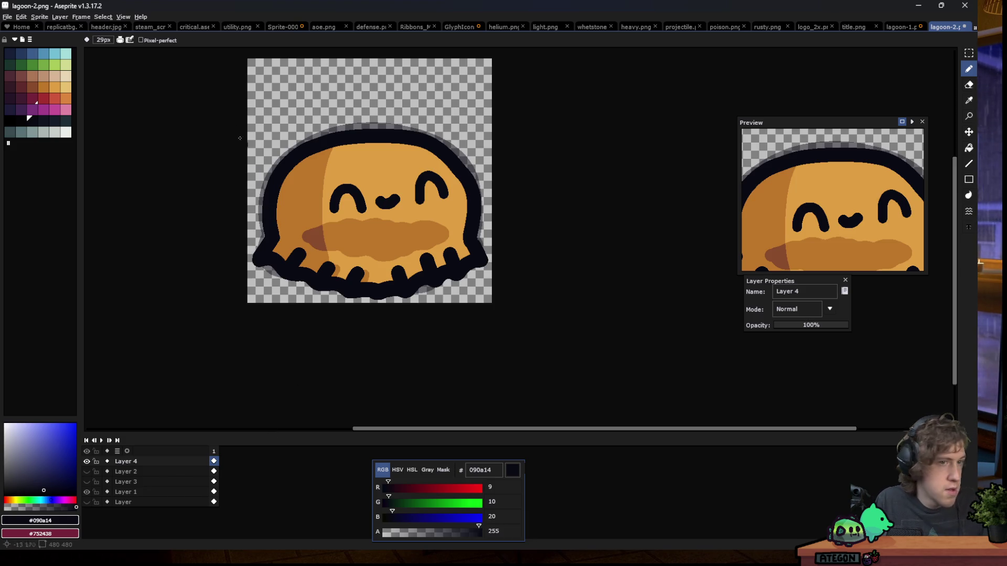
Switch to Shading ink with a dark-brown-to-orange palette ramp
click(130, 40)
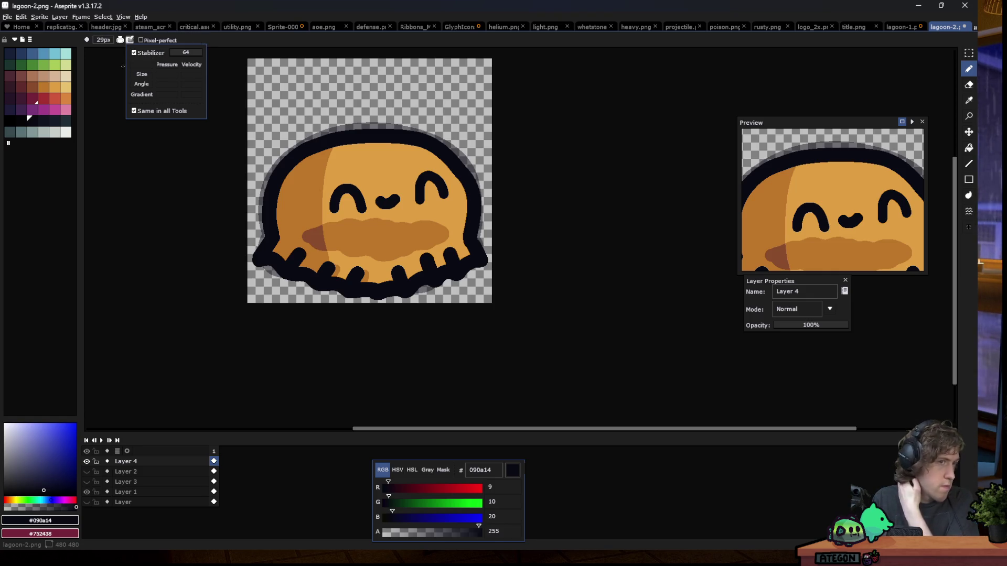
click(120, 40)
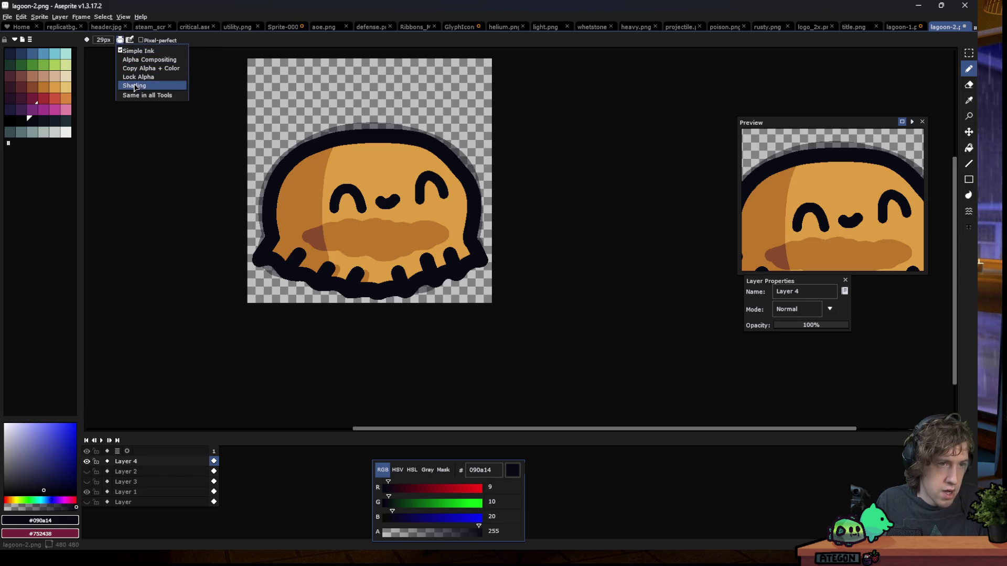
click(135, 86)
click(12, 92)
drag(12, 92, 66, 87)
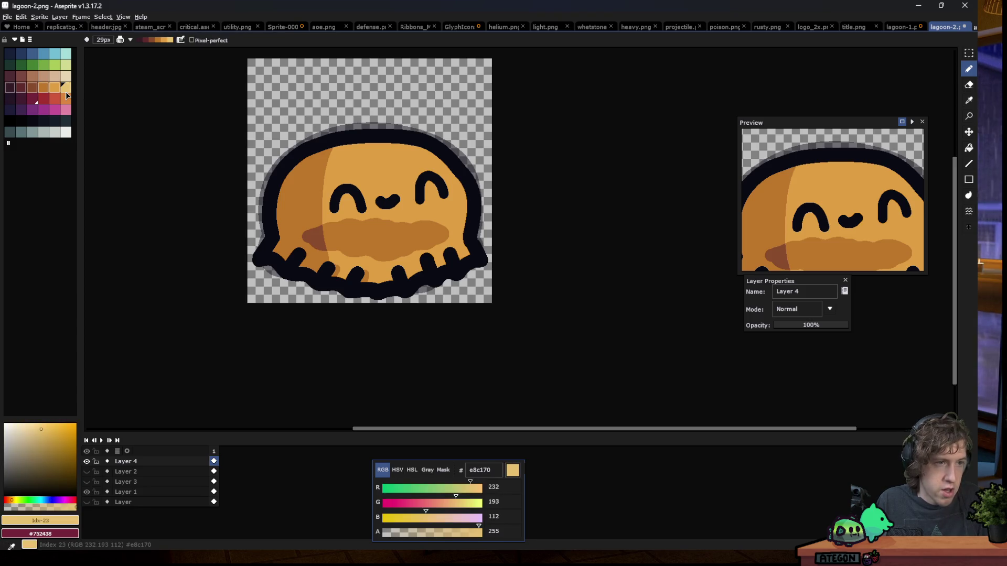
Try darker shading strokes across the body and upper left, undoing them
drag(377, 207, 364, 163)
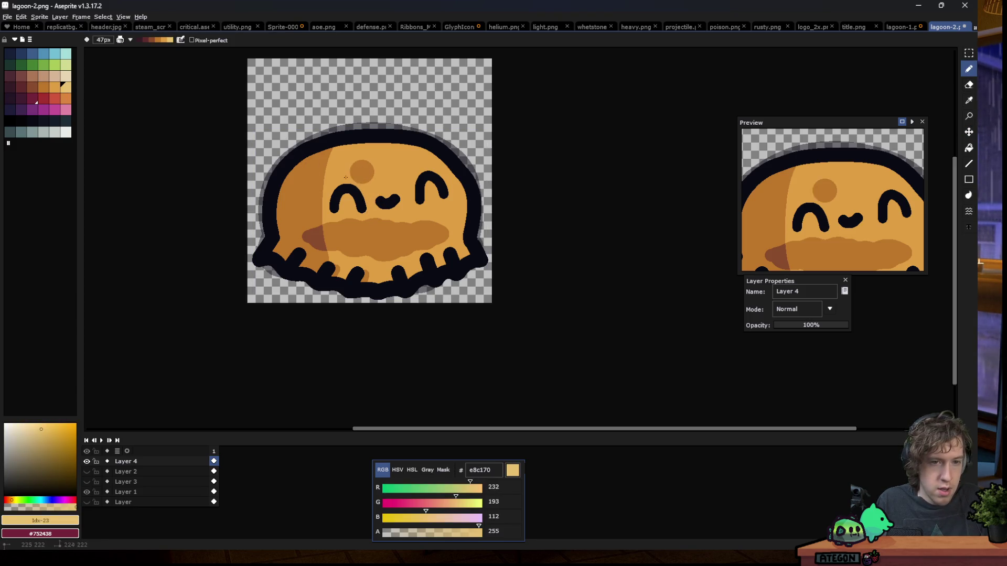
drag(283, 210, 409, 221)
drag(293, 236, 372, 231)
mouse_move(310, 173)
mouse_down()
mouse_move(399, 153)
mouse_move(294, 207)
mouse_up()
key(ctrl+z)
key(ctrl+z)
drag(367, 163, 321, 195)
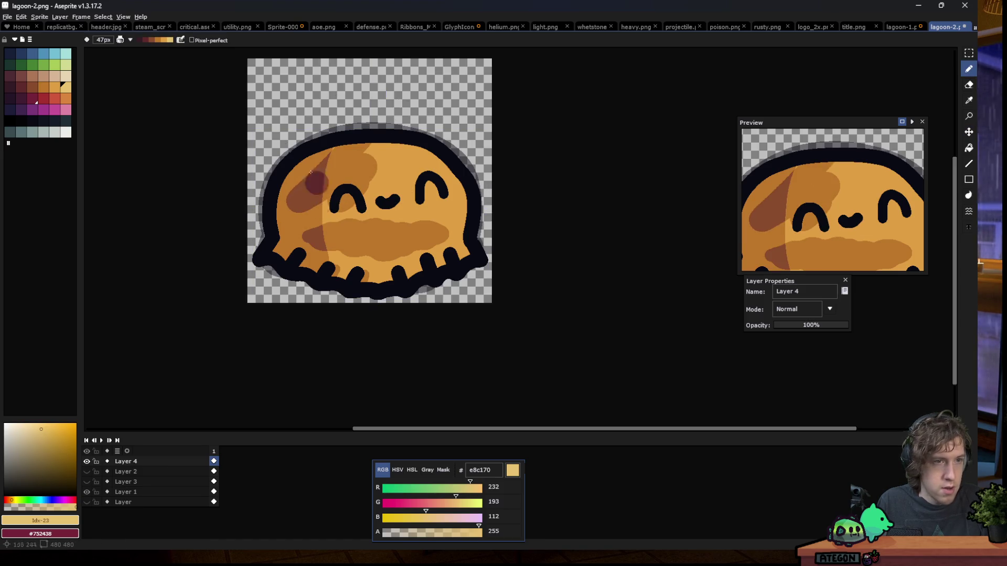
key(ctrl+z)
Shade the slime's left side, left eye and cheek with dark brown patches
drag(370, 144, 302, 194)
mouse_move(356, 173)
mouse_down()
mouse_move(281, 238)
mouse_move(360, 224)
mouse_up()
key(ctrl+z)
mouse_move(315, 183)
mouse_down()
mouse_move(368, 167)
mouse_move(304, 226)
mouse_up()
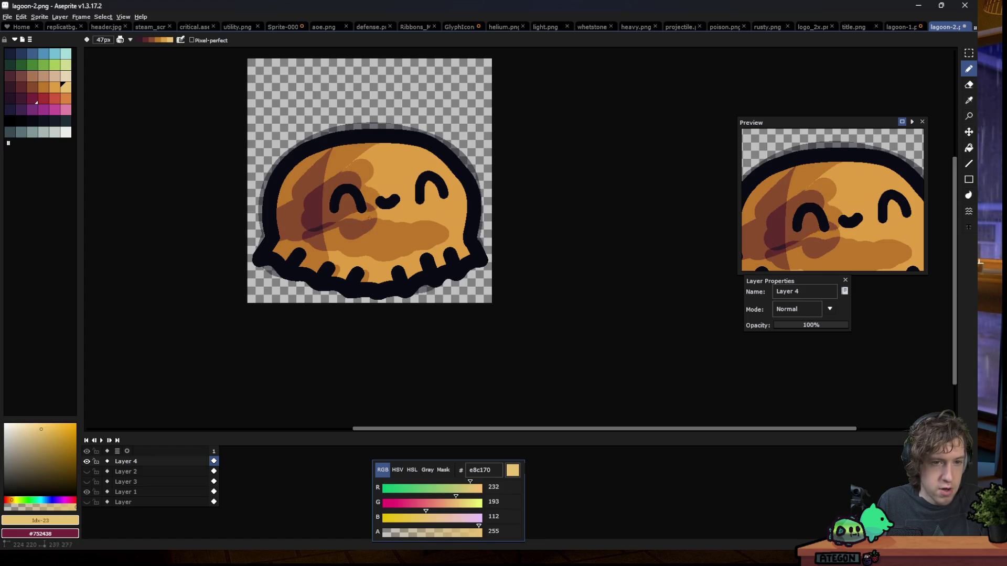
drag(388, 199, 325, 242)
mouse_move(388, 157)
mouse_down()
mouse_move(336, 184)
mouse_move(310, 225)
mouse_up()
drag(315, 220, 346, 246)
Undo the shading over the left eye and cheek and return to lagoon-2.png
mouse_move(377, 179)
mouse_down()
mouse_move(325, 230)
mouse_move(352, 252)
mouse_up()
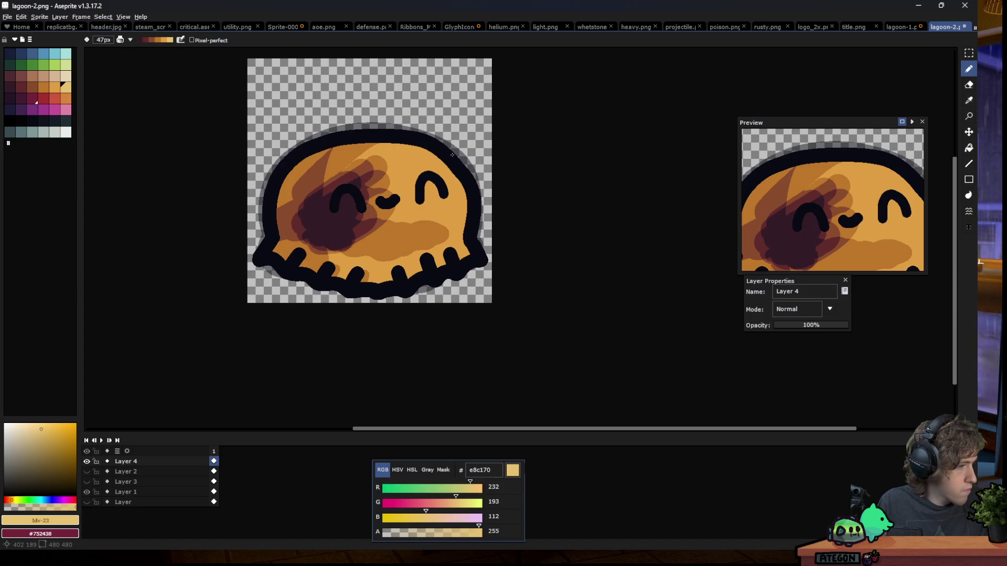
key(ctrl+z)
key(ctrl+z)
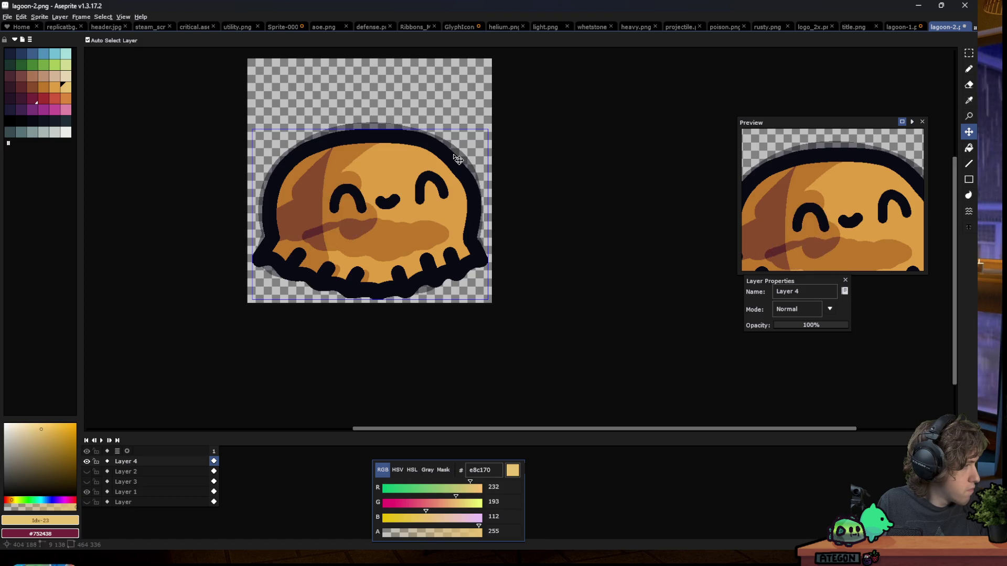
key(ctrl+z)
key(ctrl+z)
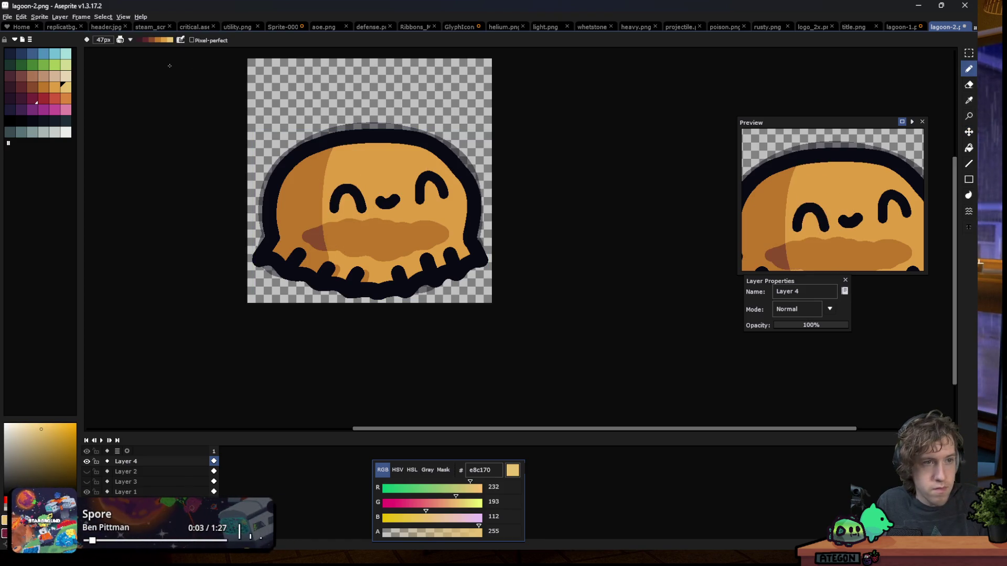
key(ctrl+Tab)
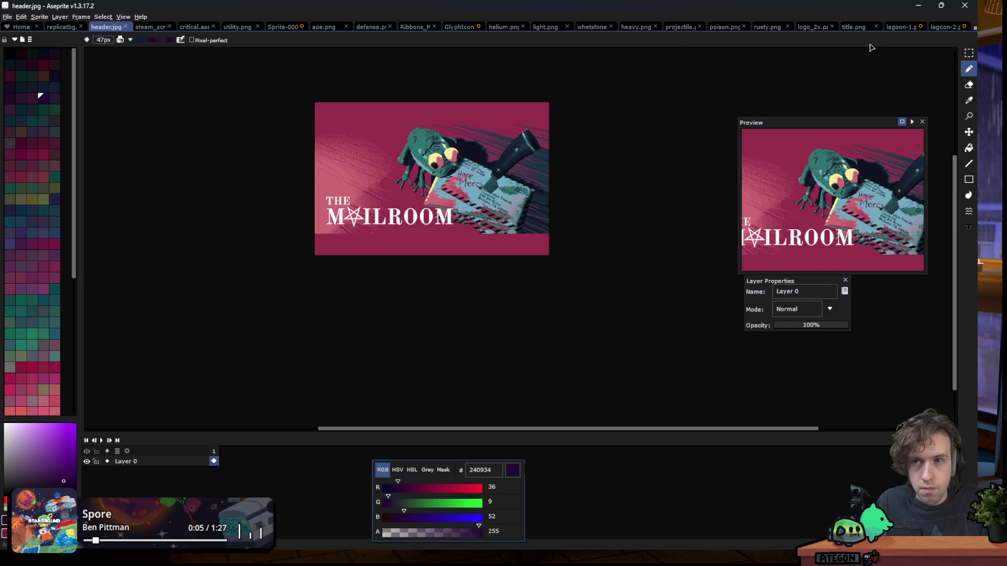
click(946, 27)
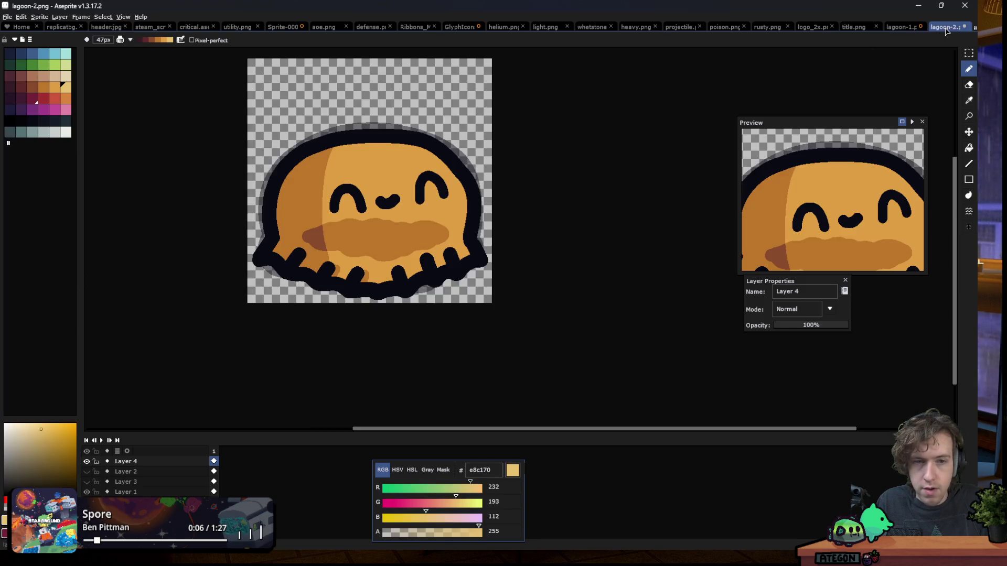
Try light highlights on the face with a reversed shading ramp, then undo and restore the ramp
click(130, 40)
click(152, 50)
mouse_move(333, 174)
mouse_down()
mouse_move(299, 202)
mouse_move(362, 242)
mouse_up()
mouse_move(314, 186)
mouse_down()
mouse_move(299, 221)
mouse_move(357, 252)
mouse_move(357, 233)
mouse_up()
key(ctrl+z)
key(ctrl+z)
key(ctrl+z)
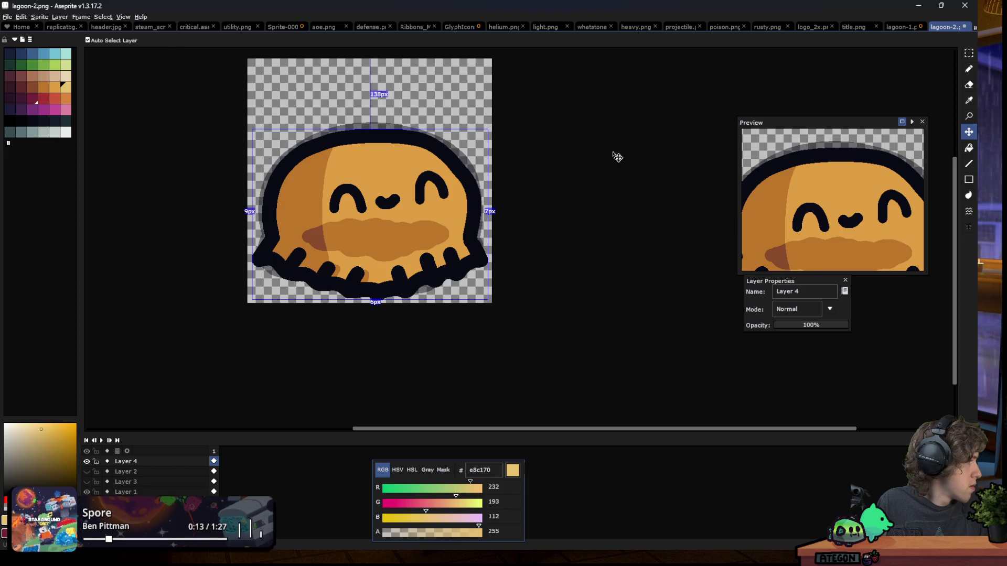
click(130, 41)
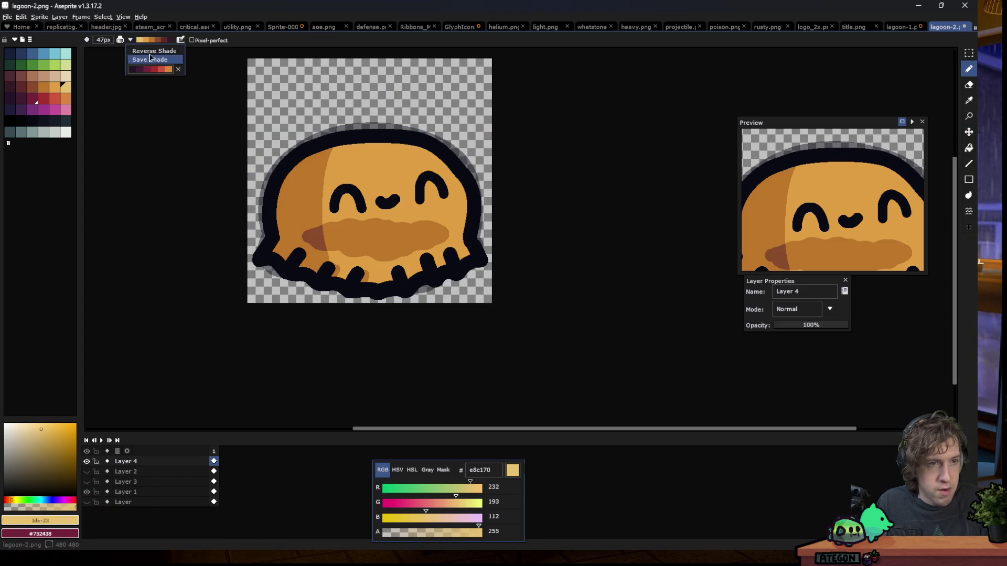
click(135, 49)
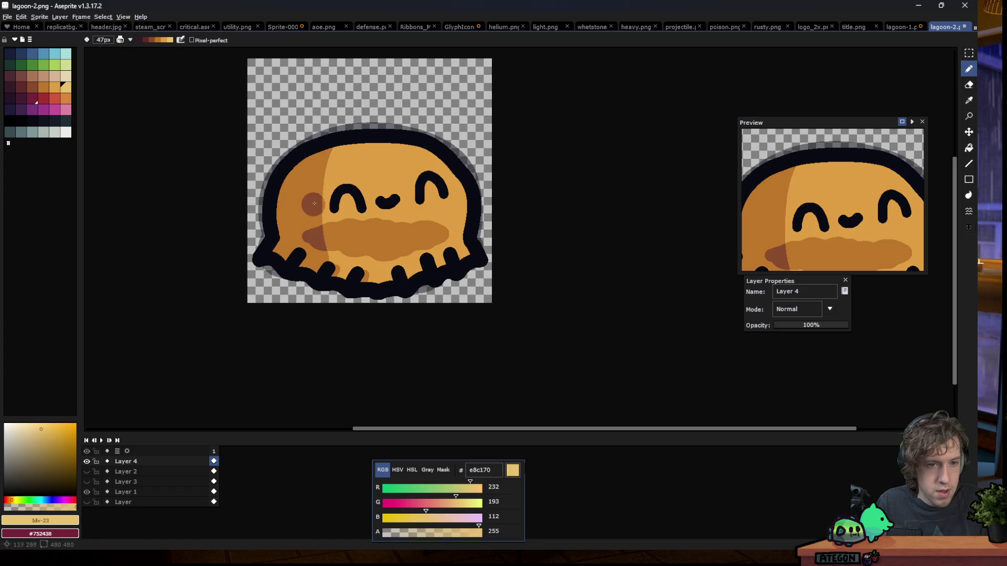
Pick dark 090a14, add Layer 5, set Simple Ink and shrink the brush
scroll(367, 211, up, 2)
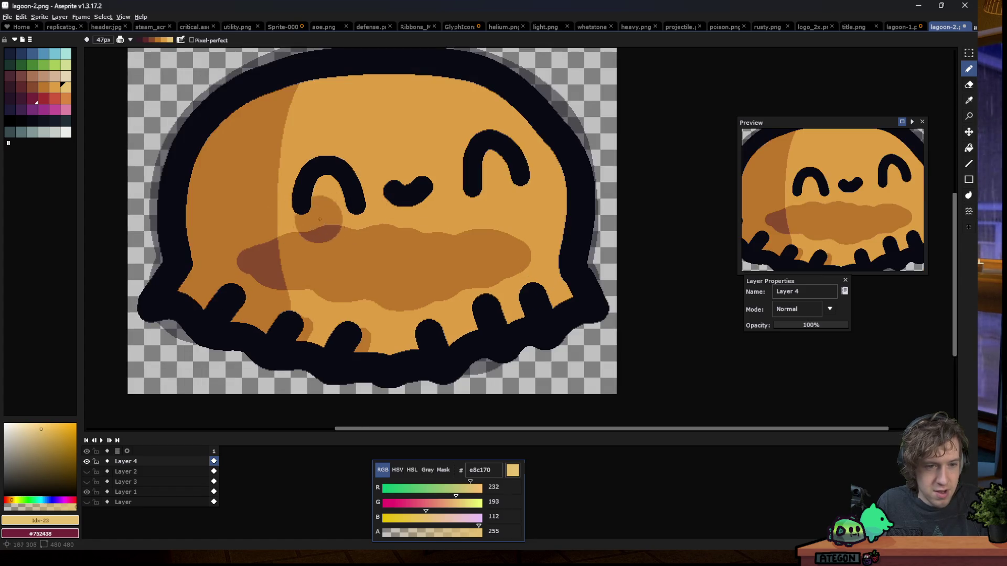
scroll(513, 243, down, 2)
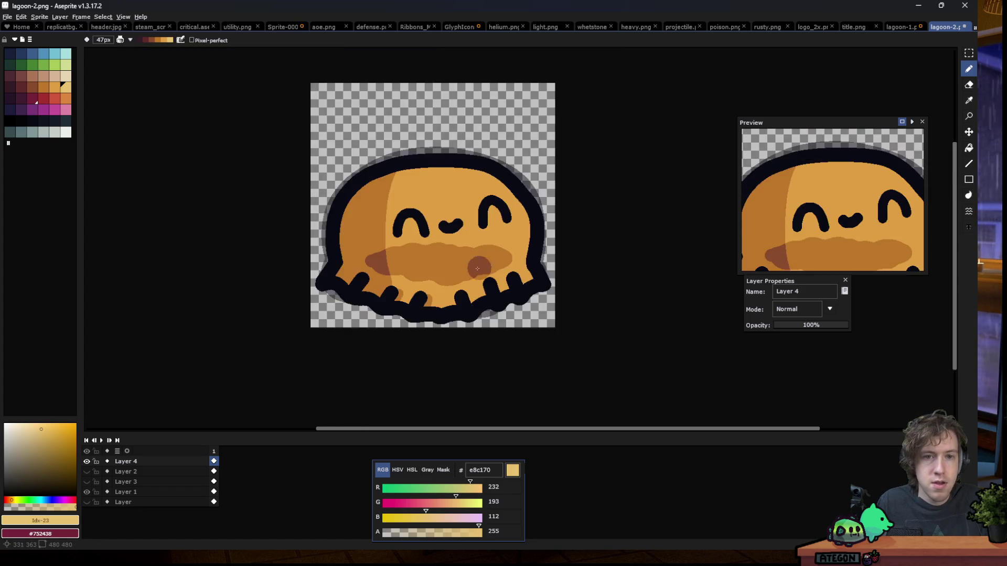
scroll(494, 285, down, 1)
scroll(462, 237, up, 1)
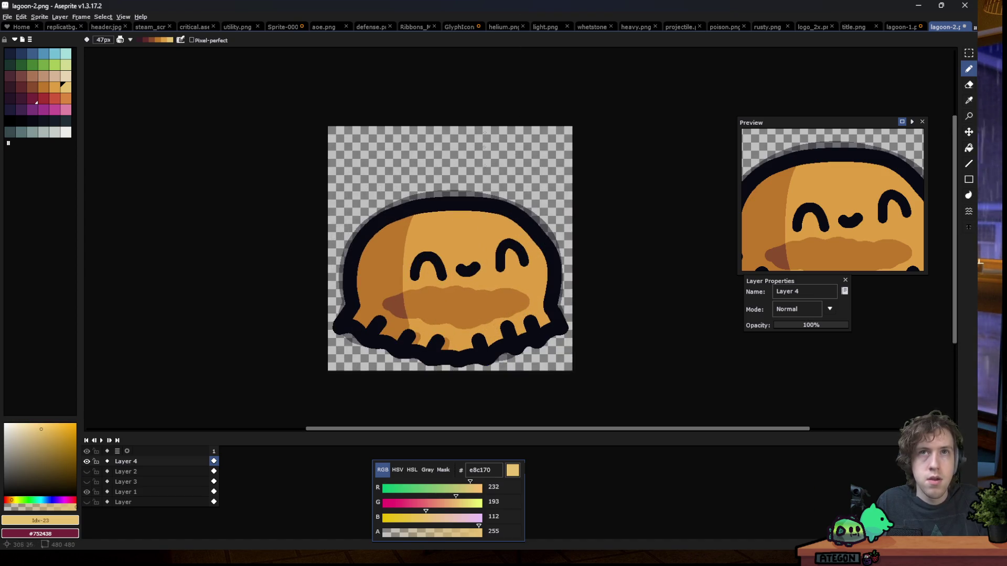
scroll(434, 221, up, 1)
alt+click(299, 257)
key(shift+n)
click(128, 41)
click(137, 49)
scroll(431, 271, up, 1)
key(minus)
key(minus)
key(minus)
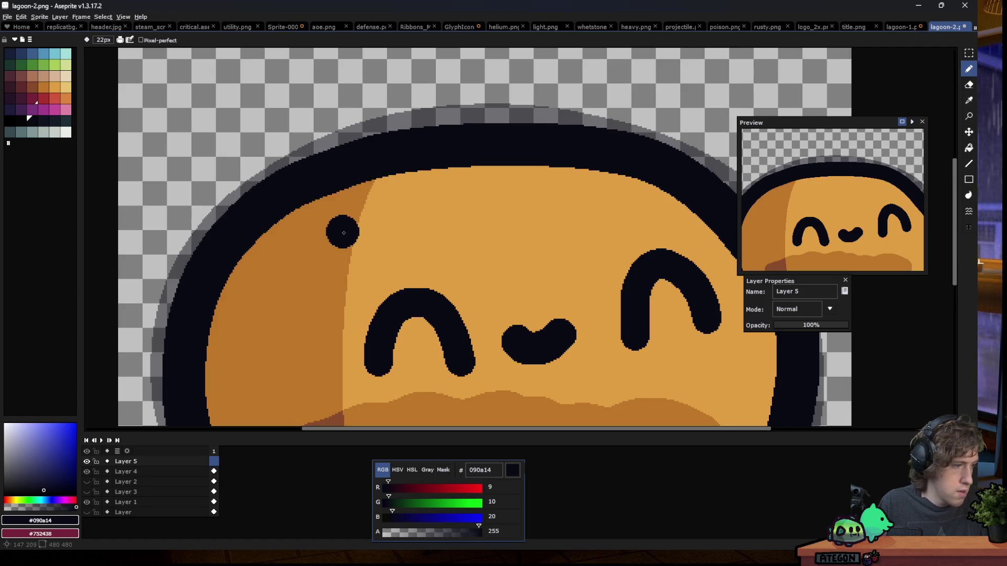
Draw a dark loop on the head and move it higher onto the top outline
key(plus)
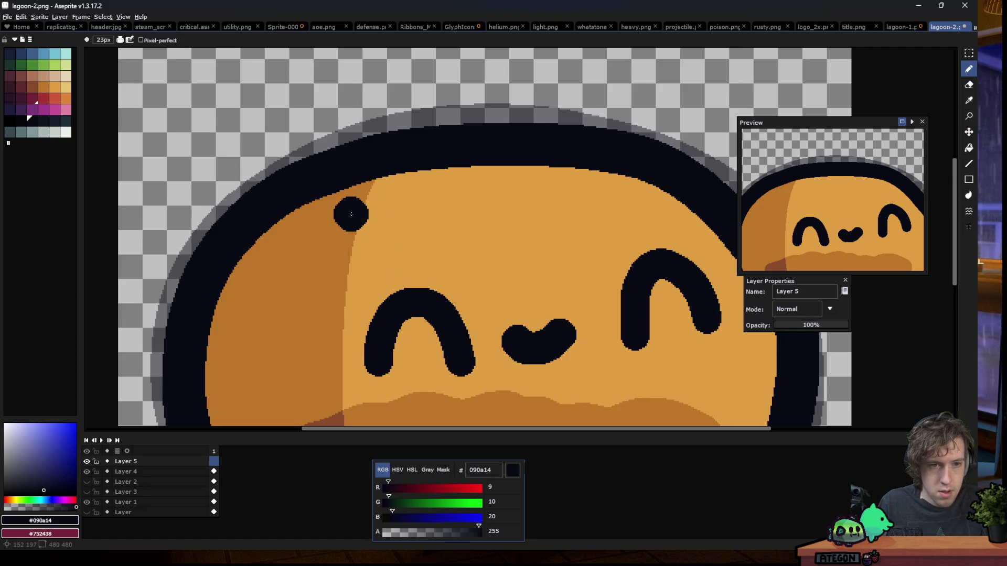
drag(420, 153, 325, 206)
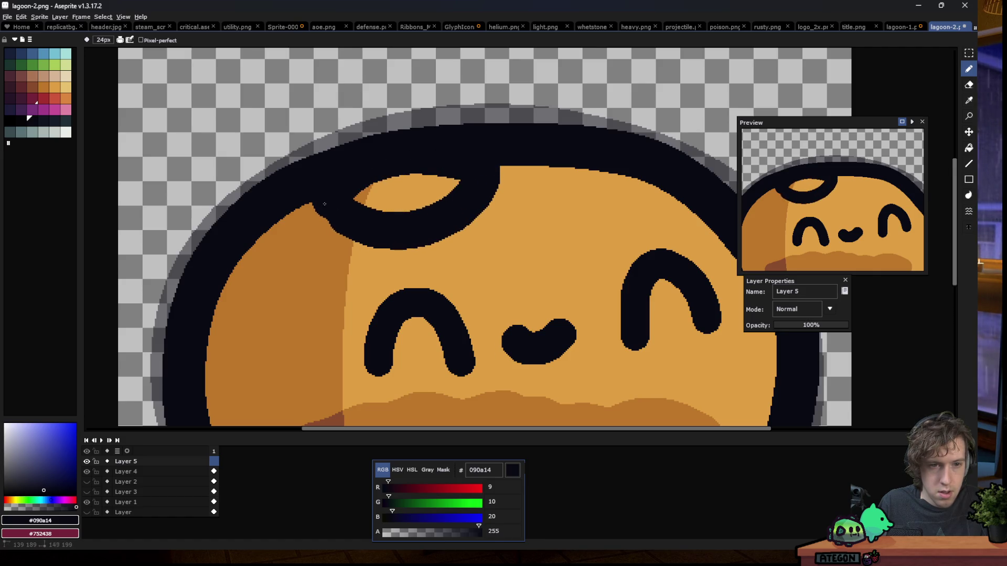
key(m)
drag(519, 117, 248, 288)
drag(421, 211, 436, 171)
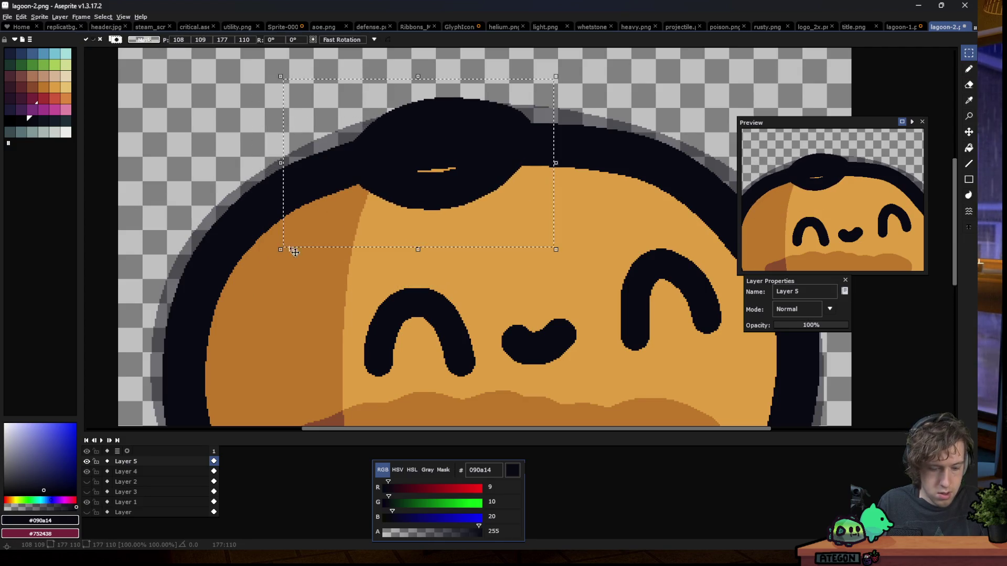
key(ctrl+d)
Paint a dark blob on the head outline, then undo it and remove the moved loop
key(b)
click(310, 193)
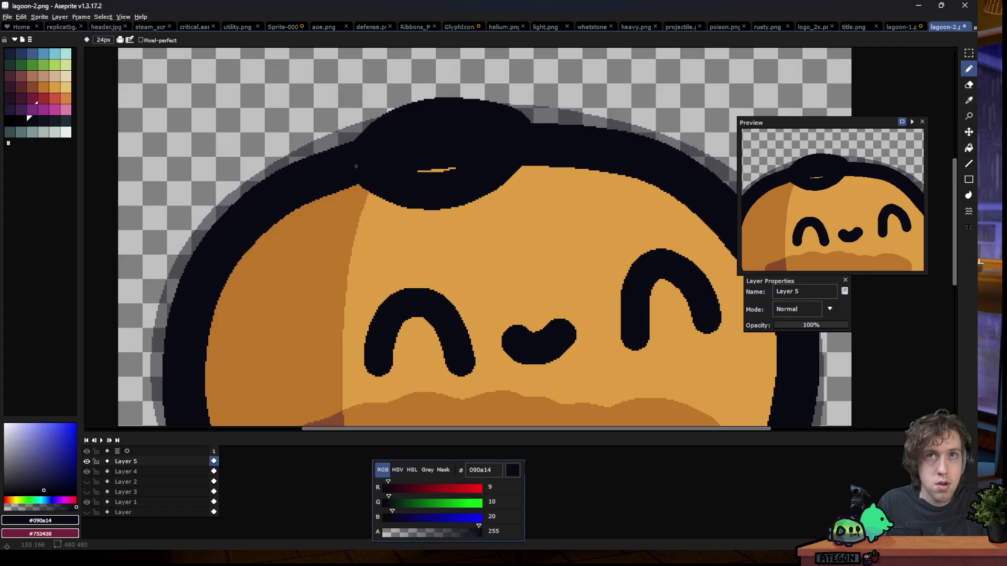
key(ctrl+z)
key(ctrl+z)
key(v)
key(ctrl+z)
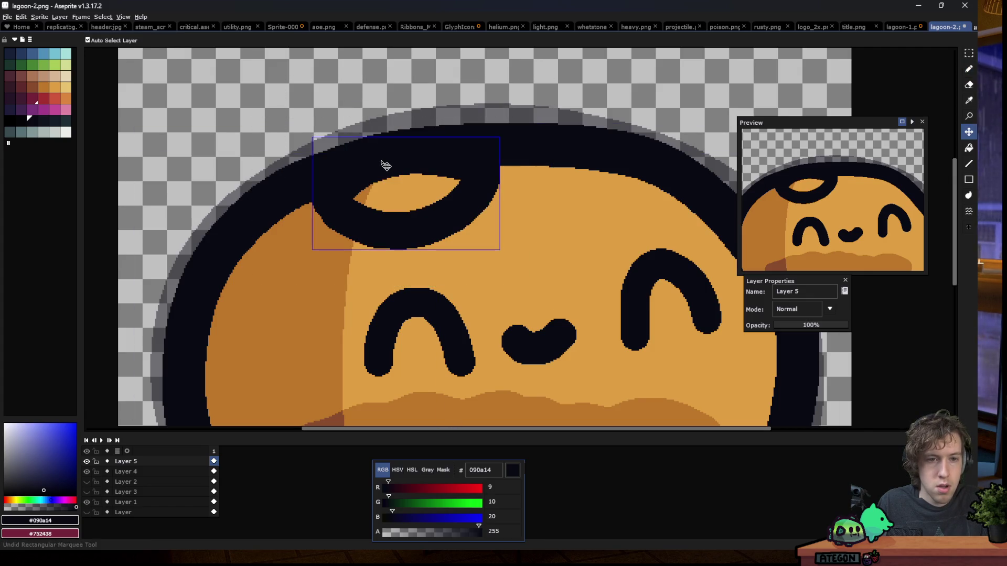
key(ctrl+y)
key(b)
Draw two dark hair loops over the top-left of the head
mouse_move(390, 127)
mouse_down()
mouse_move(447, 181)
mouse_move(375, 161)
mouse_up()
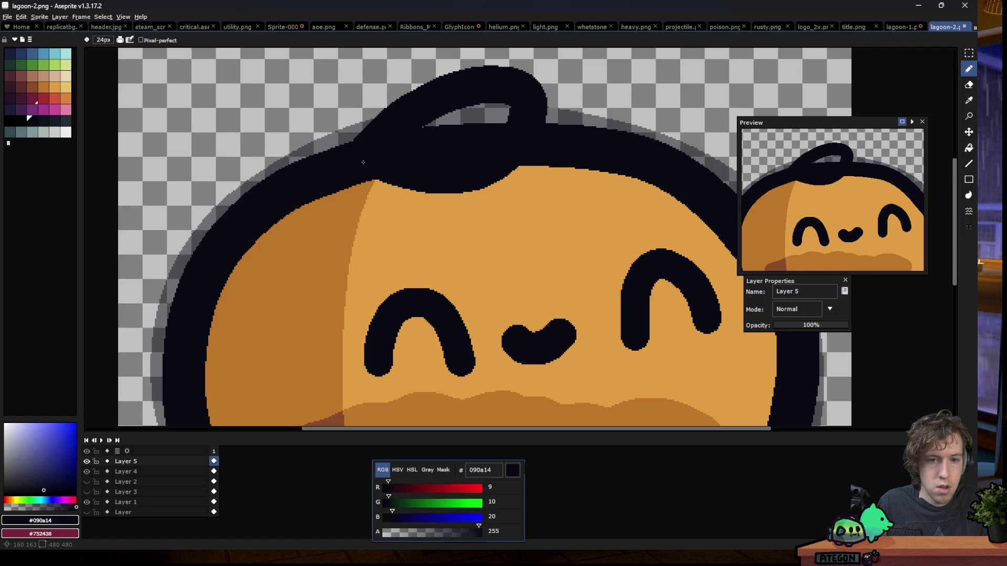
drag(334, 167, 275, 157)
key(ctrl+z)
mouse_move(357, 132)
mouse_down()
mouse_move(310, 135)
mouse_move(239, 199)
mouse_move(369, 162)
mouse_up()
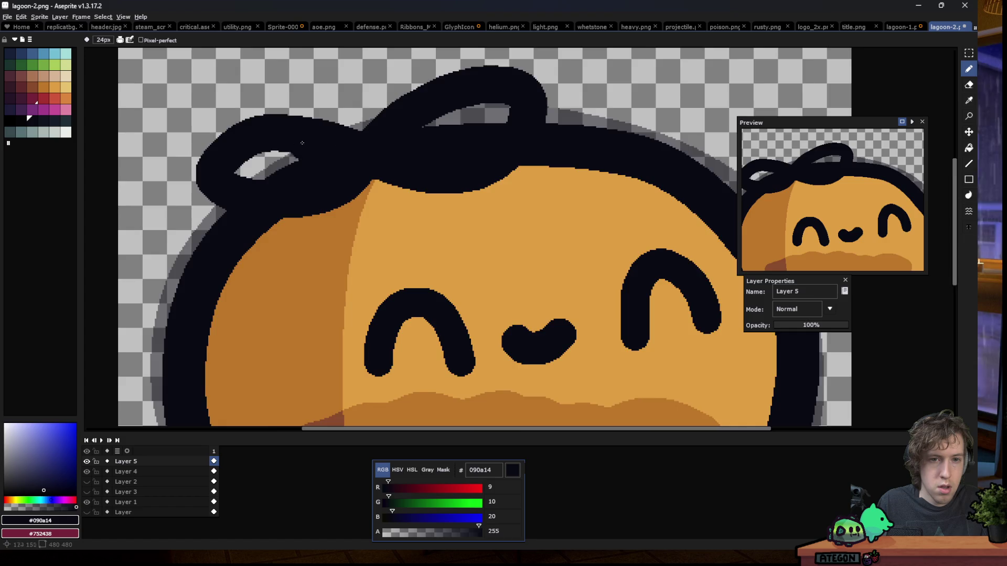
scroll(313, 144, down, 10)
scroll(313, 186, up, 10)
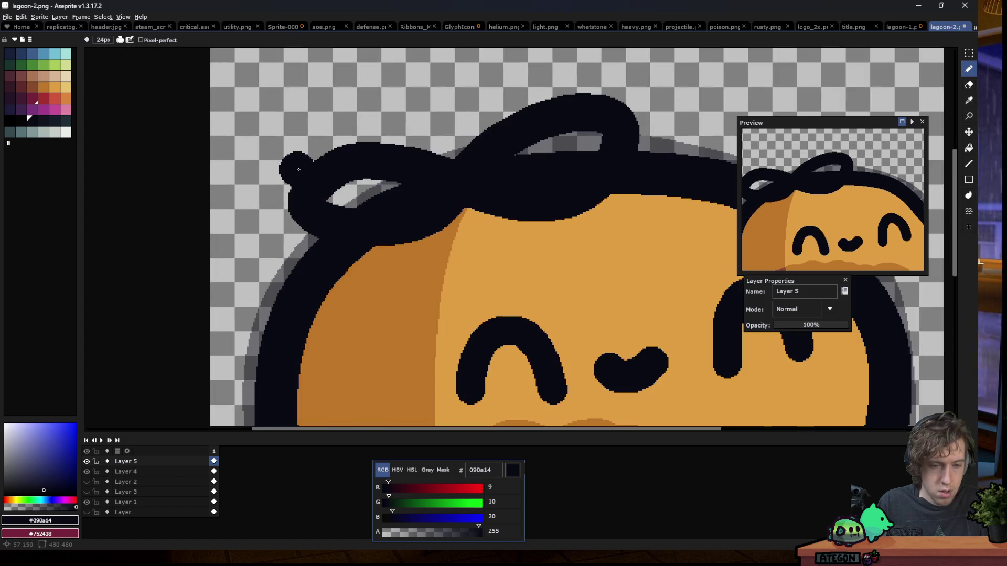
Select the hair loops and stretch them into a wider shape
key(m)
drag(218, 111, 648, 297)
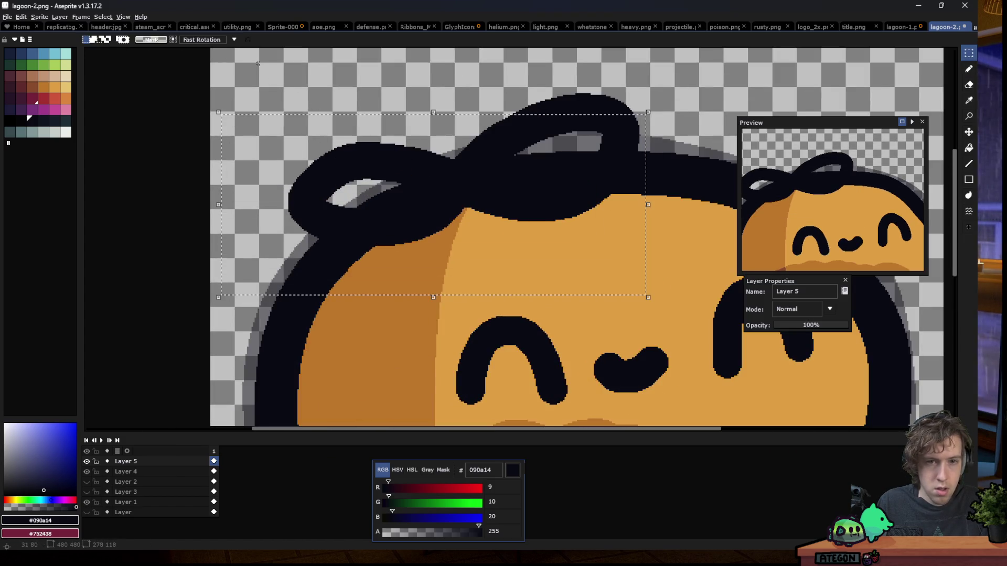
drag(382, 150, 605, 192)
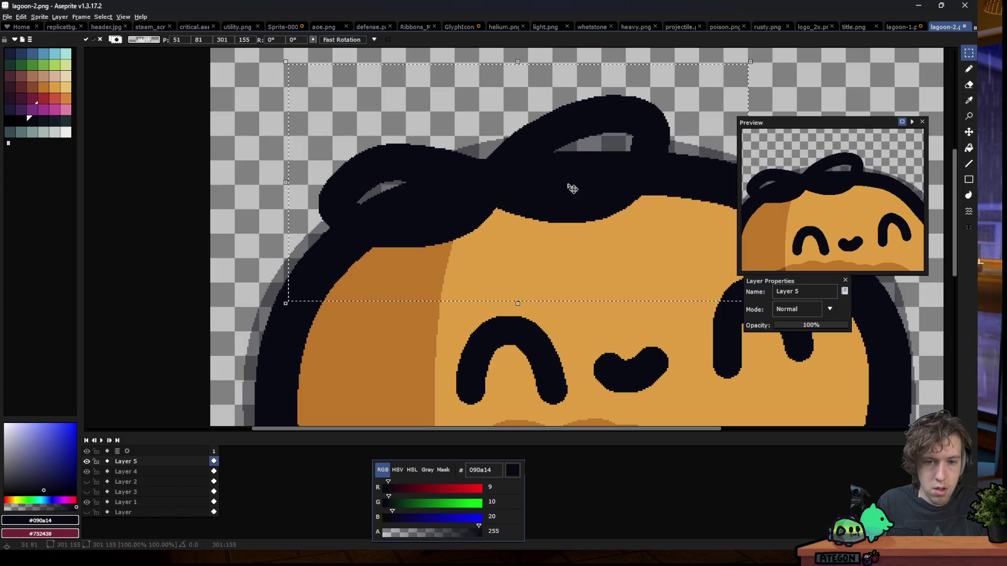
key(Return)
Fill the hair gap black and bucket-fill both openings with green 468232 leaves
key(b)
mouse_move(472, 148)
mouse_down()
mouse_move(479, 159)
mouse_move(462, 131)
mouse_move(506, 136)
mouse_up()
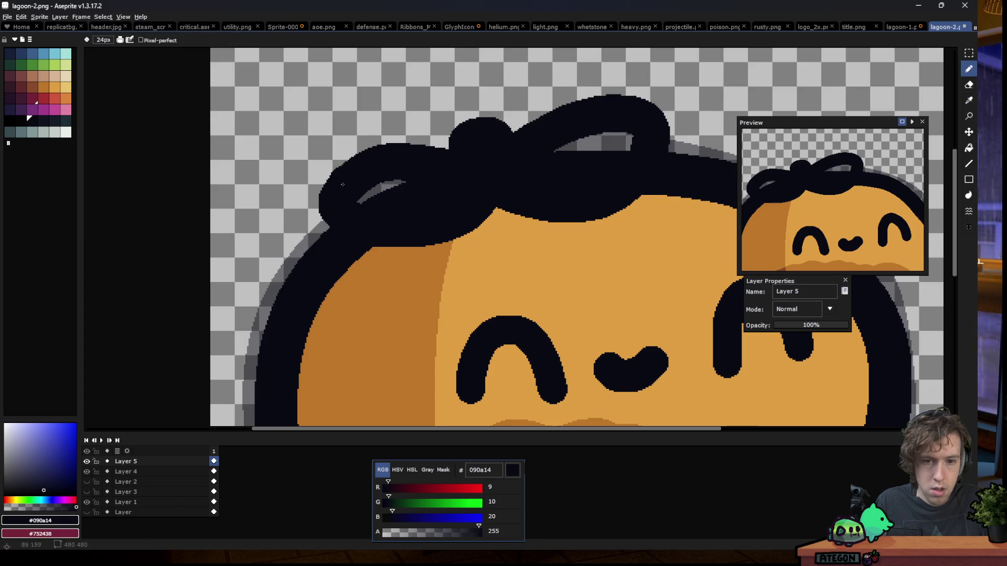
click(32, 64)
key(g)
click(419, 181)
click(603, 143)
scroll(302, 240, down, 5)
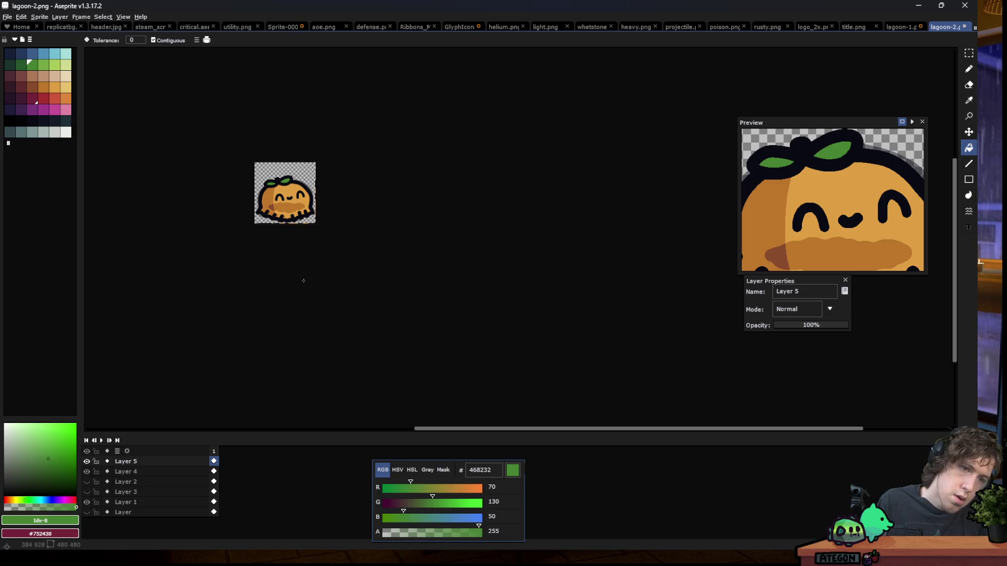
Marquee the hair and leaves and move them higher up the head
scroll(263, 182, up, 4)
key(m)
drag(231, 104, 547, 263)
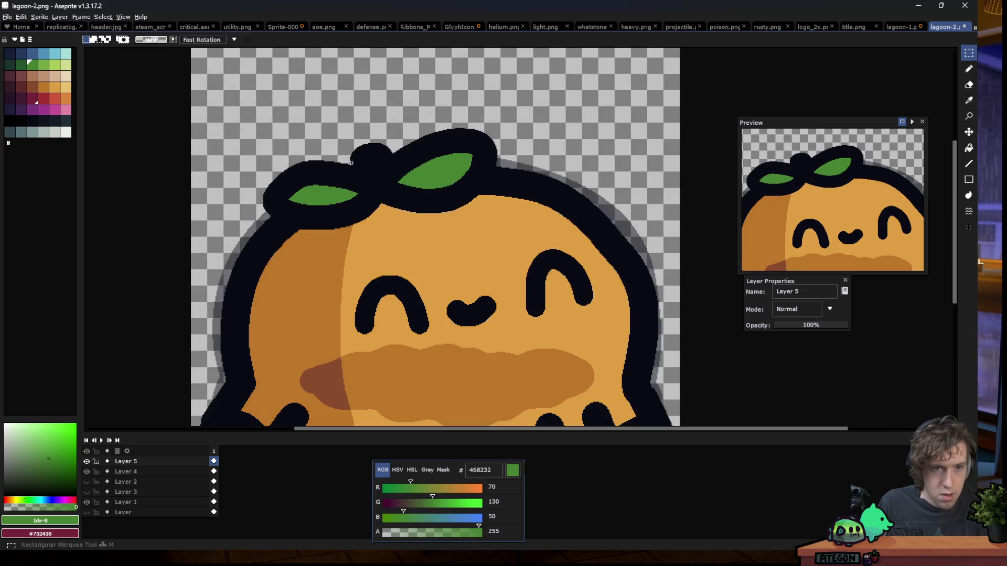
drag(435, 214, 435, 180)
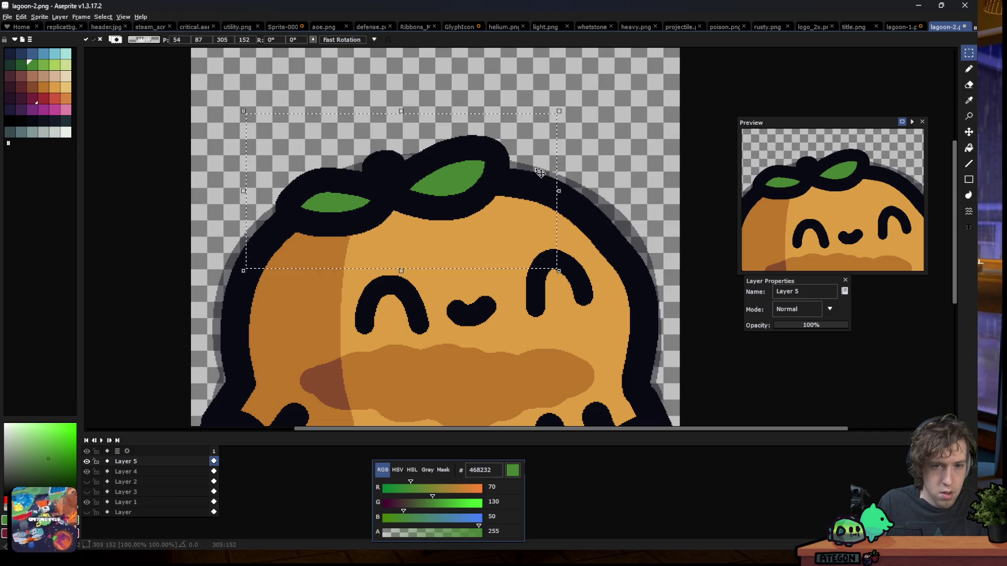
Magic-wand the left leaf and shade its lower half in darker green 25562e
scroll(346, 229, down, 5)
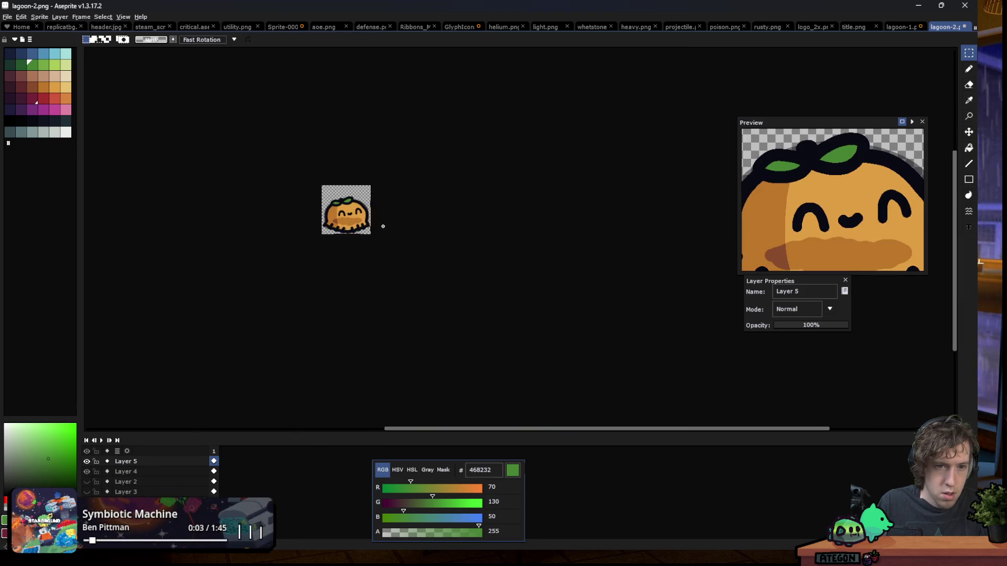
scroll(346, 213, up, 3)
scroll(348, 208, up, 2)
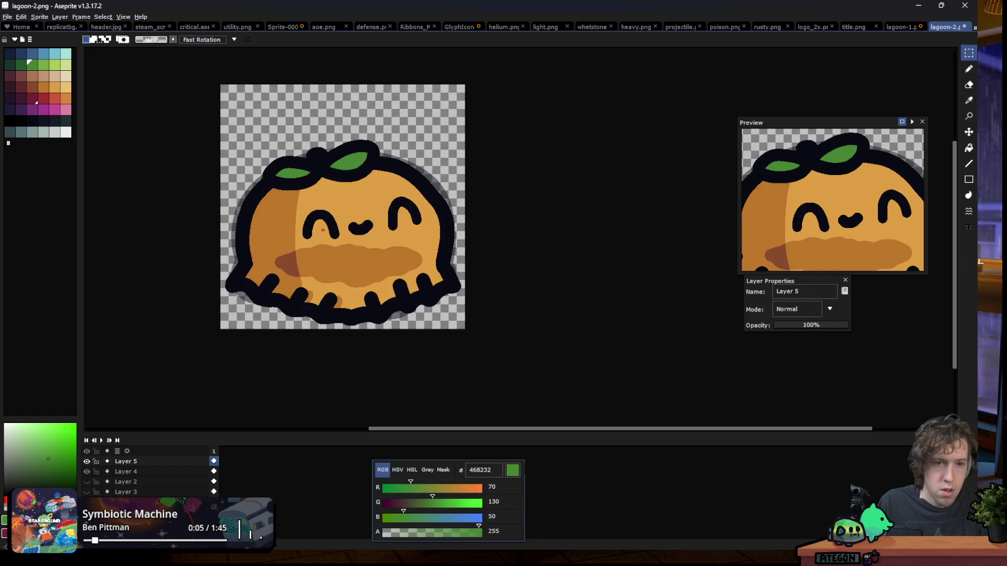
scroll(322, 234, up, 2)
scroll(277, 101, up, 1)
key(w)
click(268, 123)
key(i)
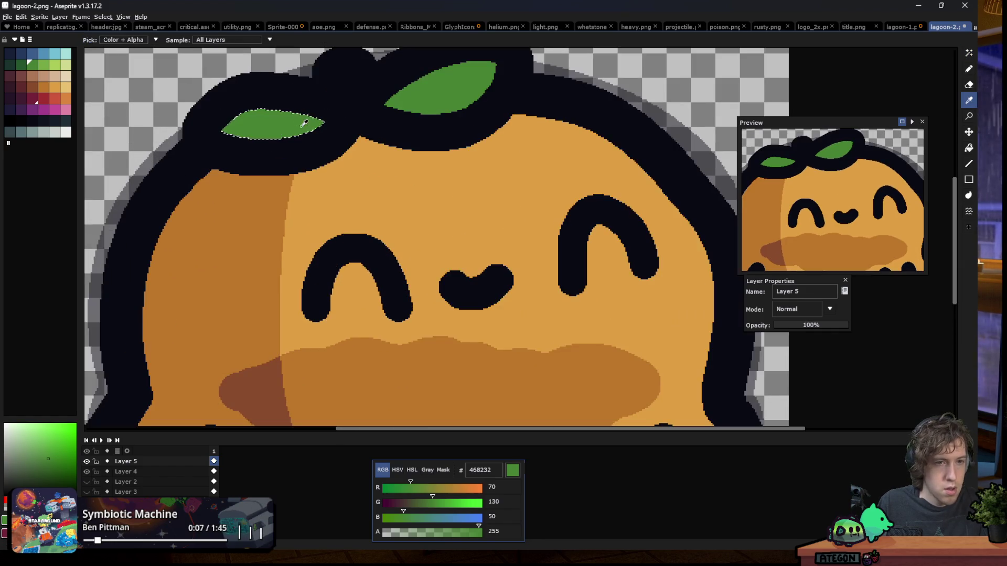
click(20, 64)
key(b)
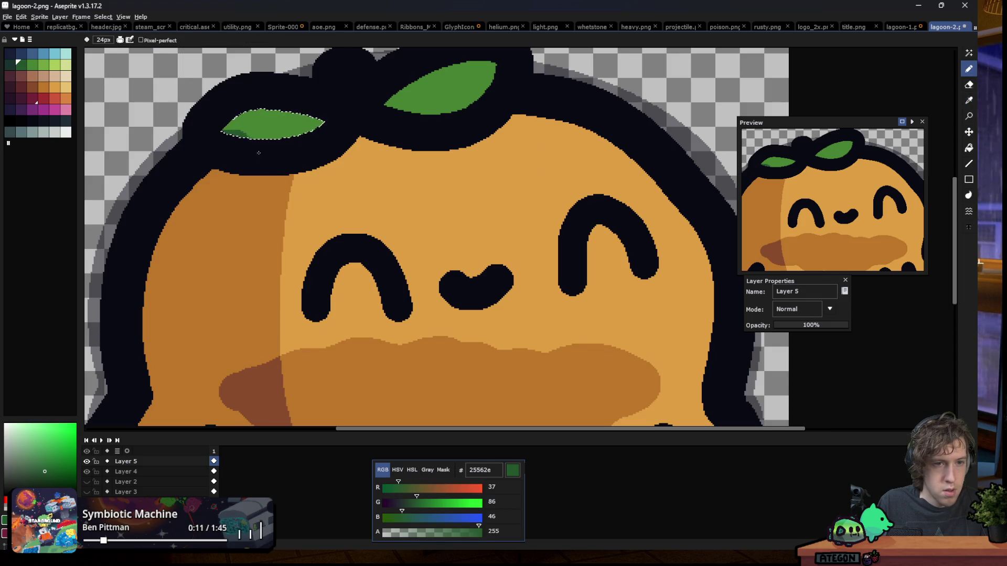
key(v)
key(b)
drag(330, 138, 231, 126)
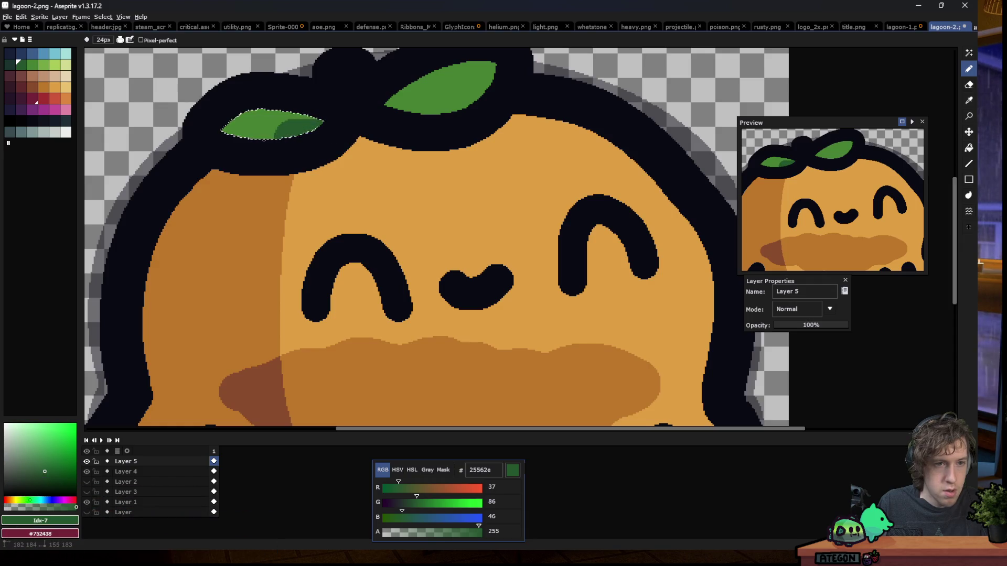
Shade the right leaf's lower-left half in the same dark green, then deselect
key(w)
click(471, 90)
key(b)
drag(493, 87, 399, 105)
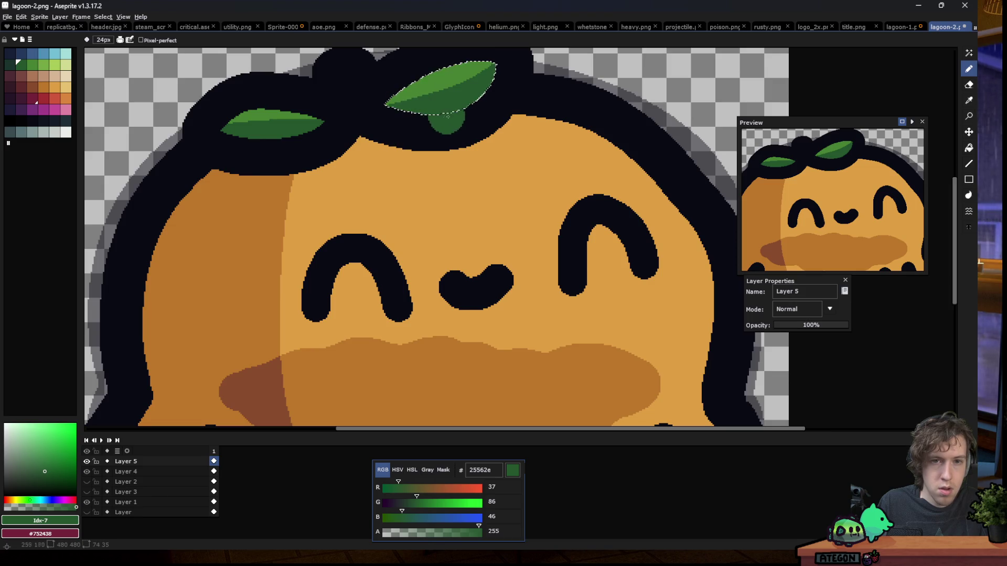
key(m)
key(ctrl+d)
Draw dark 090a14 notches across the left leaf and along the right leaf
key(b)
alt+click(292, 102)
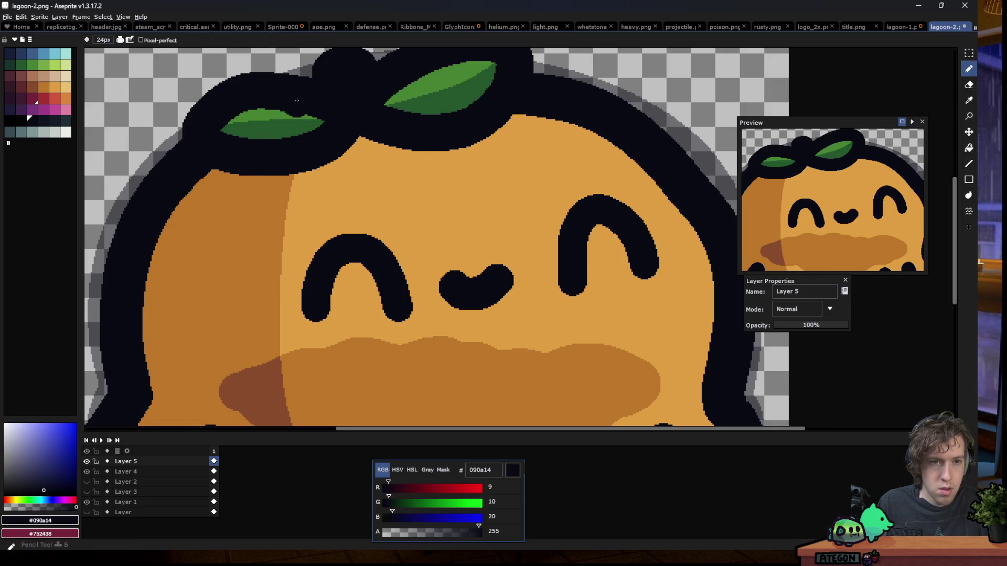
scroll(292, 102, up, 2)
drag(370, 140, 215, 142)
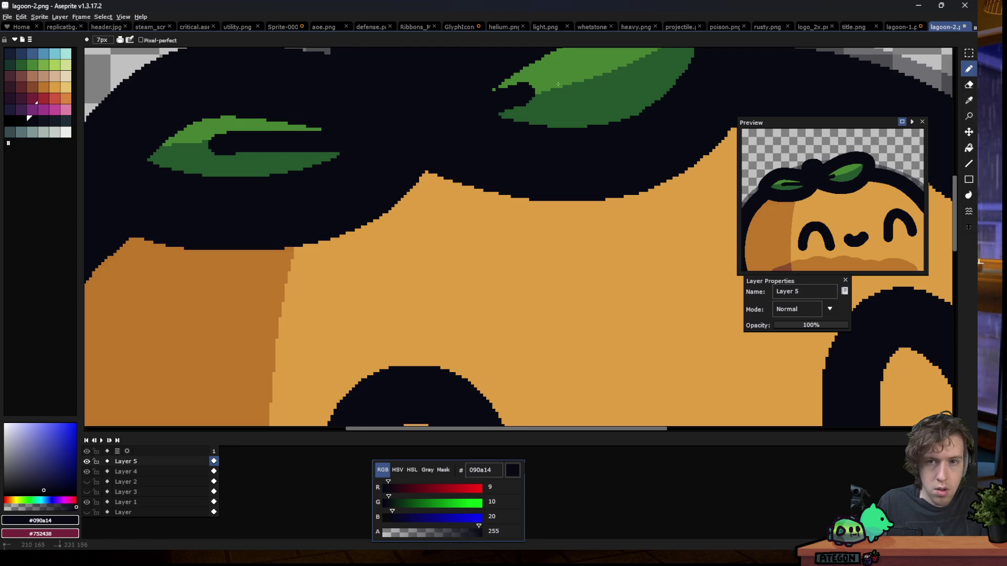
drag(460, 120, 627, 53)
scroll(321, 178, down, 4)
scroll(321, 178, down, 1)
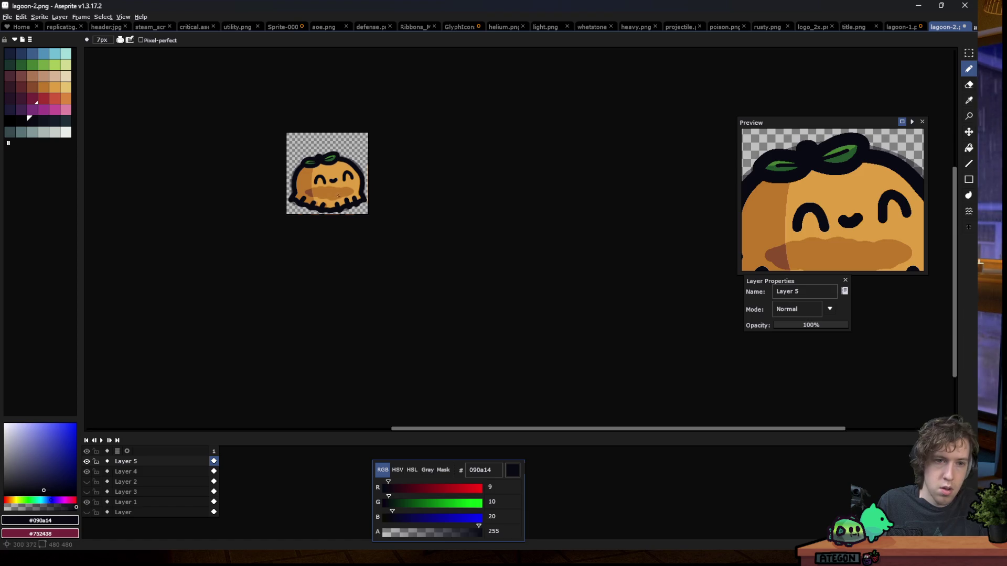
scroll(303, 163, up, 5)
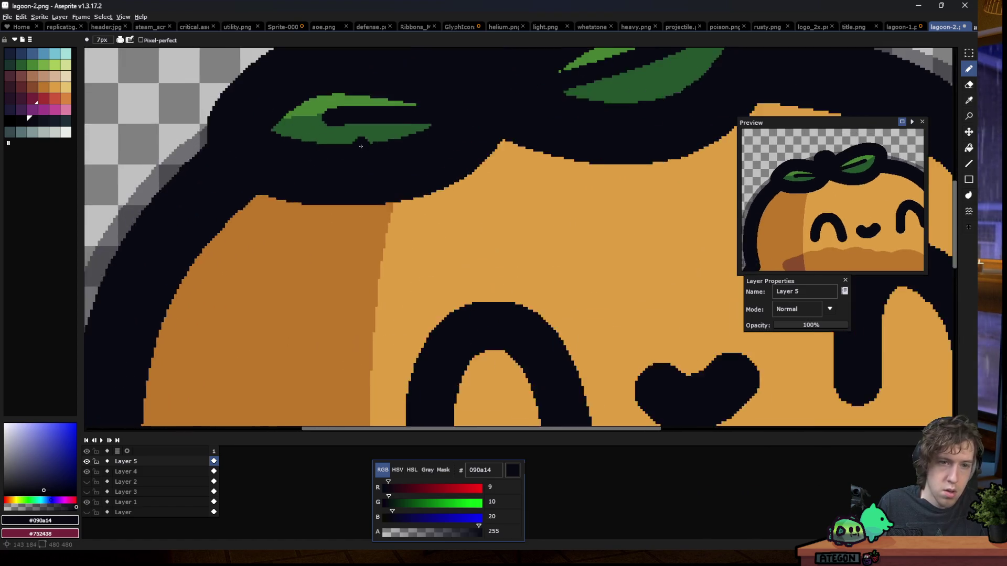
Reshape the notches: adjust the left leaf's lower edge and lengthen the right notch with a rounded end
drag(367, 127, 344, 129)
key(ctrl+z)
drag(425, 94, 339, 112)
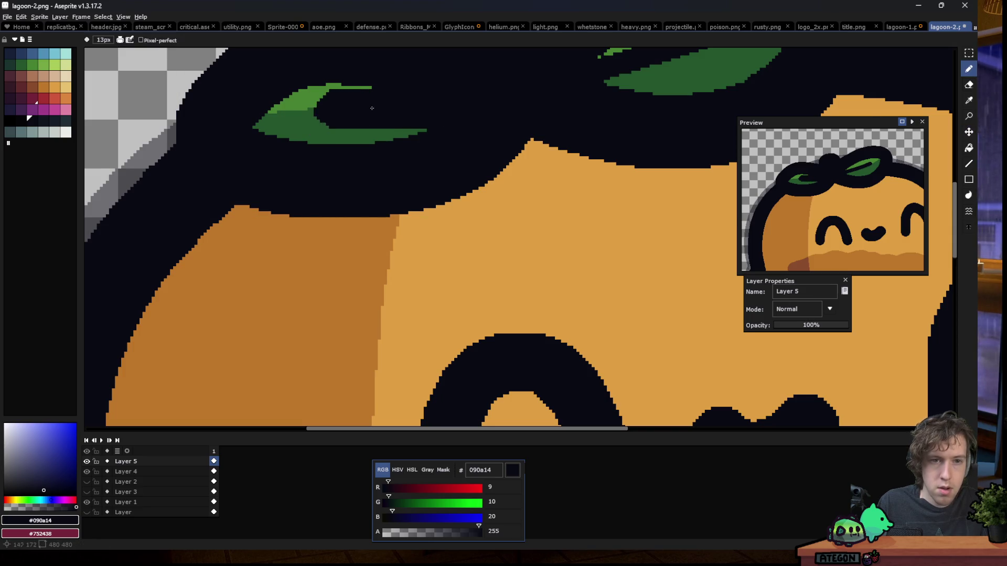
scroll(481, 94, down, 2)
scroll(481, 94, up, 1)
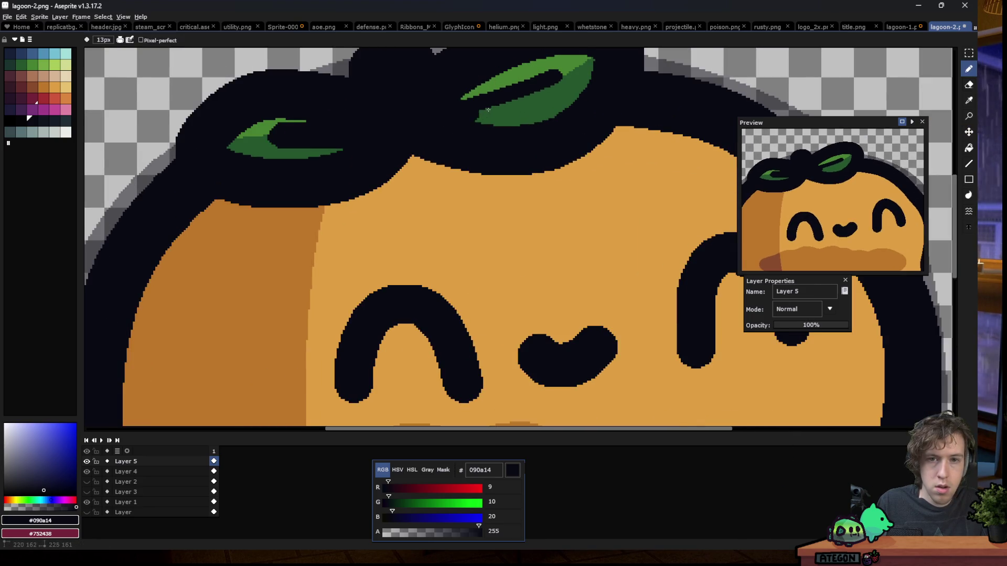
drag(572, 66, 558, 77)
scroll(559, 77, down, 1)
scroll(559, 78, up, 1)
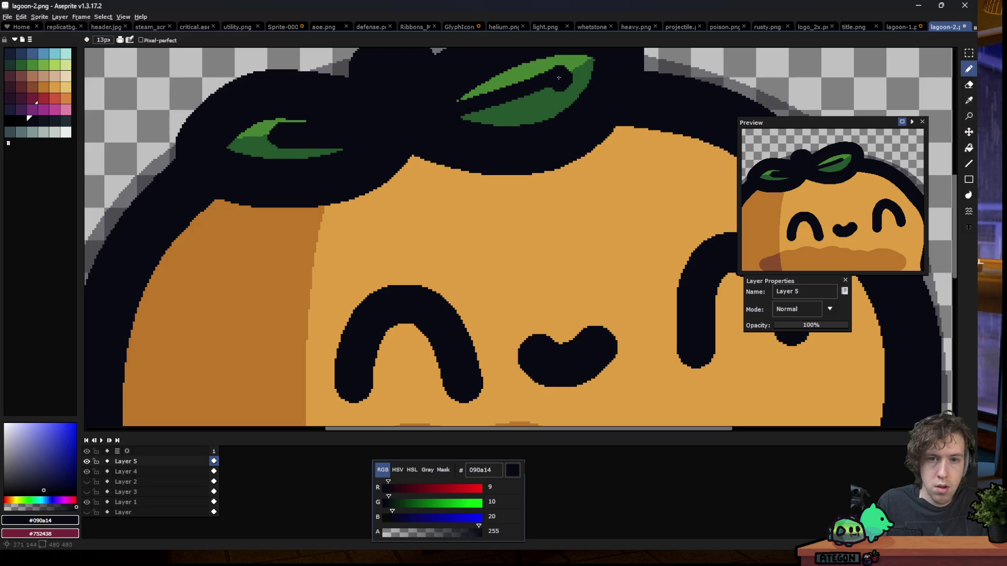
drag(506, 99, 428, 115)
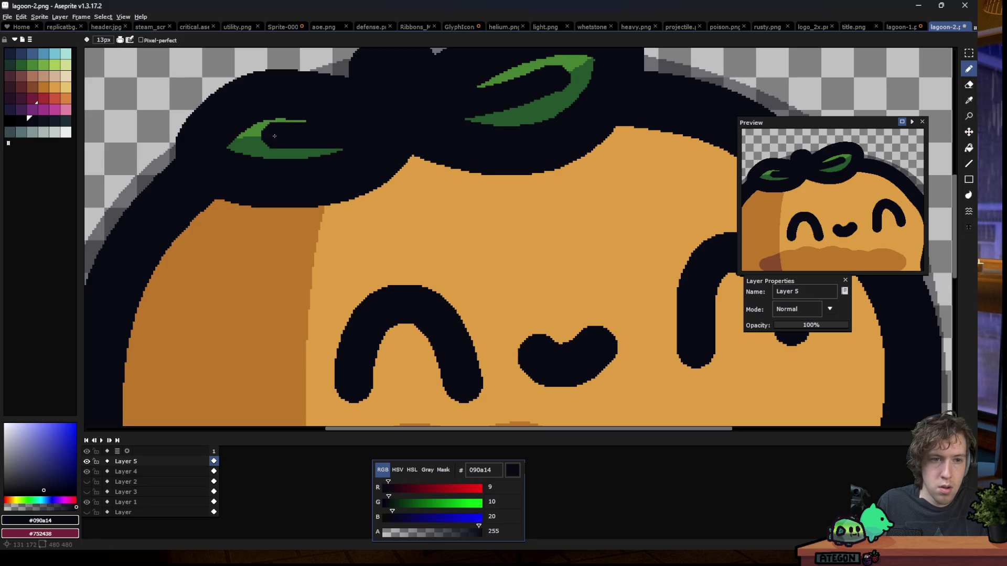
scroll(374, 125, down, 3)
scroll(321, 192, down, 2)
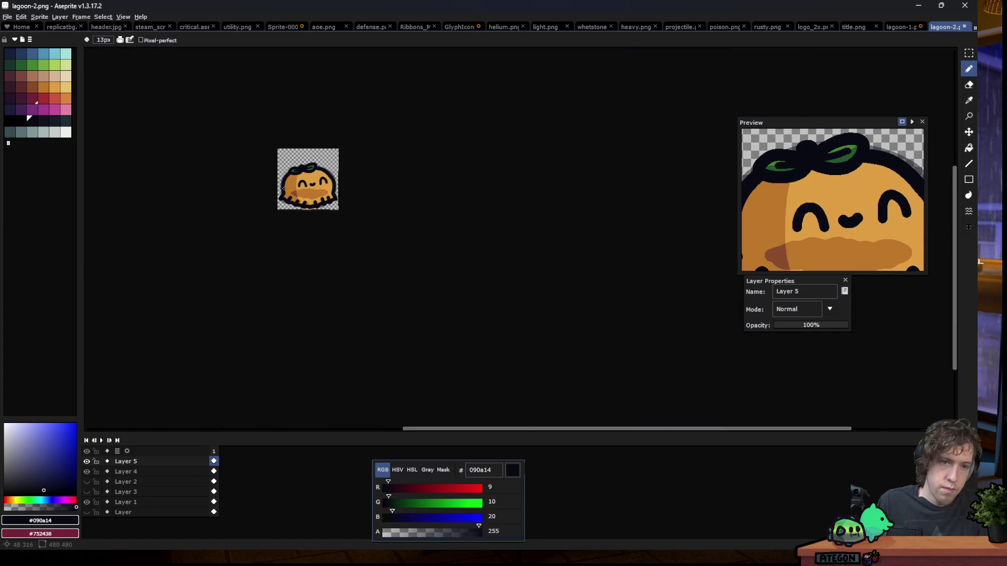
scroll(284, 187, up, 1)
key(m)
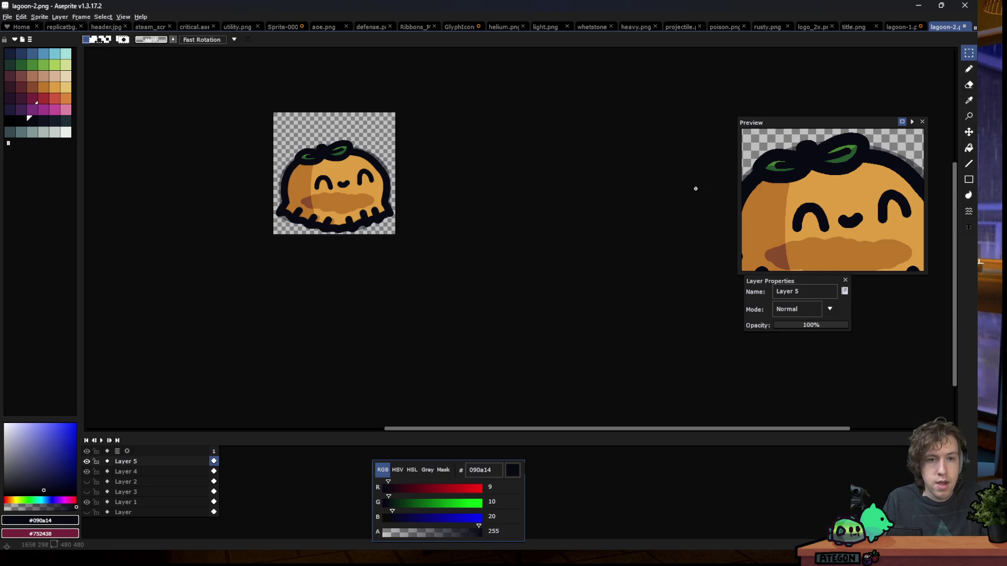
click(903, 26)
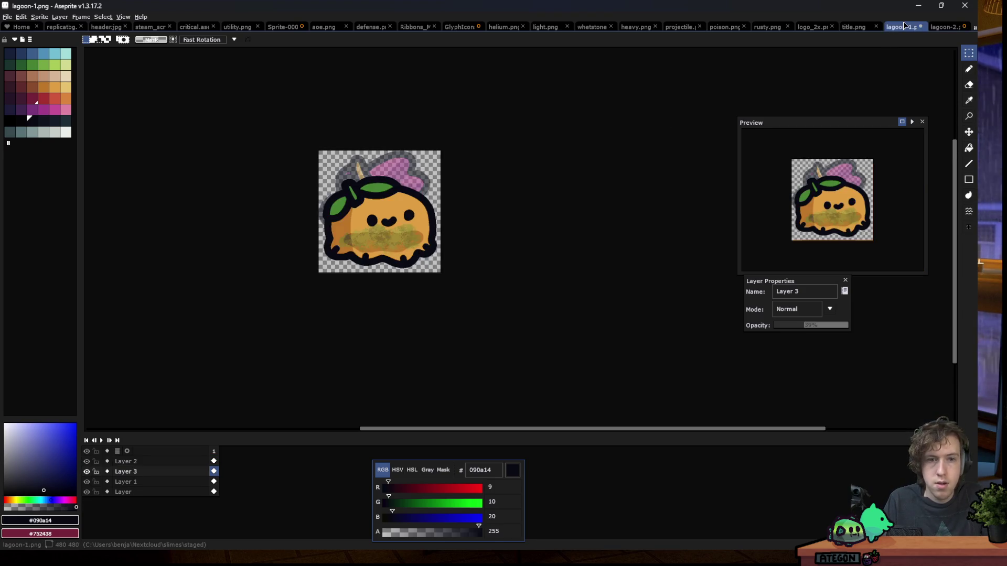
click(943, 26)
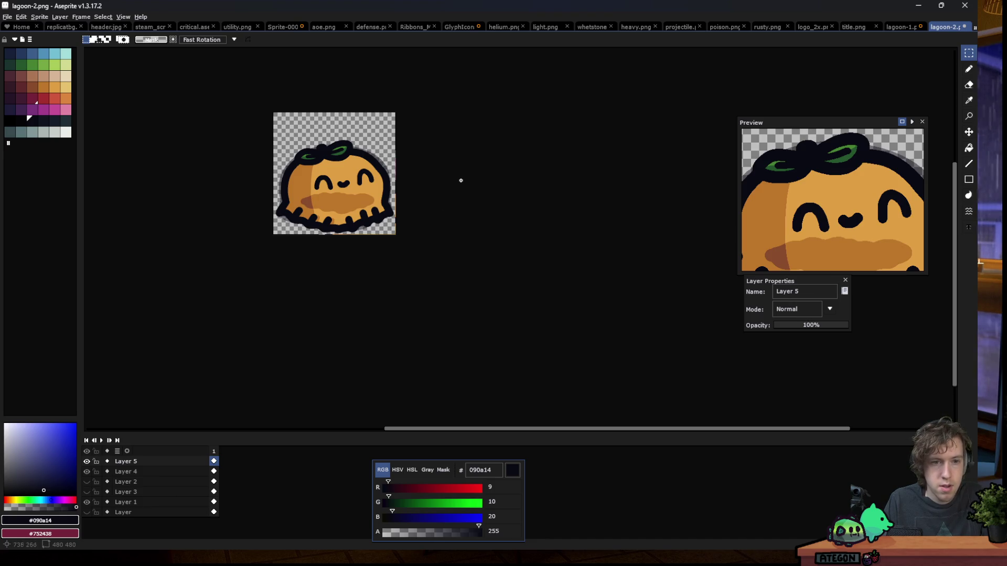
On Layer 4, select the left shaded area and dab brown 884b2b shading on its edge
scroll(303, 243, up, 2)
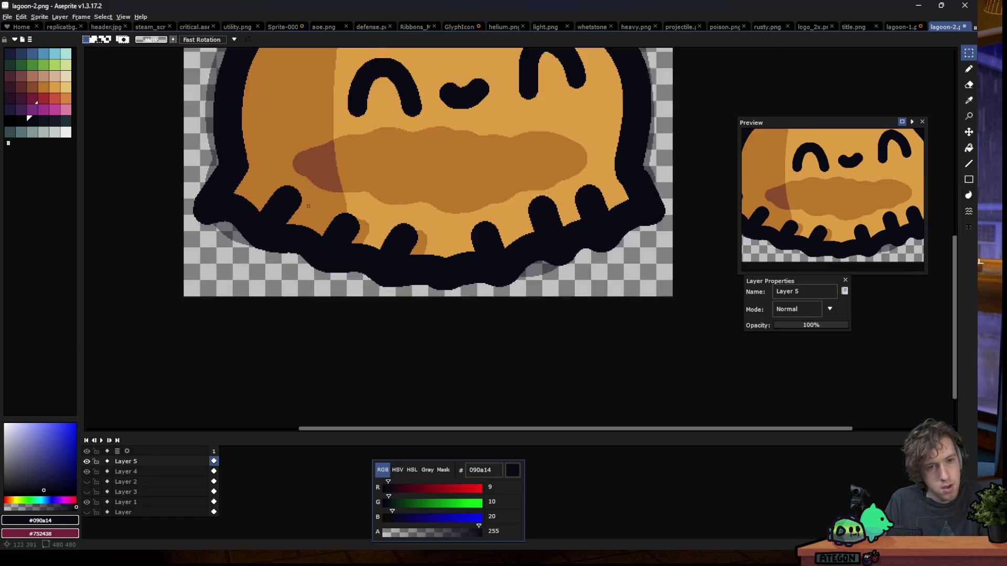
key(ctrl+a)
key(ctrl+d)
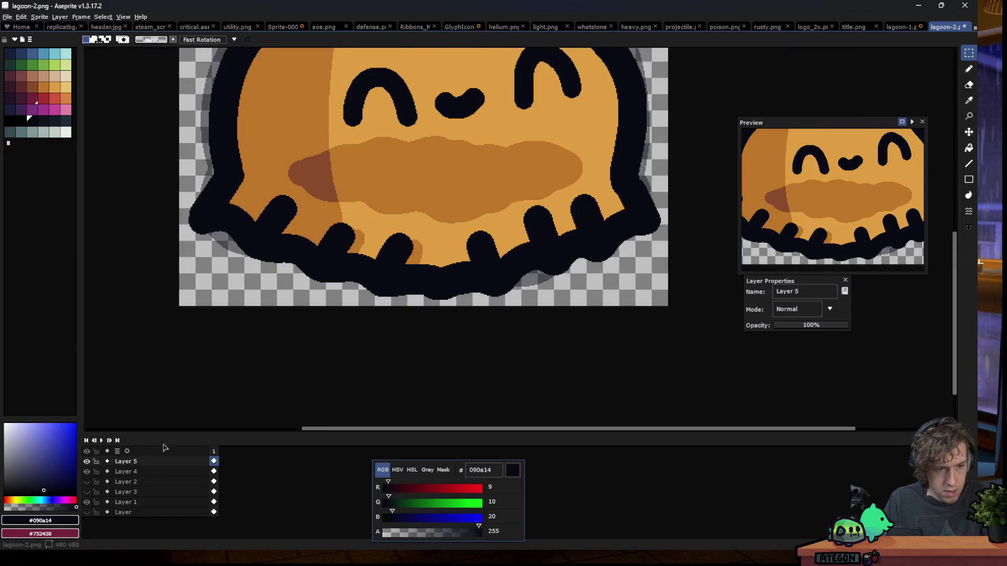
click(126, 472)
click(293, 192)
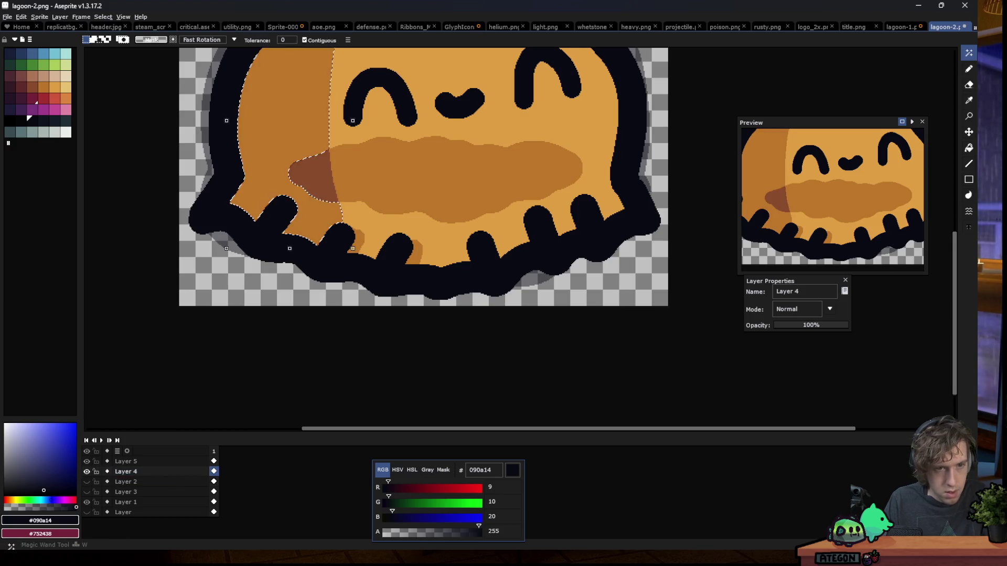
alt+click(301, 181)
key(b)
scroll(291, 212, up, 2)
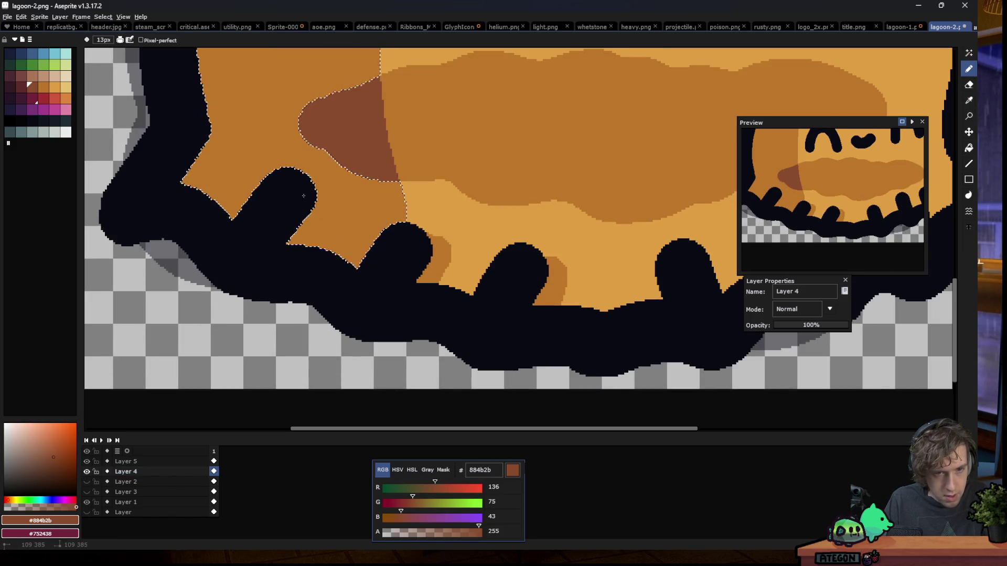
key(ctrl+z)
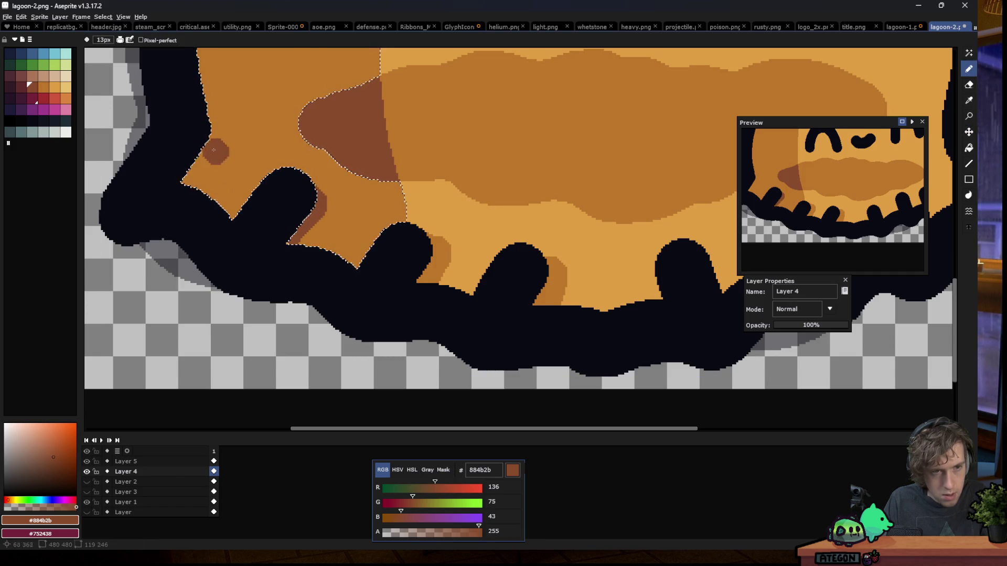
click(207, 138)
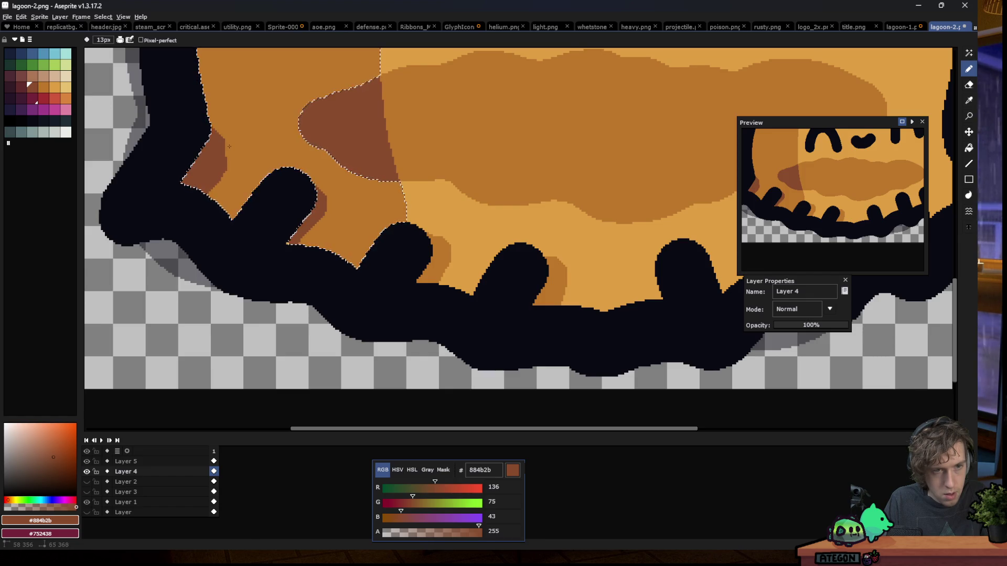
scroll(202, 143, down, 4)
Try a brown stroke on the lower body, undo it, and clear the selection
key(m)
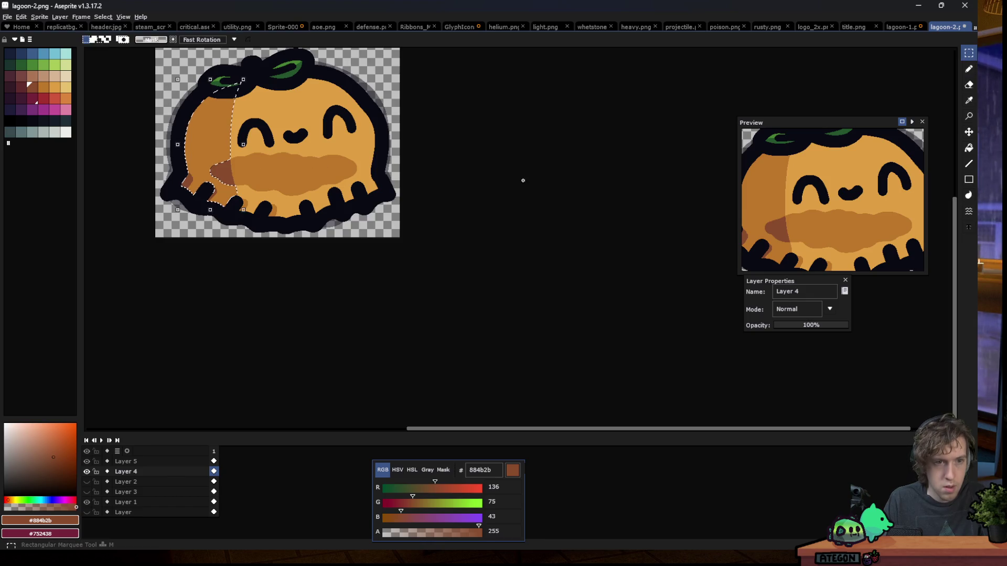
scroll(308, 251, down, 3)
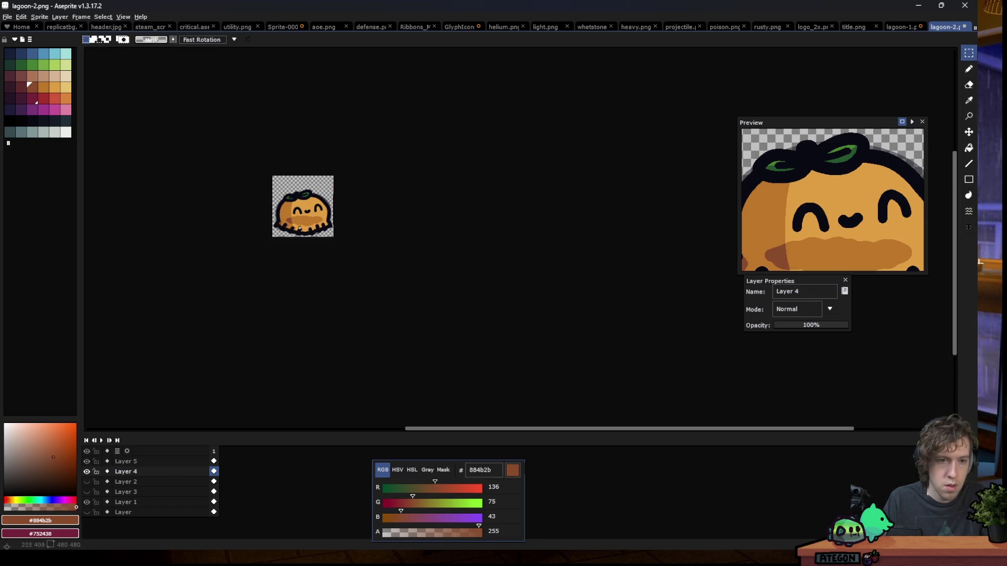
scroll(299, 228, up, 1)
scroll(296, 223, up, 6)
scroll(257, 178, up, 2)
key(b)
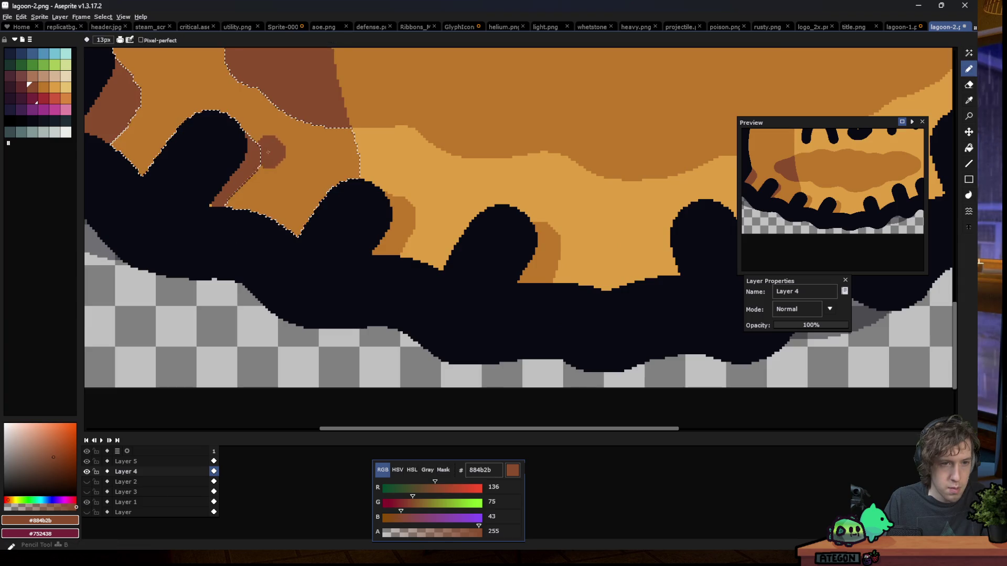
drag(239, 160, 206, 200)
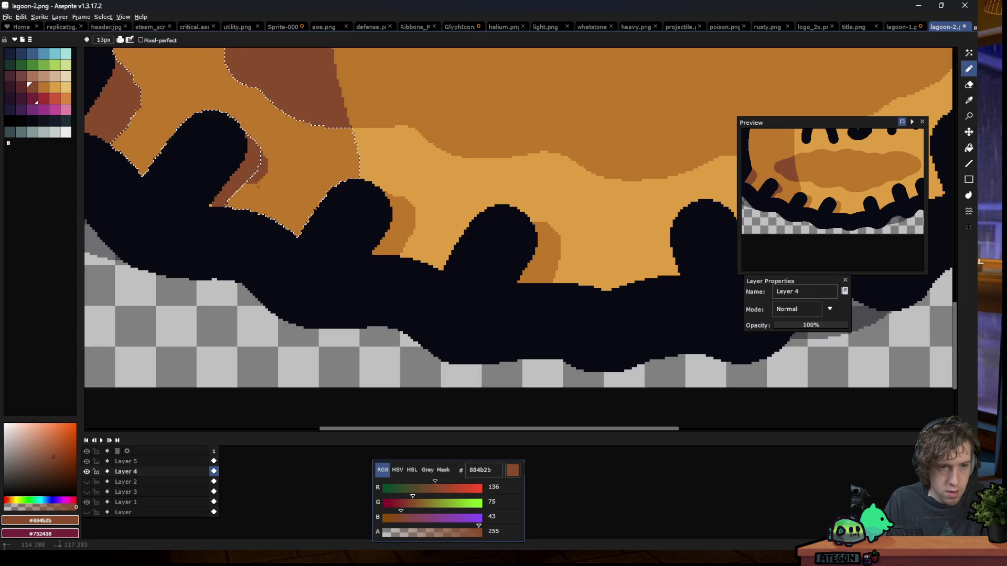
key(ctrl+z)
key(ctrl+d)
Paint a brown 884b2b band along the lower-left bottom edge, undoing a stray patch
key(m)
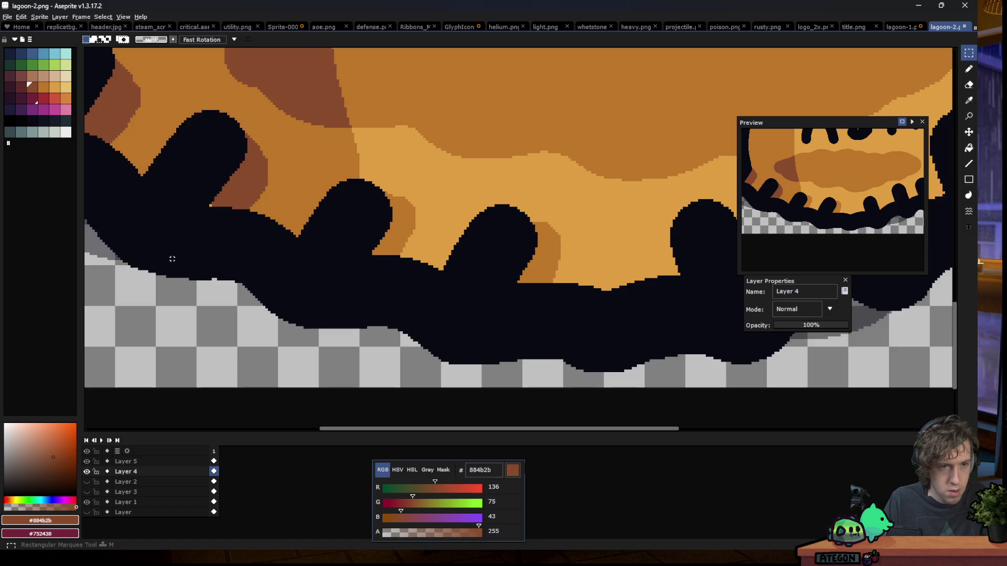
scroll(195, 208, up, 2)
key(m)
scroll(231, 270, down, 2)
scroll(233, 280, down, 3)
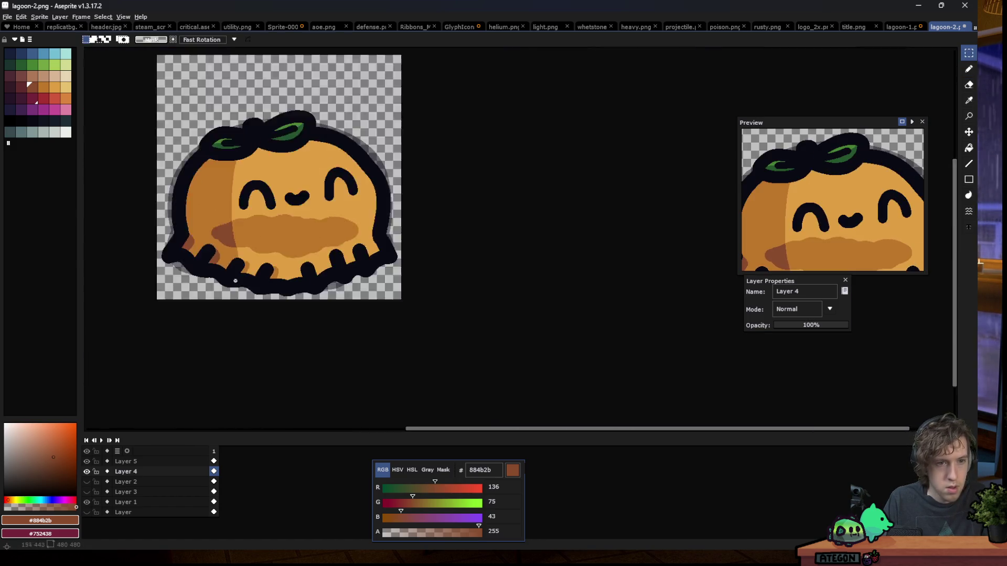
scroll(233, 280, down, 2)
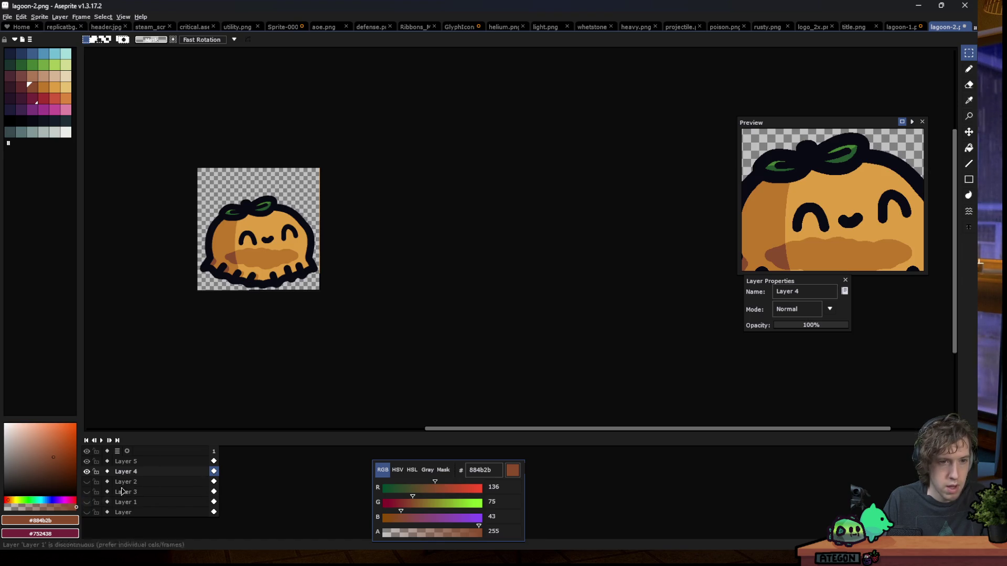
scroll(168, 235, up, 2)
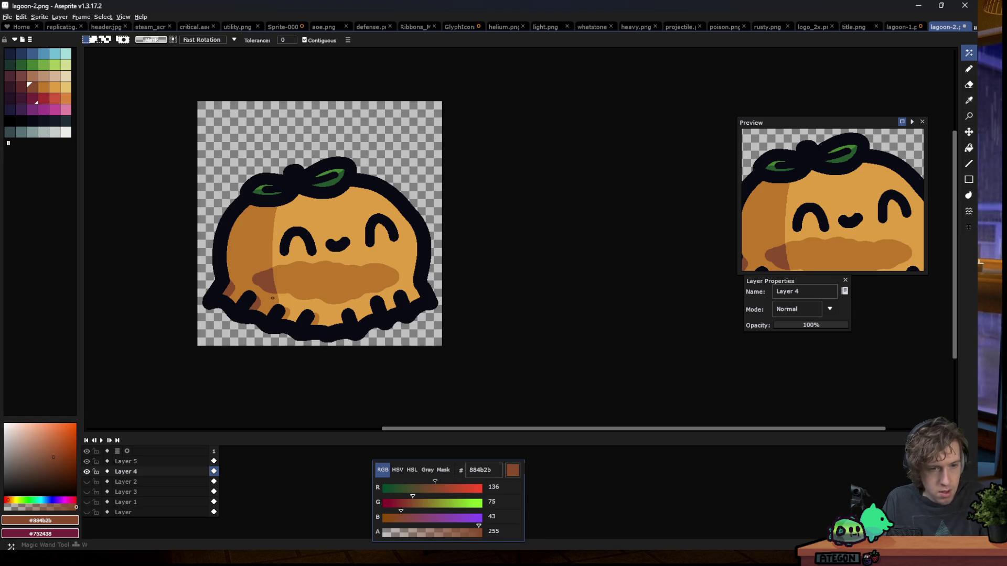
scroll(244, 298, up, 4)
key(b)
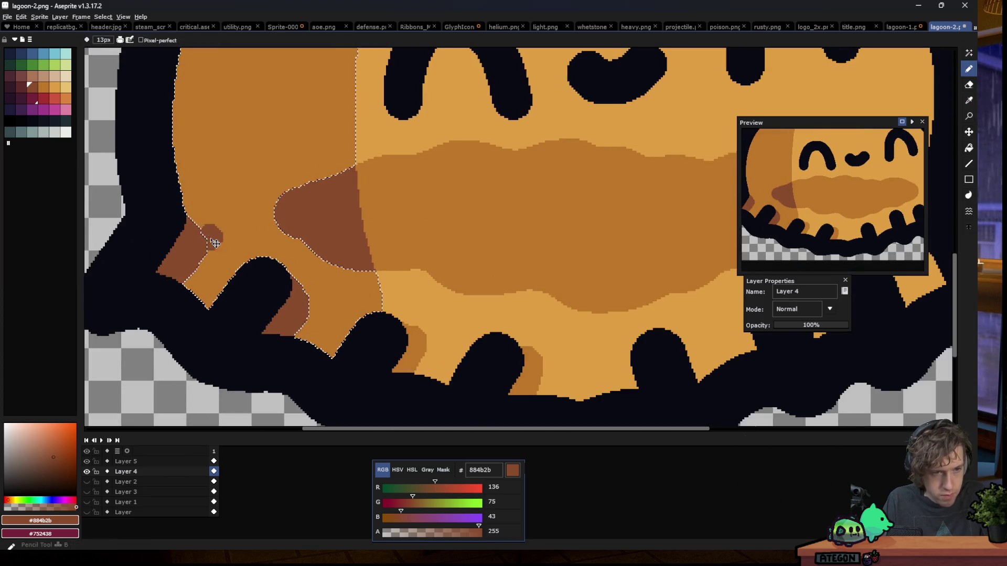
drag(190, 237, 185, 232)
key(ctrl+z)
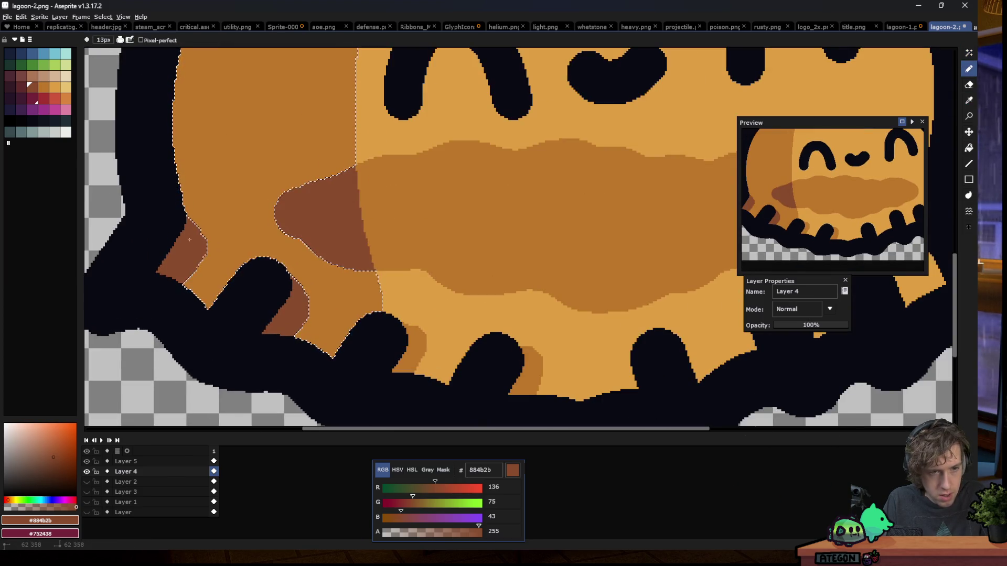
drag(216, 263, 397, 324)
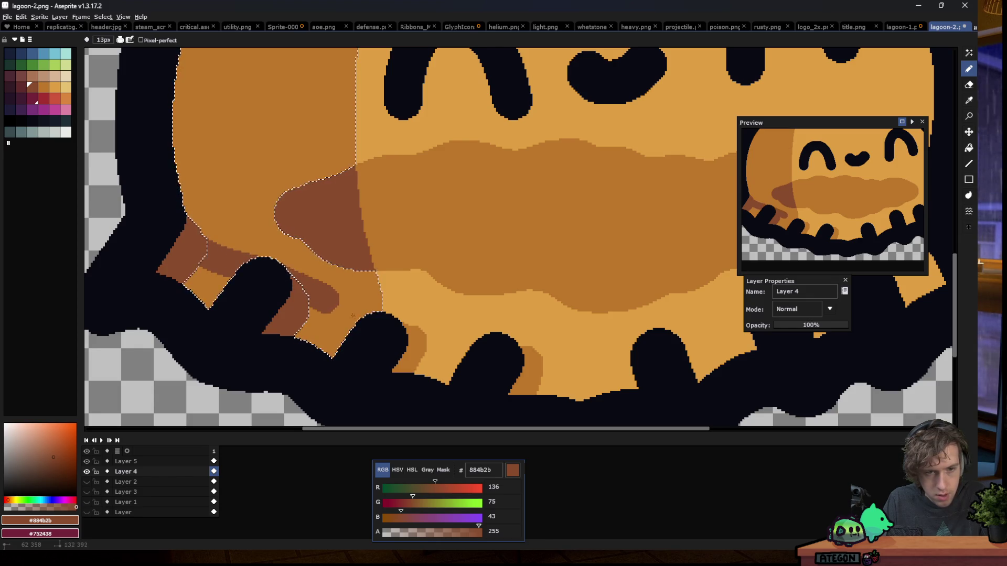
scroll(399, 323, down, 4)
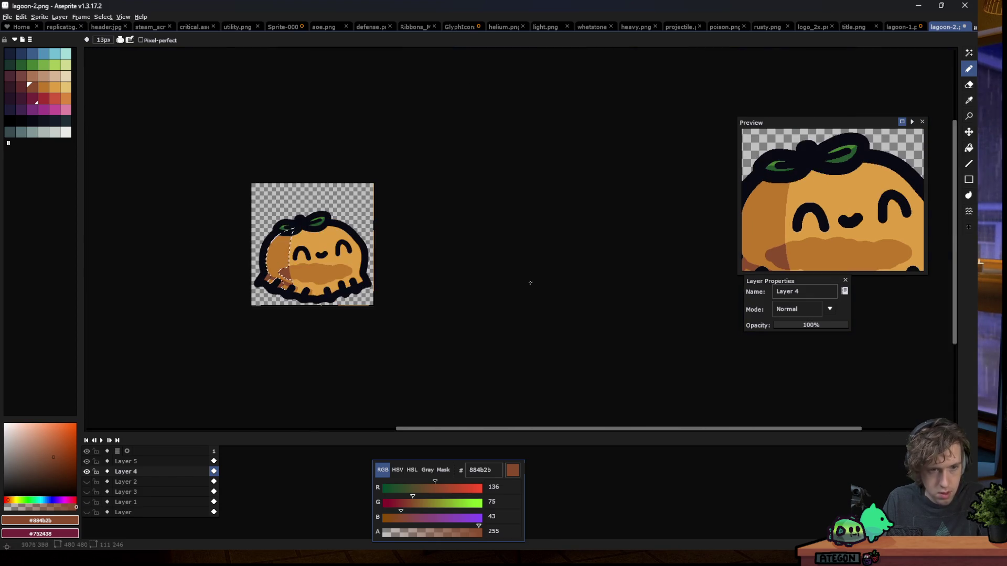
key(m)
scroll(241, 290, down, 1)
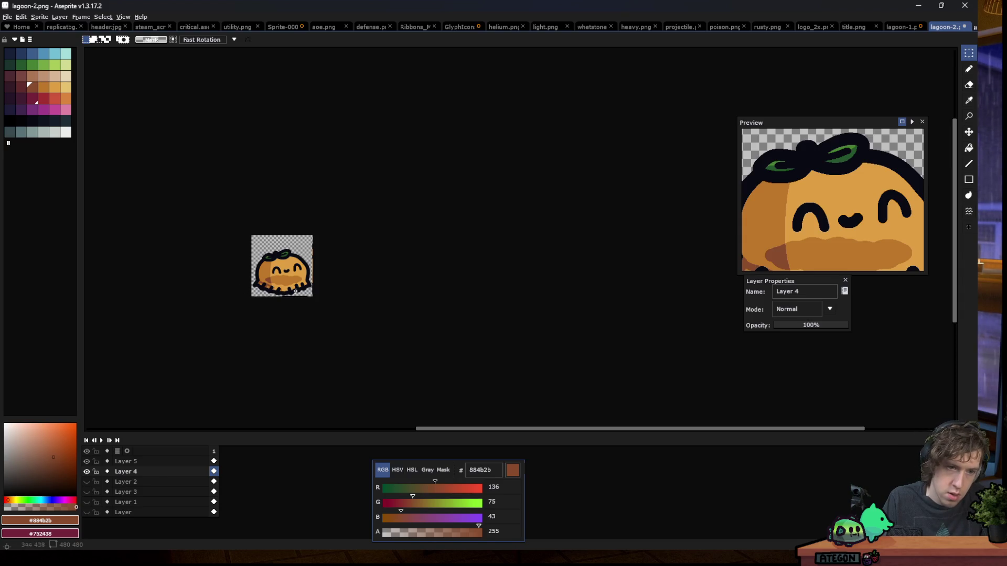
scroll(276, 289, up, 5)
Sample medium orange be772b from the body and paint it along the lower selection edge
key(b)
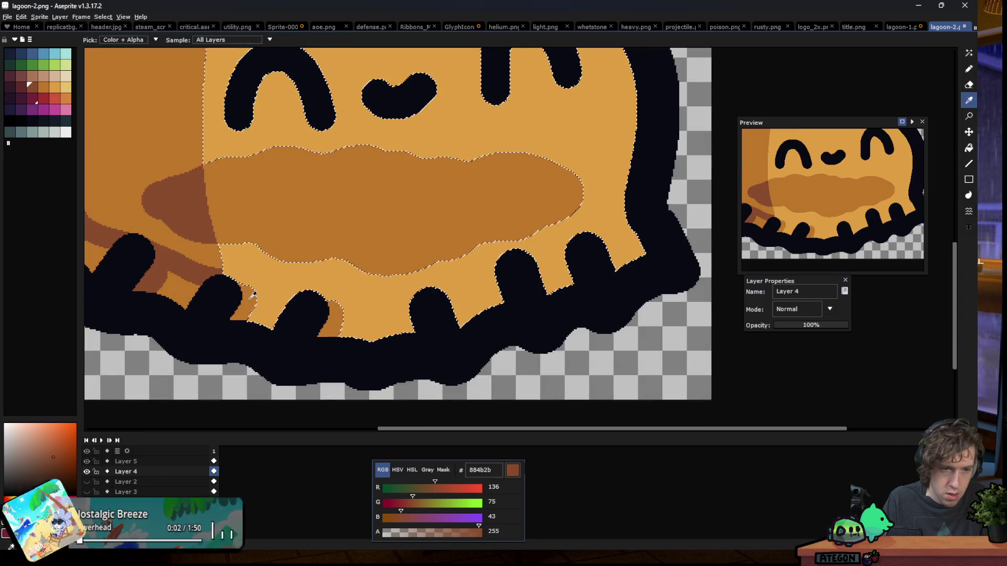
alt+click(567, 197)
mouse_move(229, 283)
mouse_down()
mouse_move(308, 302)
mouse_move(499, 270)
mouse_up()
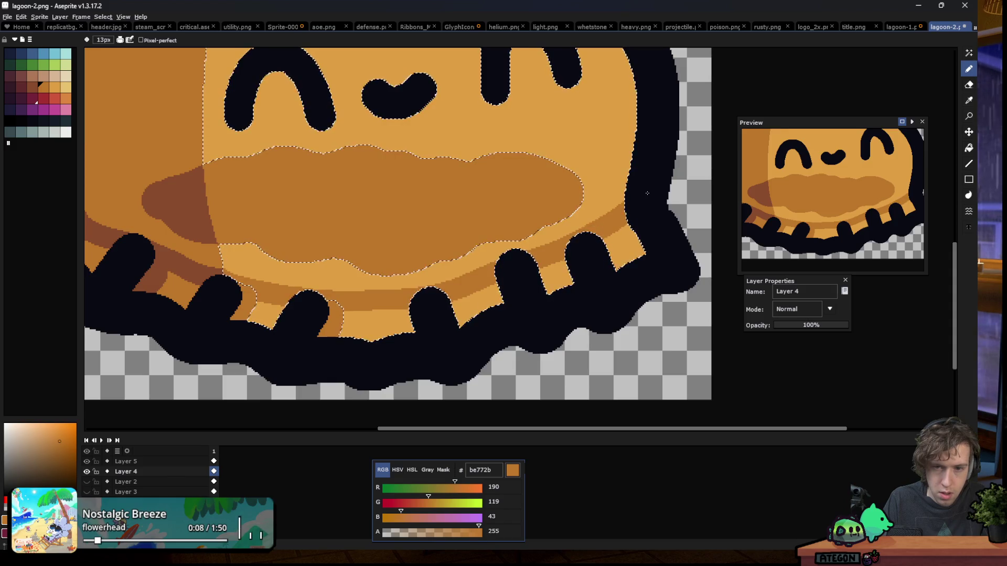
scroll(315, 268, down, 5)
scroll(315, 268, down, 3)
key(m)
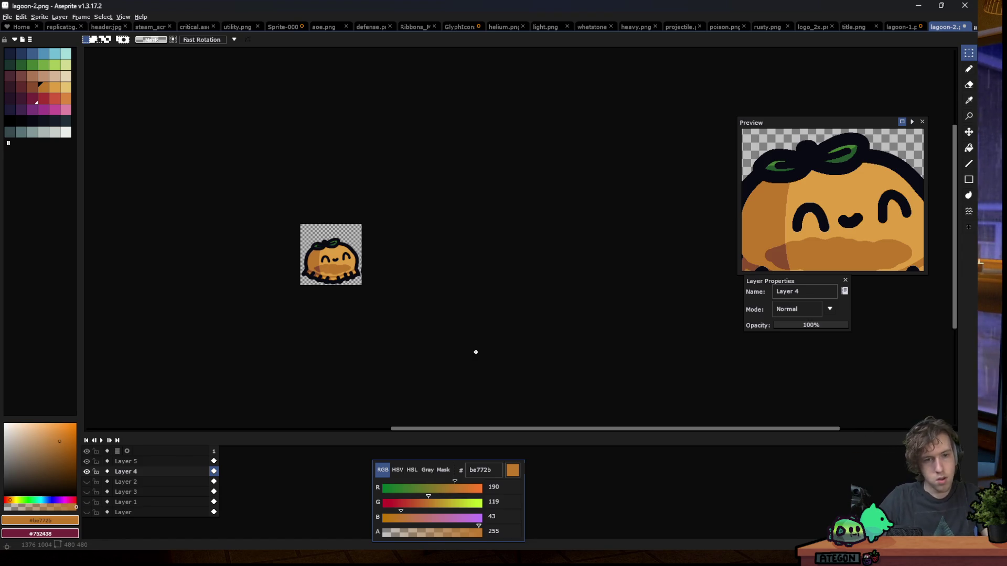
scroll(316, 270, up, 6)
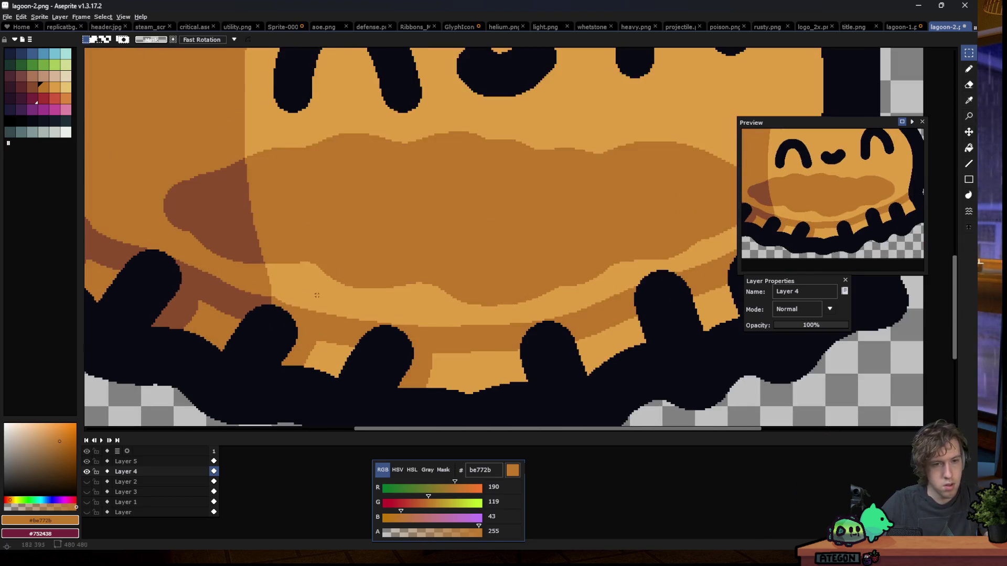
Magic-wand the light lower band and paint be772b across it
key(w)
click(341, 325)
key(b)
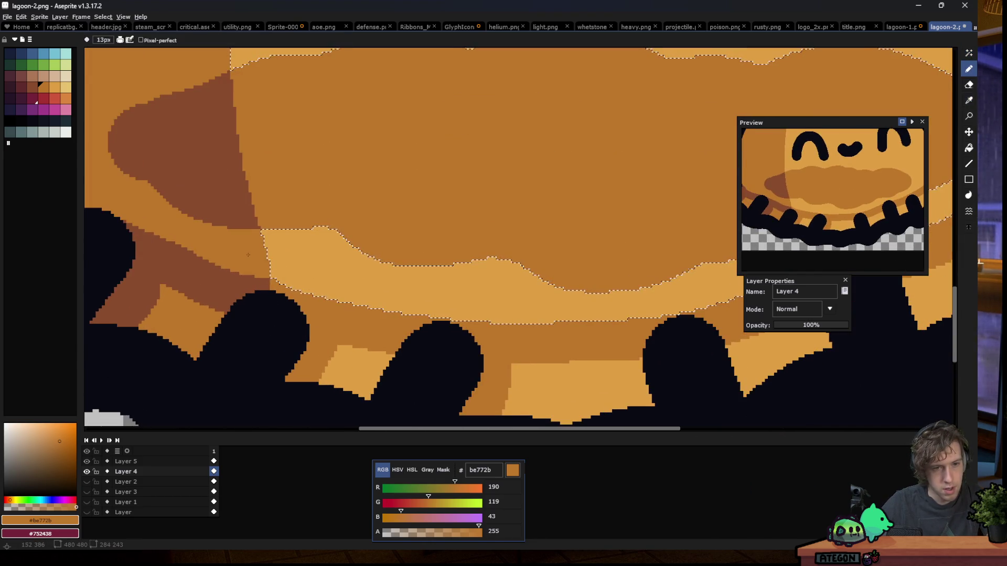
drag(273, 247, 402, 326)
scroll(402, 327, down, 2)
scroll(407, 325, down, 3)
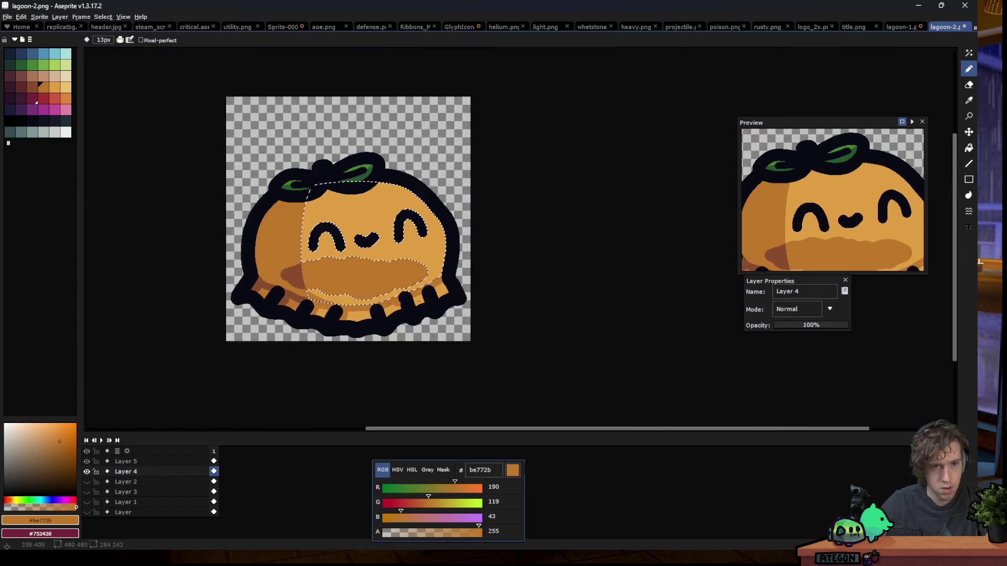
key(m)
scroll(415, 324, down, 2)
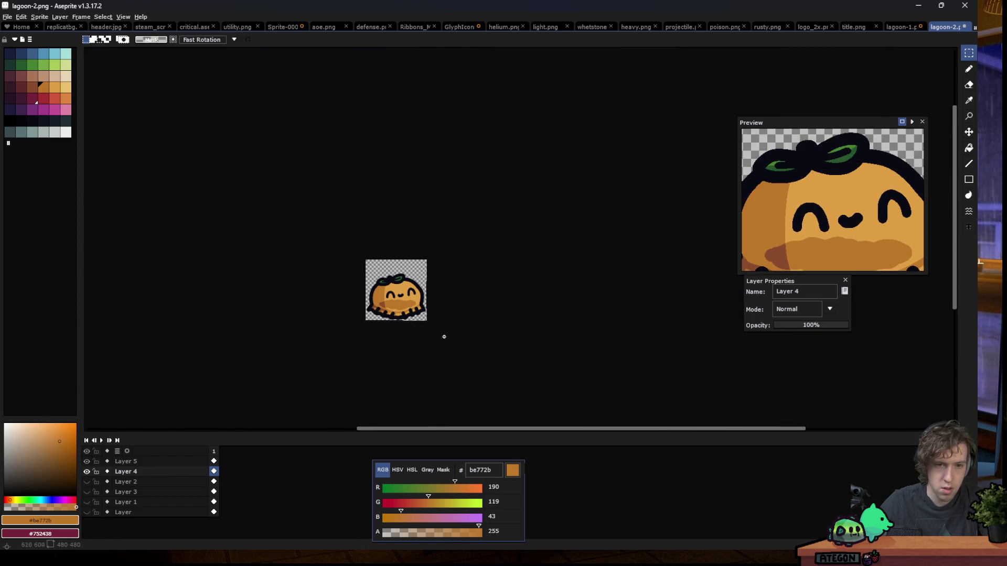
scroll(411, 331, up, 3)
scroll(410, 332, up, 2)
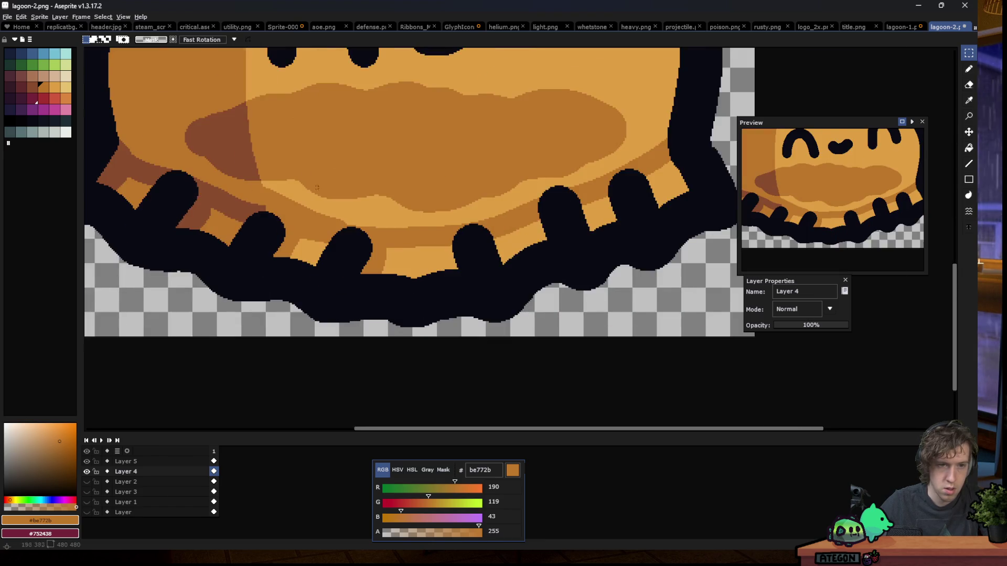
scroll(411, 331, up, 2)
Cover the left part of the light band with be772b
key(i)
key(b)
mouse_move(241, 189)
mouse_down()
mouse_move(319, 177)
mouse_move(590, 272)
mouse_up()
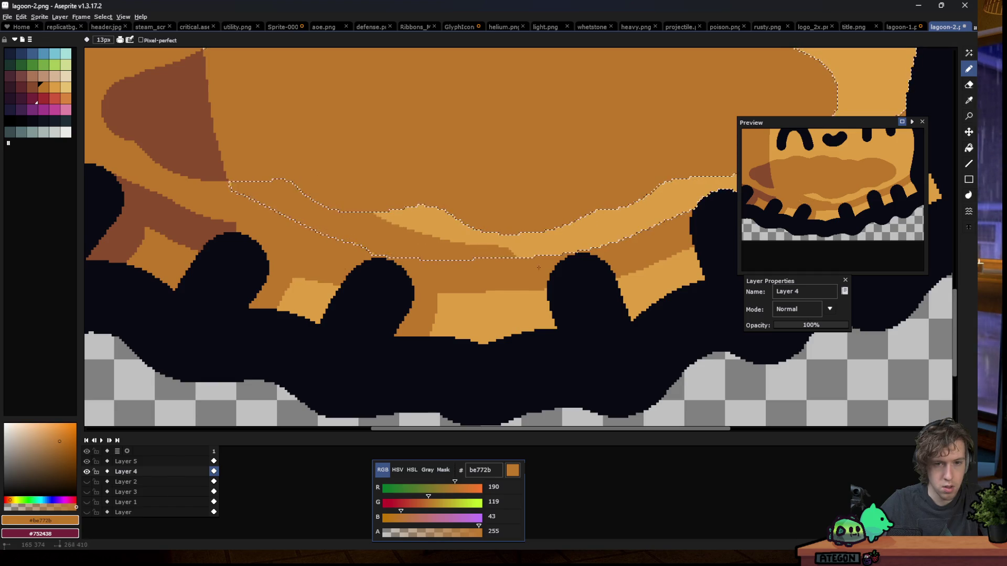
scroll(590, 273, down, 2)
scroll(298, 293, down, 2)
key(m)
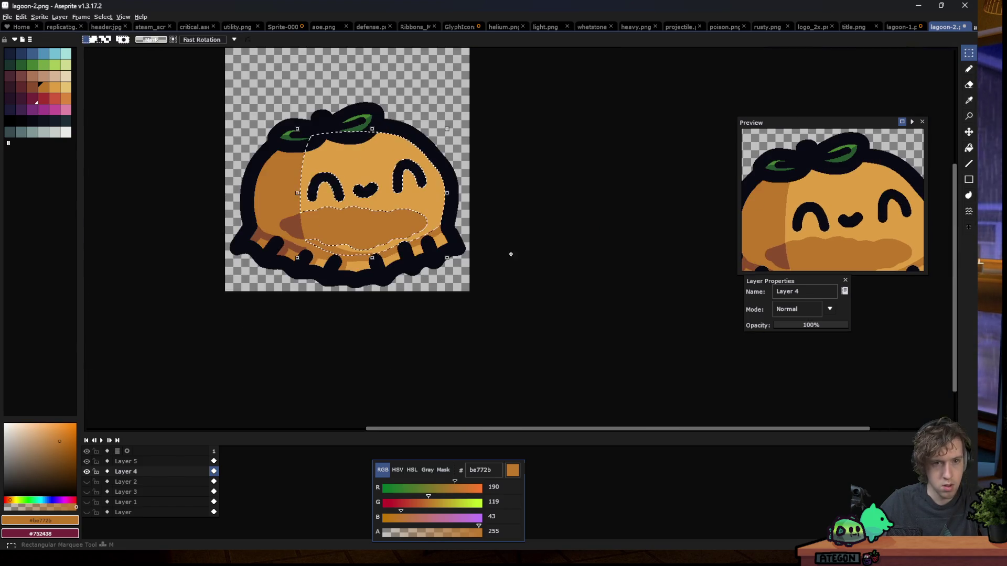
scroll(298, 293, down, 2)
scroll(298, 293, down, 1)
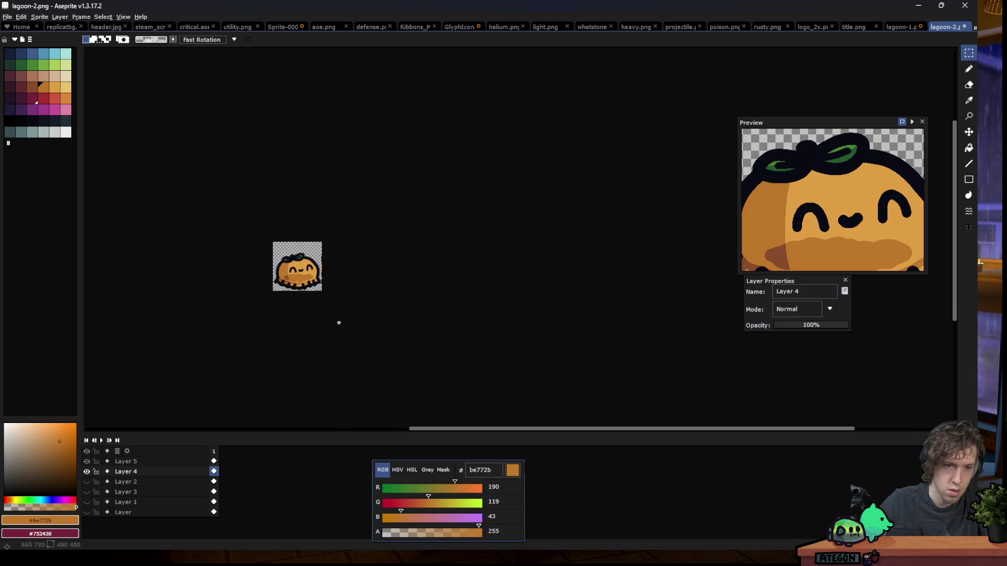
scroll(297, 288, up, 2)
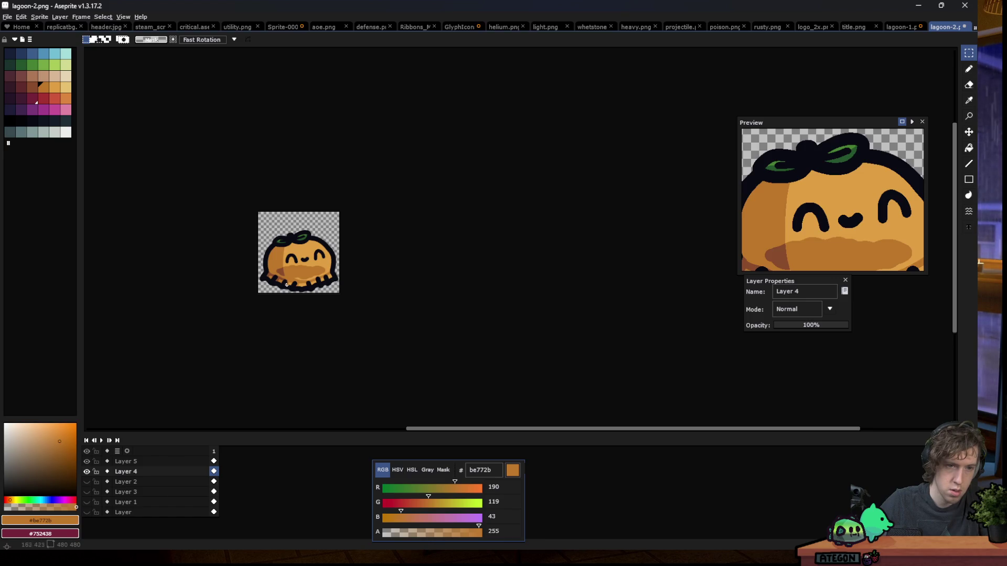
scroll(290, 286, up, 3)
scroll(290, 286, up, 3)
Magic-wand the small leftover light patch on the lower body
key(w)
scroll(200, 370, up, 1)
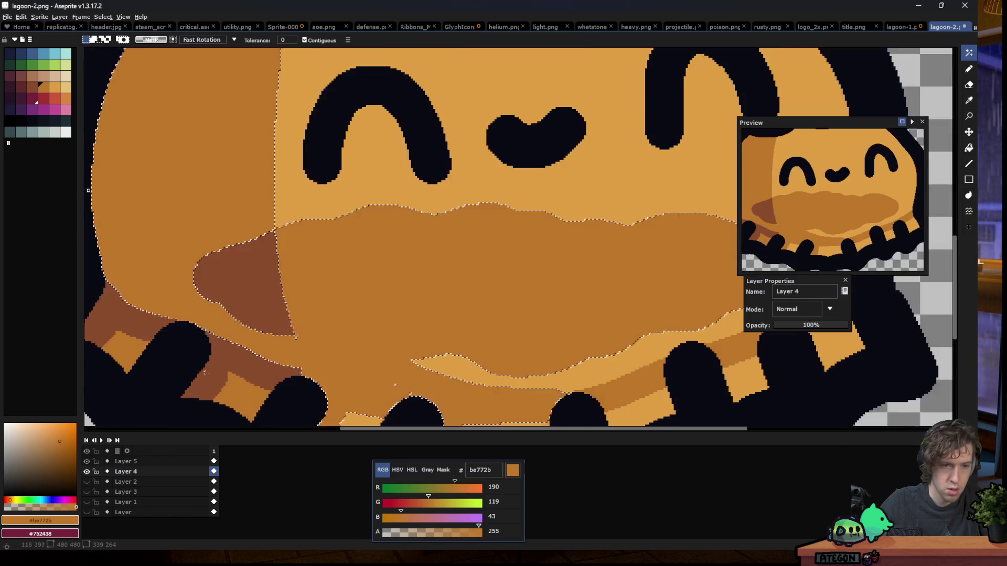
scroll(200, 370, up, 1)
key(w)
scroll(325, 332, up, 1)
click(307, 325)
key(b)
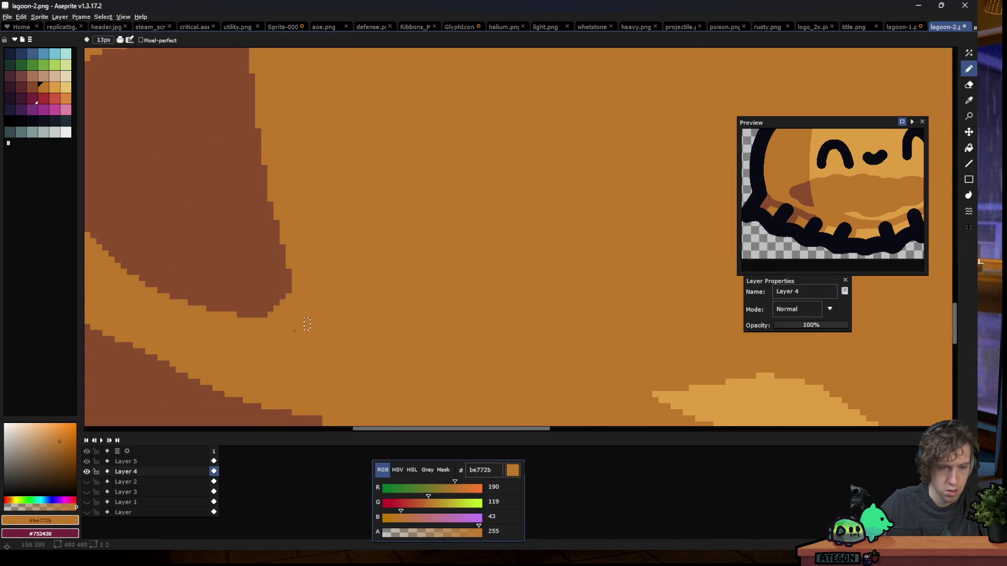
scroll(307, 324, down, 5)
key(m)
scroll(256, 335, down, 3)
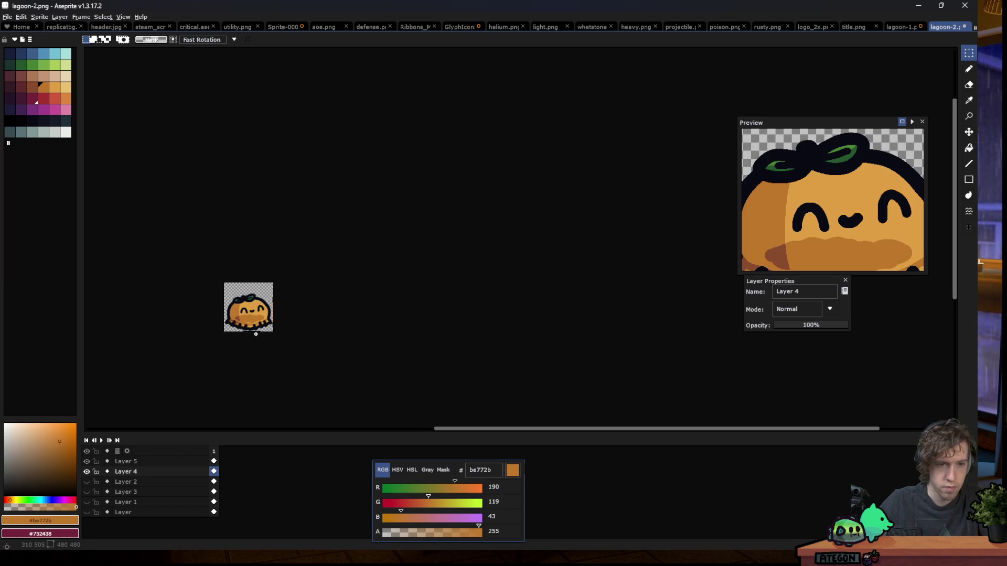
Inspect the lower body and undo the last brown shading stroke on the tentacles
scroll(237, 334, up, 1)
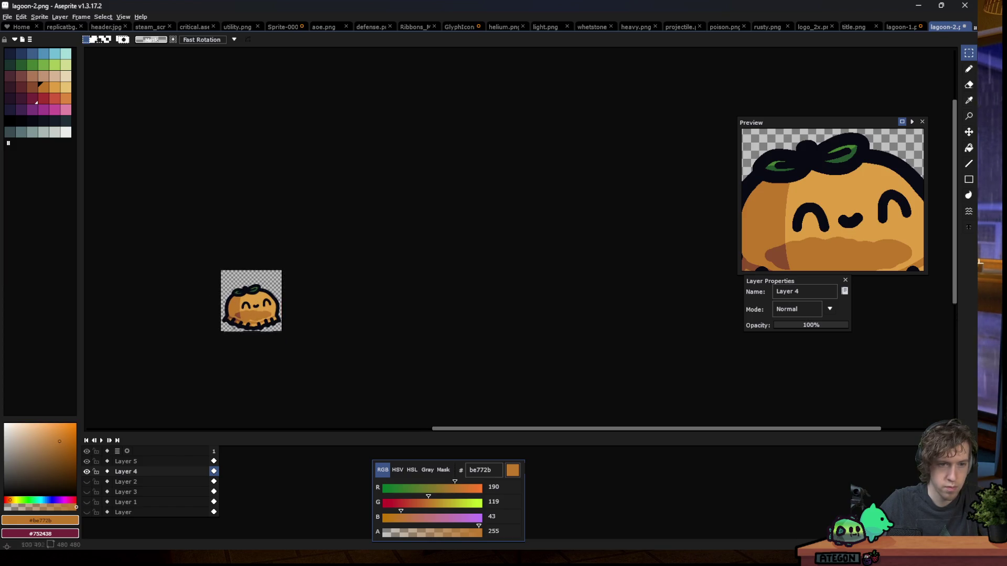
scroll(237, 333, up, 2)
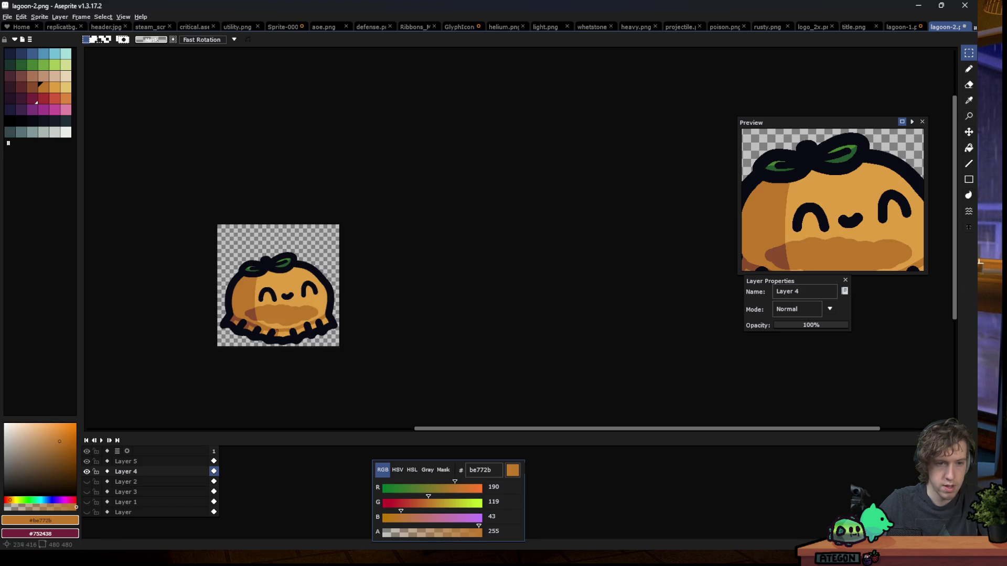
scroll(280, 331, down, 4)
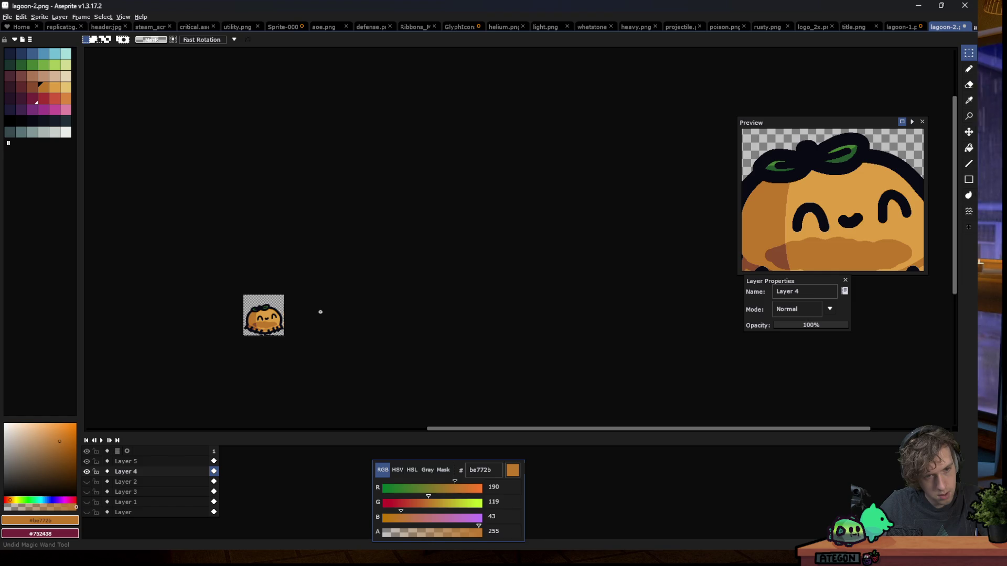
scroll(264, 322, up, 2)
scroll(265, 325, up, 1)
scroll(265, 329, up, 1)
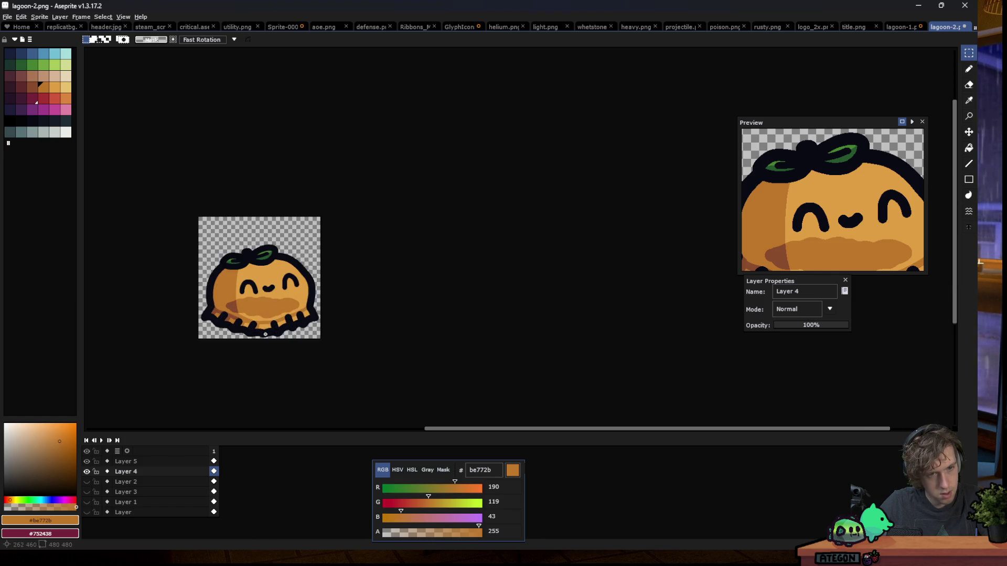
scroll(266, 334, down, 2)
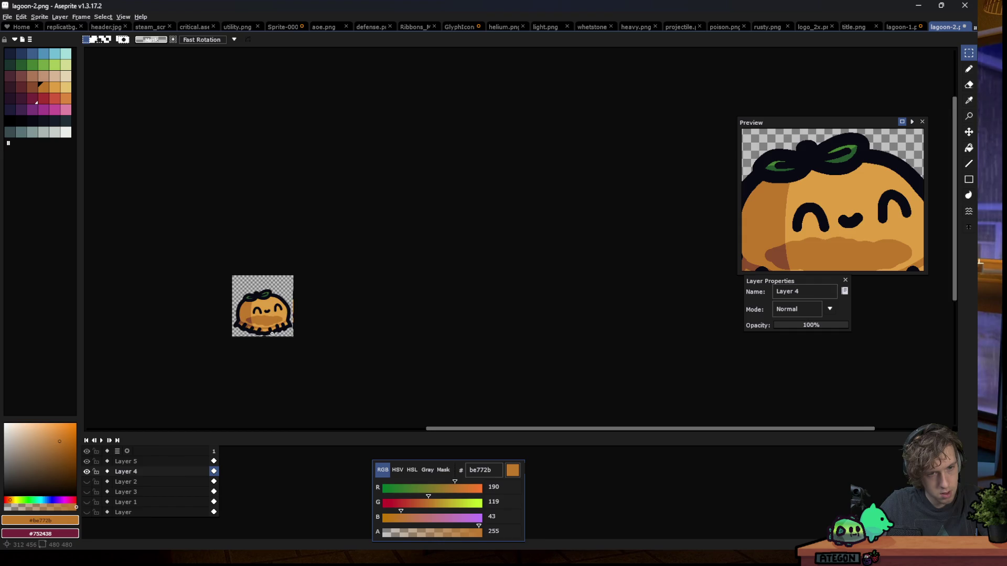
scroll(272, 334, down, 1)
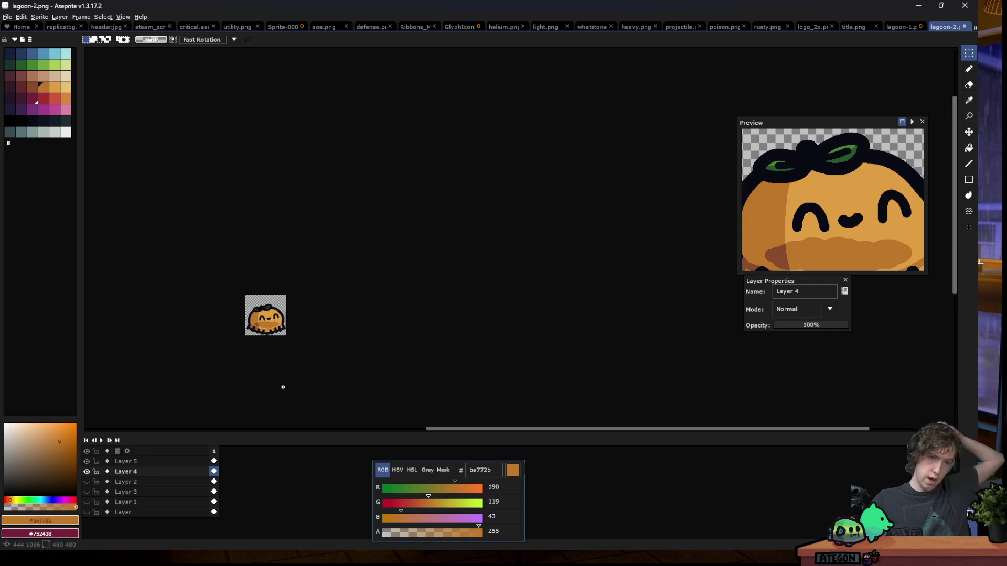
scroll(275, 383, down, 1)
scroll(250, 344, up, 2)
scroll(249, 341, up, 2)
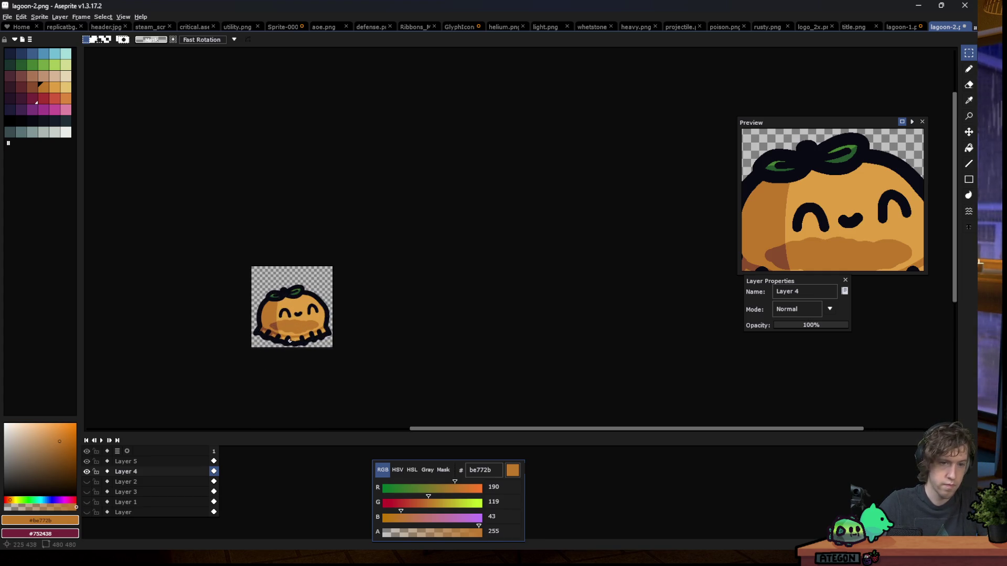
scroll(290, 353, up, 3)
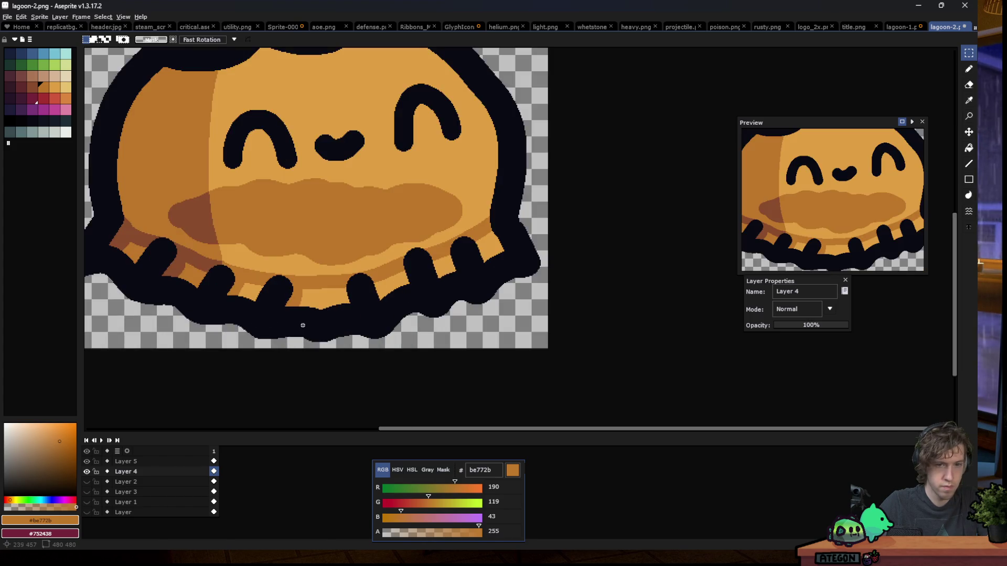
key(ctrl+z)
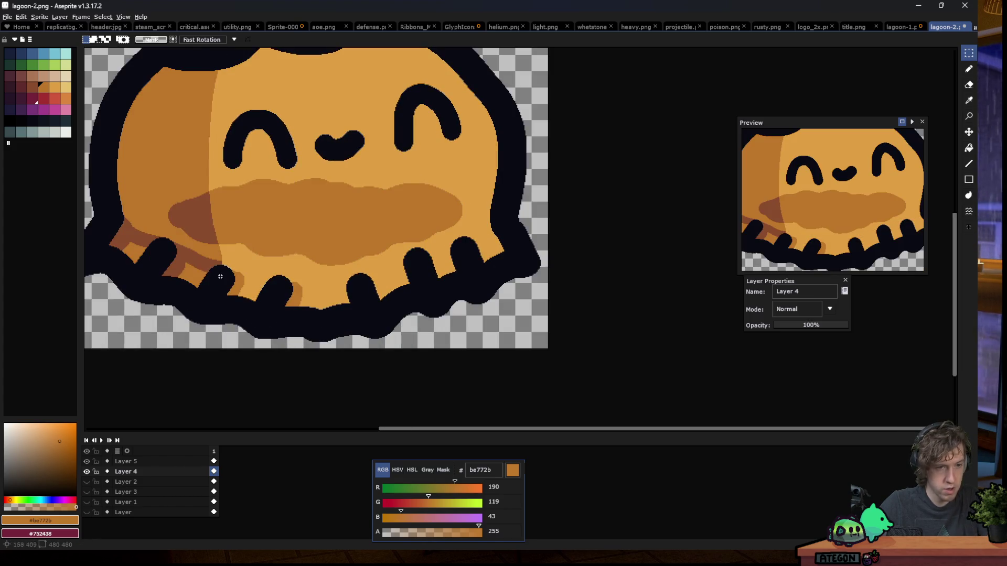
Undo a shading stroke, then enlarge the dark-brown #884b2b shadow under the left tentacles
key(ctrl+z)
scroll(140, 249, up, 2)
alt+click(150, 190)
key(b)
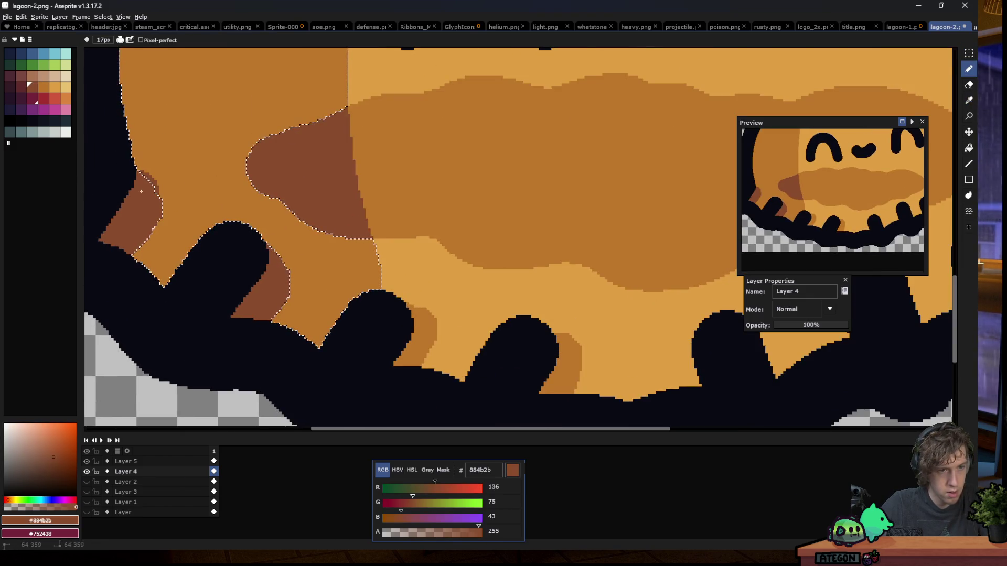
drag(150, 190, 416, 302)
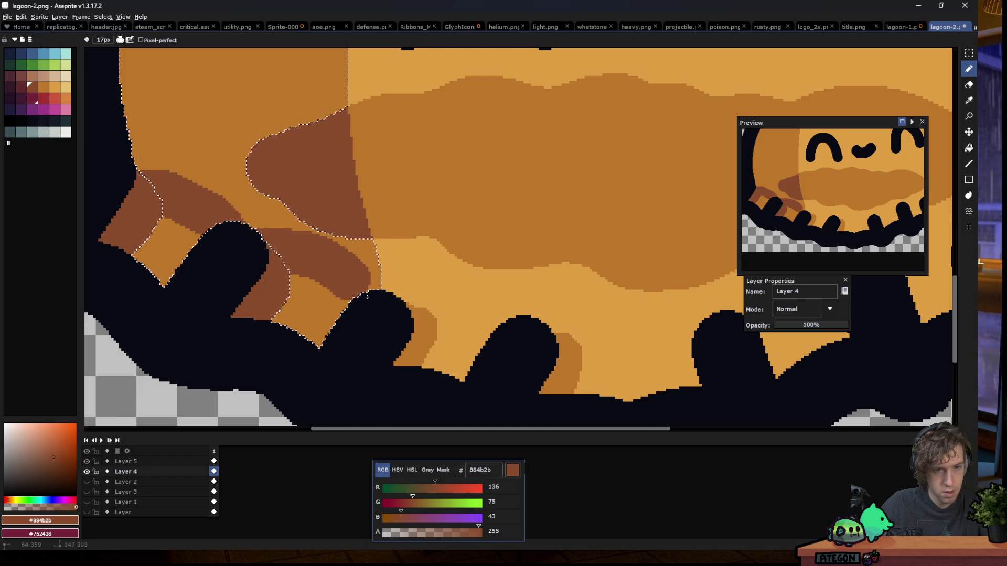
Within the magic-wand light-orange area, paint #be772b shading along the bottom tentacle edge
key(w)
click(436, 286)
key(b)
alt+click(432, 330)
mouse_move(374, 308)
mouse_down()
mouse_move(497, 308)
mouse_move(839, 346)
mouse_up()
scroll(436, 272, down, 2)
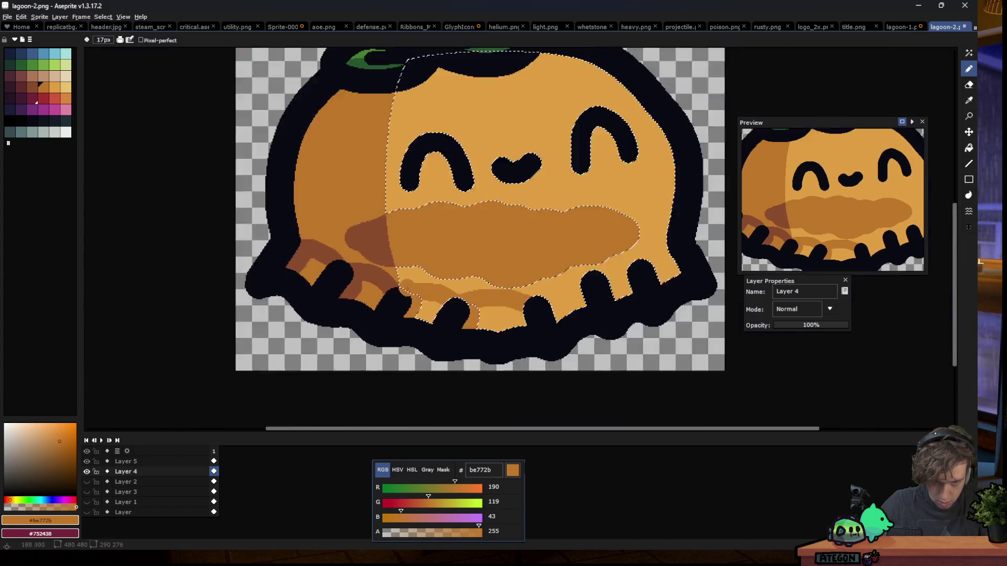
Try a short #be772b shading band from the bottom tentacle, then undo it
scroll(433, 273, down, 2)
scroll(431, 320, up, 4)
scroll(431, 320, down, 2)
scroll(431, 320, down, 2)
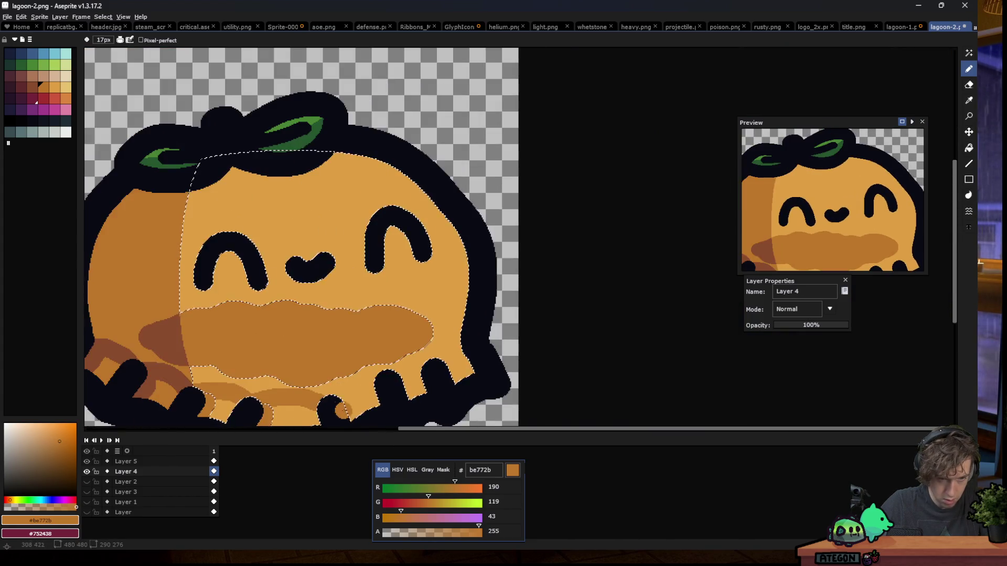
scroll(320, 385, up, 2)
scroll(315, 389, up, 2)
drag(315, 390, 396, 345)
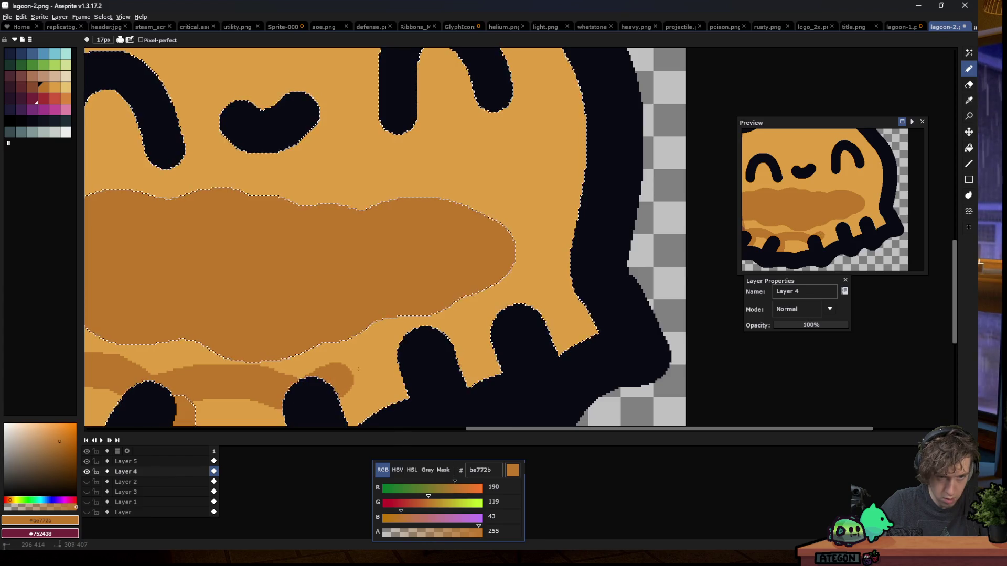
key(v)
key(ctrl+z)
Paint a longer #be772b band from the bottom tentacle up to the right outline
key(b)
drag(304, 398, 378, 357)
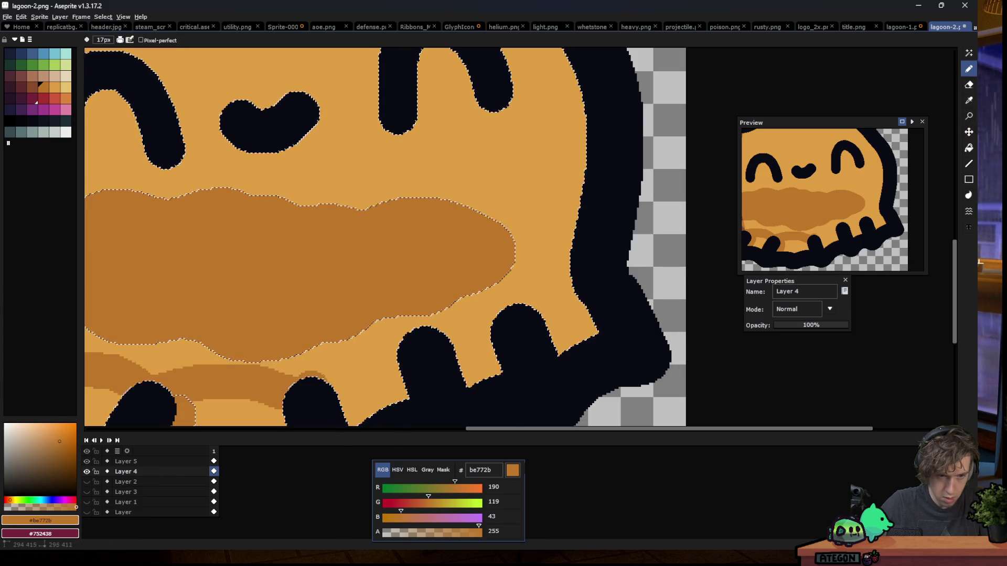
key(ctrl+z)
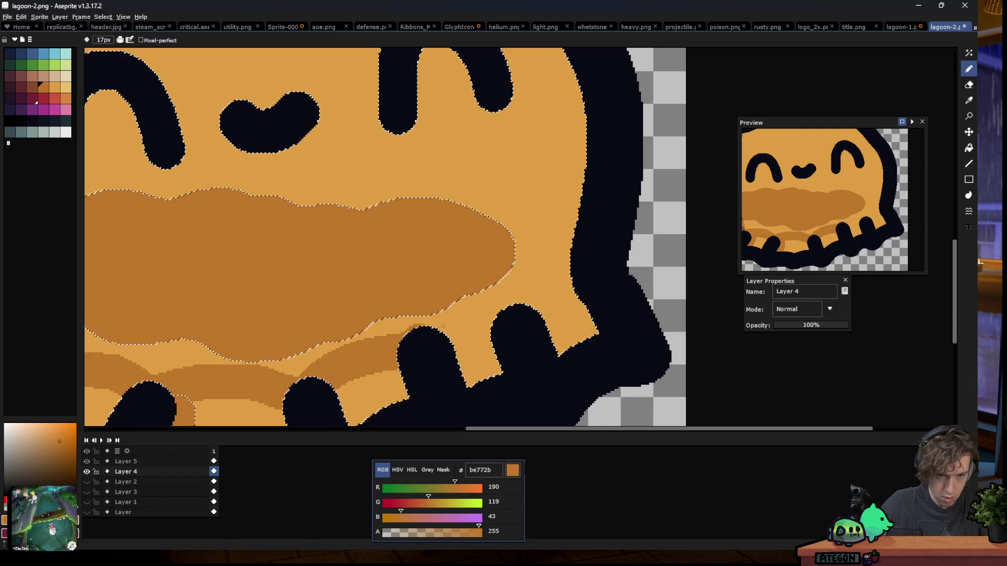
drag(299, 398, 530, 308)
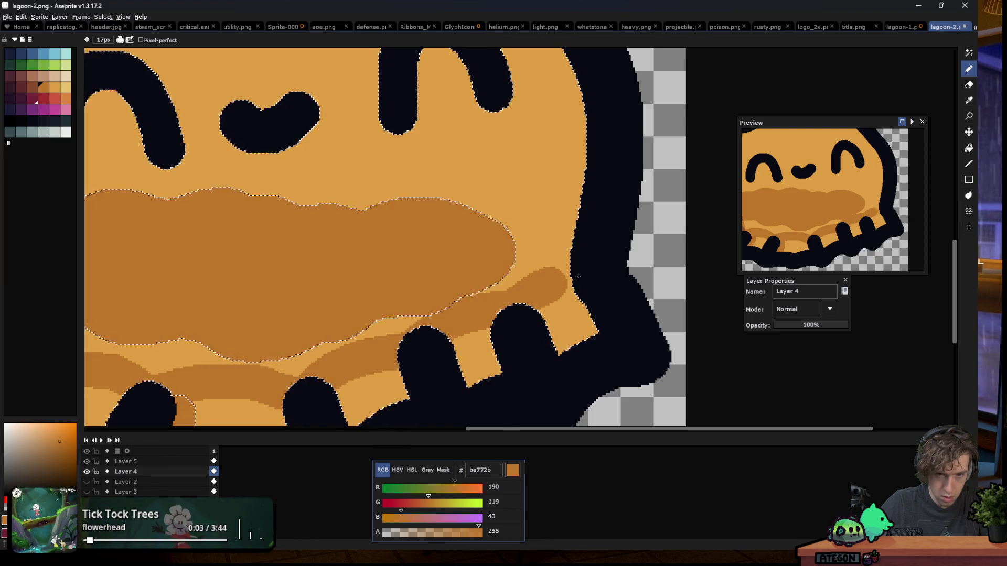
scroll(368, 251, down, 5)
scroll(369, 251, down, 3)
key(m)
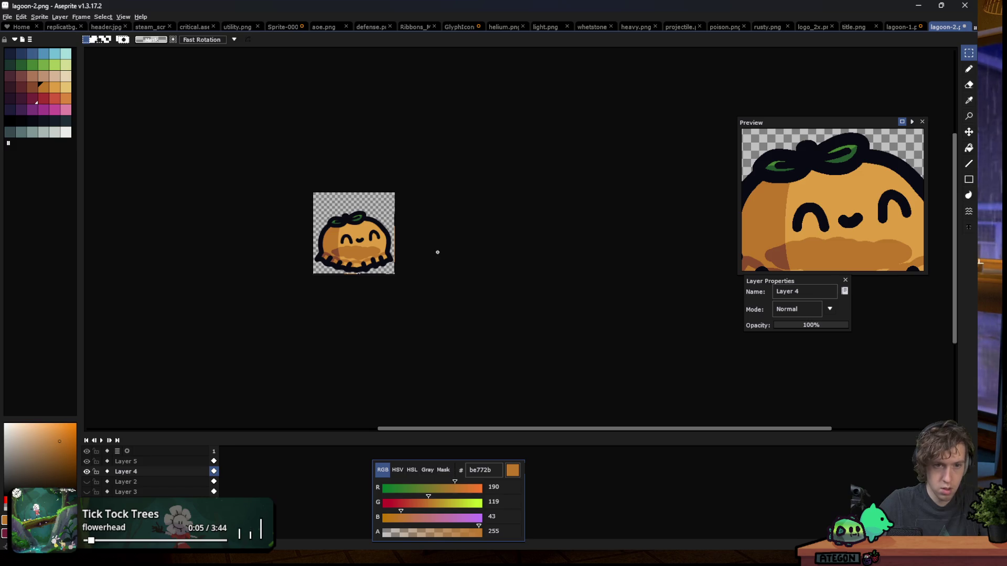
scroll(320, 302, down, 2)
scroll(336, 304, down, 1)
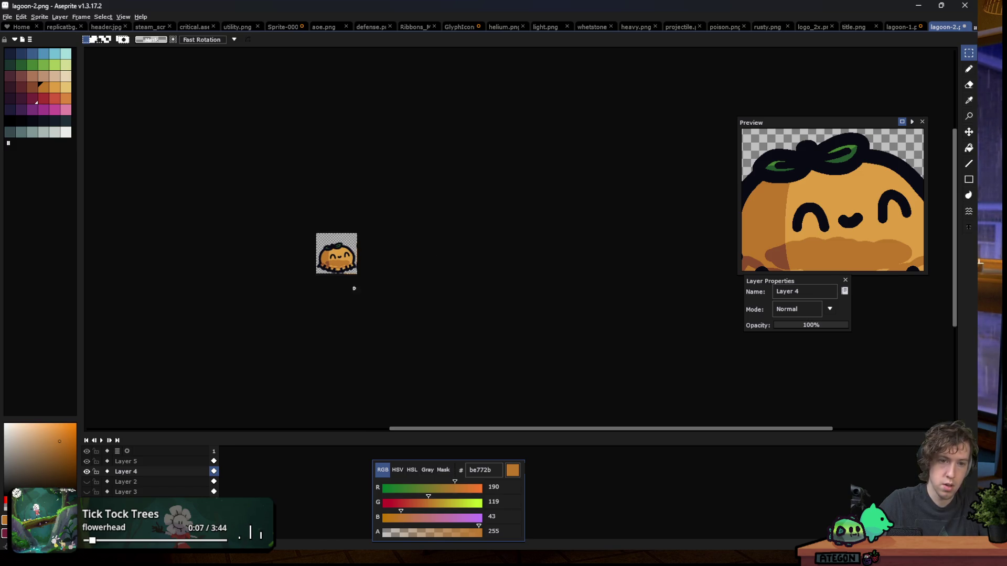
scroll(326, 262, up, 1)
scroll(326, 261, up, 3)
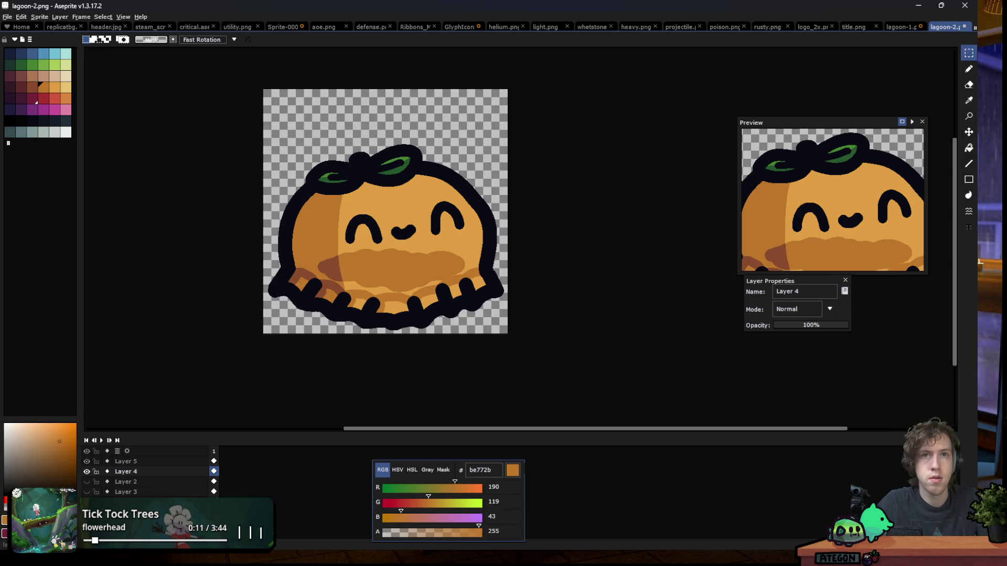
scroll(238, 226, down, 3)
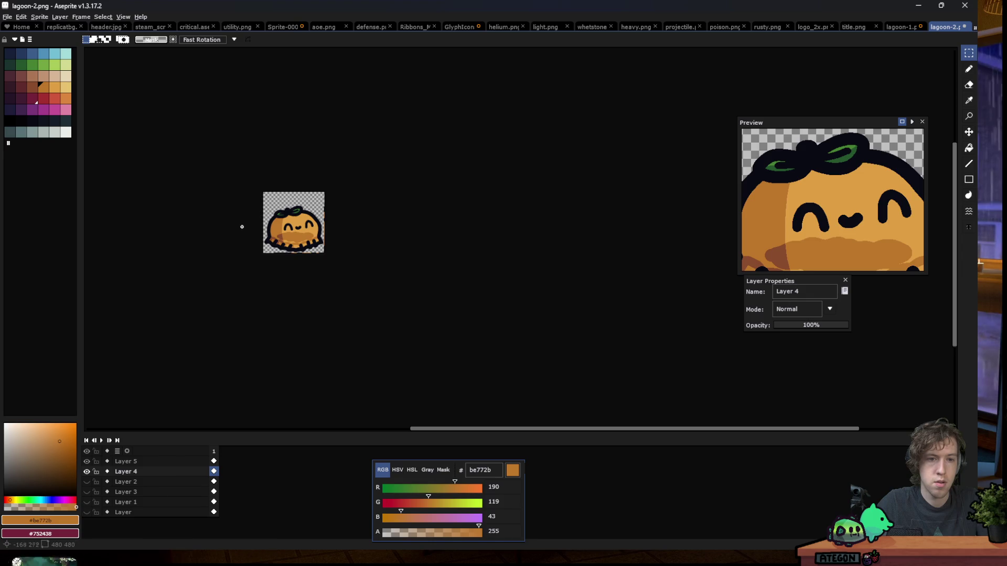
scroll(244, 226, down, 1)
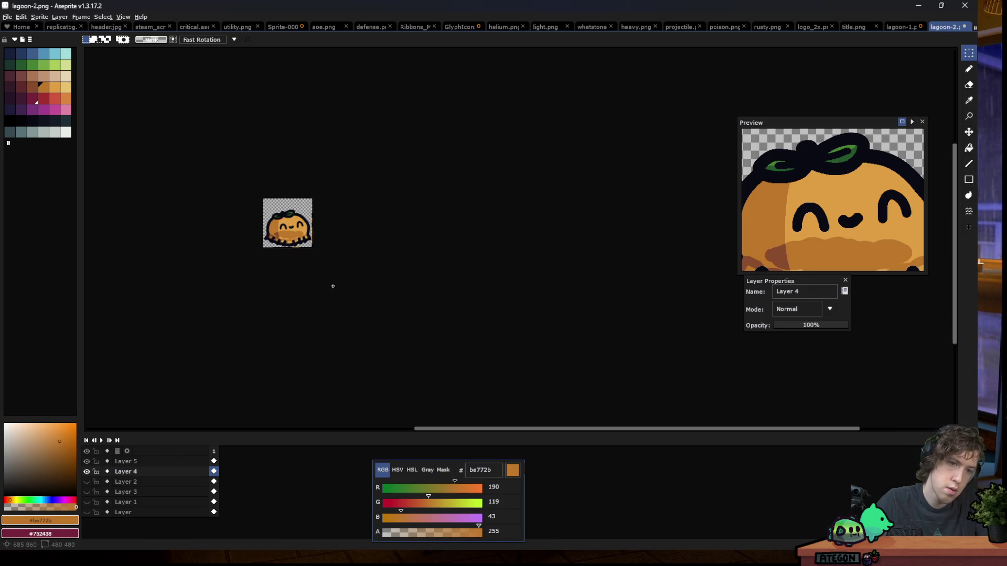
scroll(270, 235, up, 4)
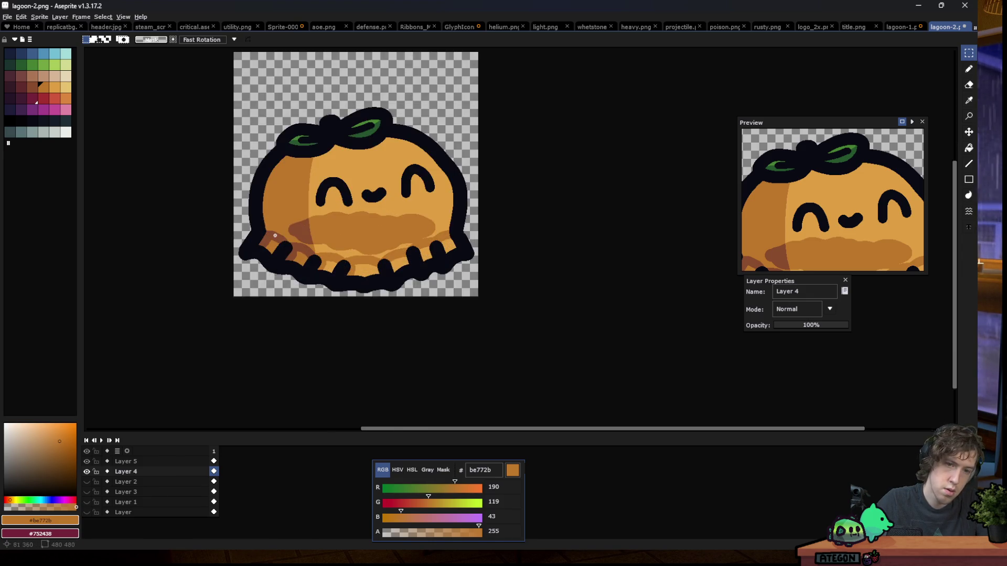
scroll(385, 254, up, 2)
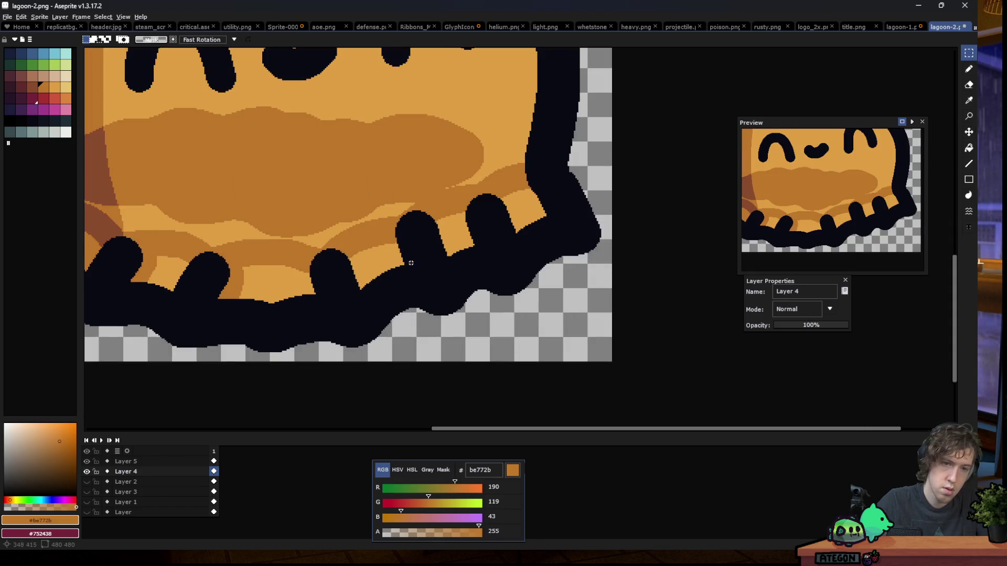
Pick light orange #de9e41, select the light areas, and paint a stroke above the tentacle
alt+click(381, 260)
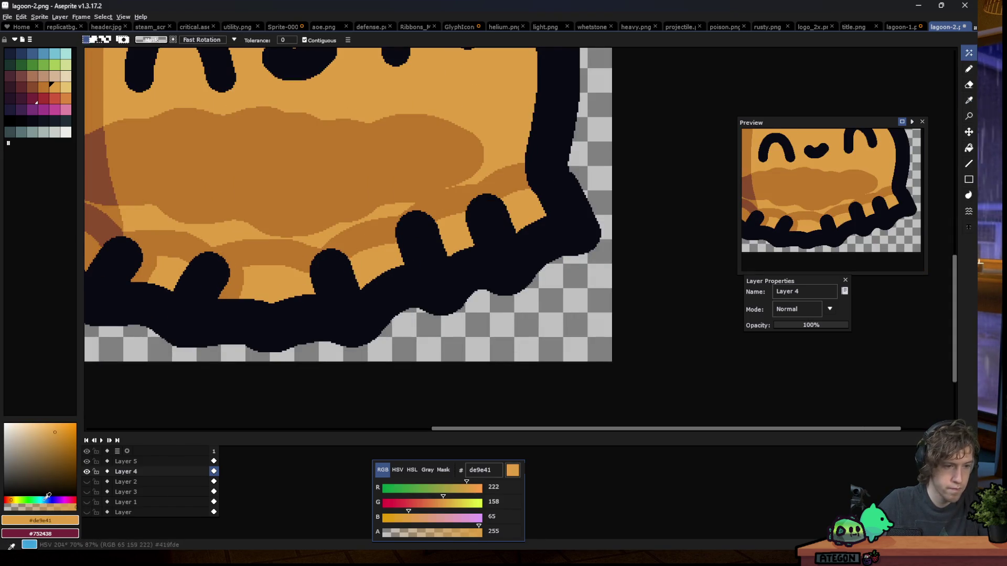
click(496, 189)
key(b)
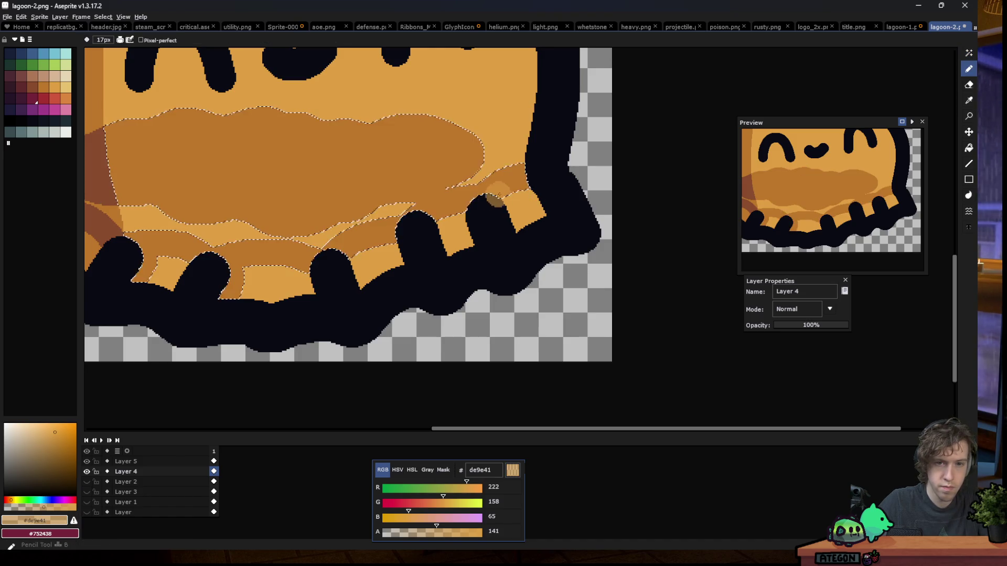
scroll(406, 224, up, 2)
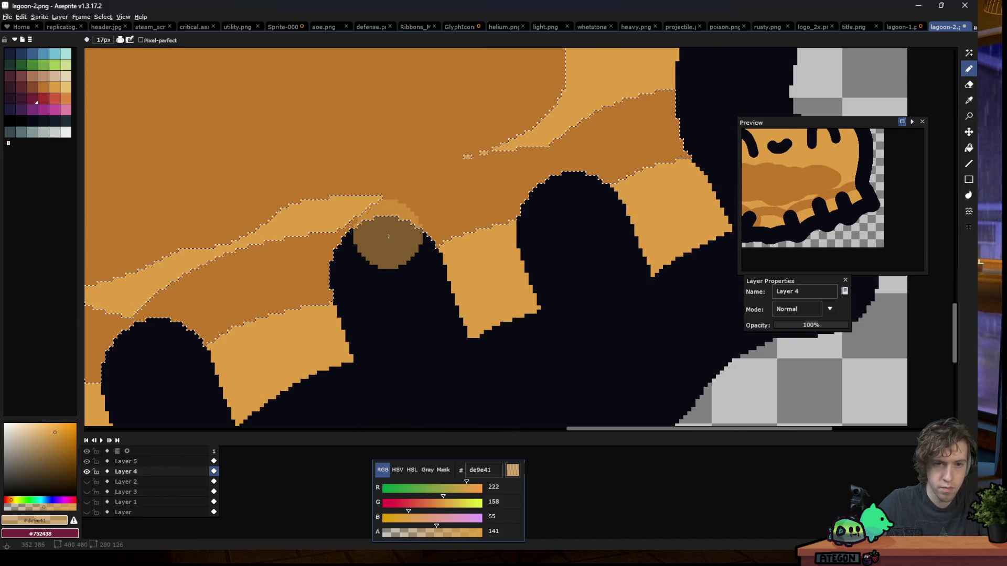
drag(406, 223, 517, 177)
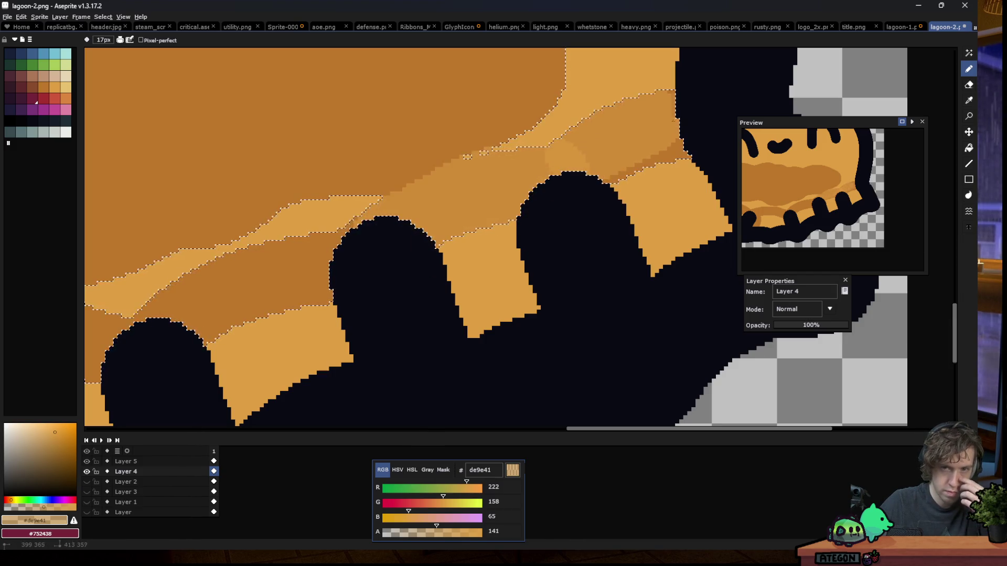
Pick mid-orange #cf8c37, paint a patch between the tentacles and bucket-fill the dark-orange band
alt+click(506, 167)
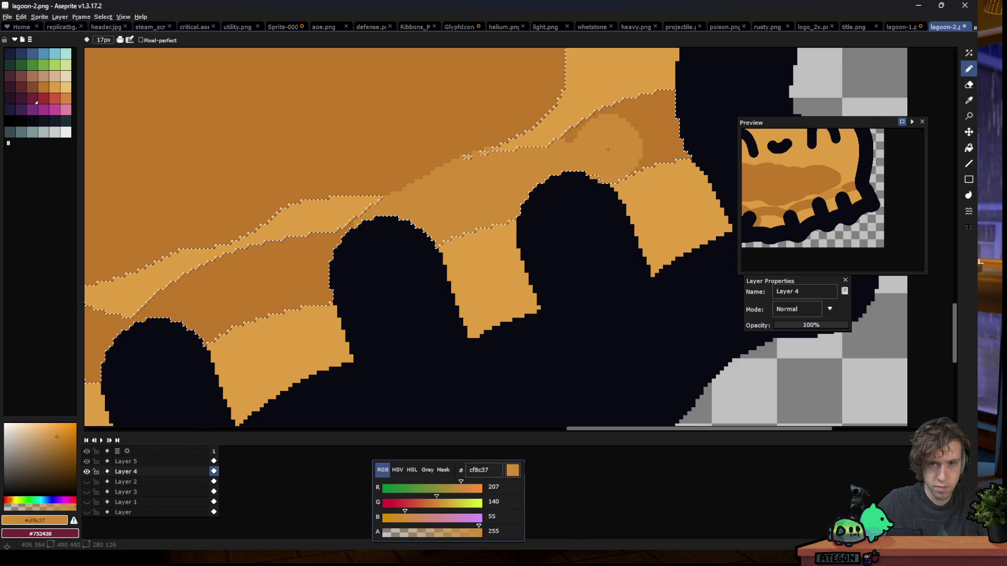
key(g)
scroll(545, 163, down, 2)
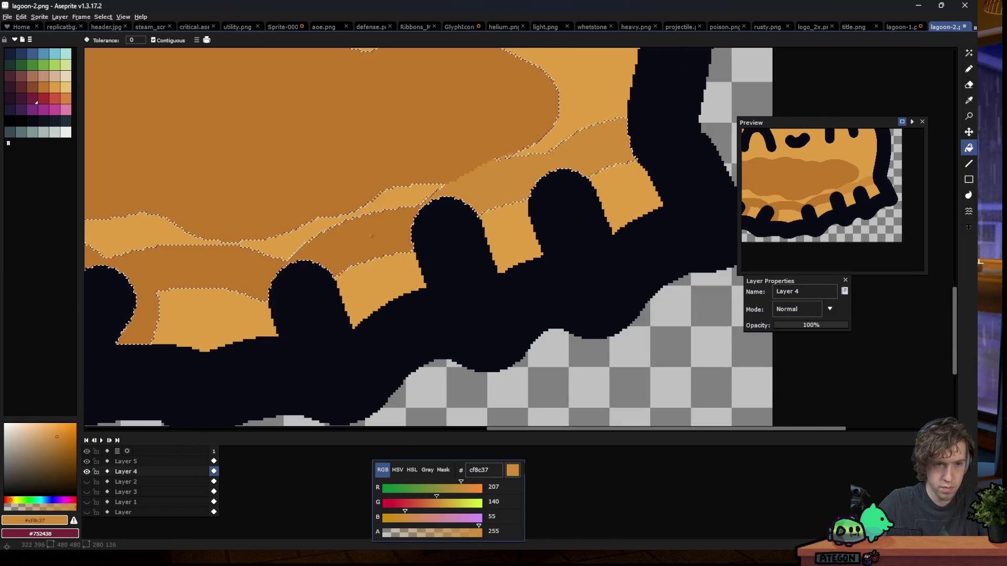
key(b)
scroll(434, 247, up, 2)
drag(434, 246, 435, 233)
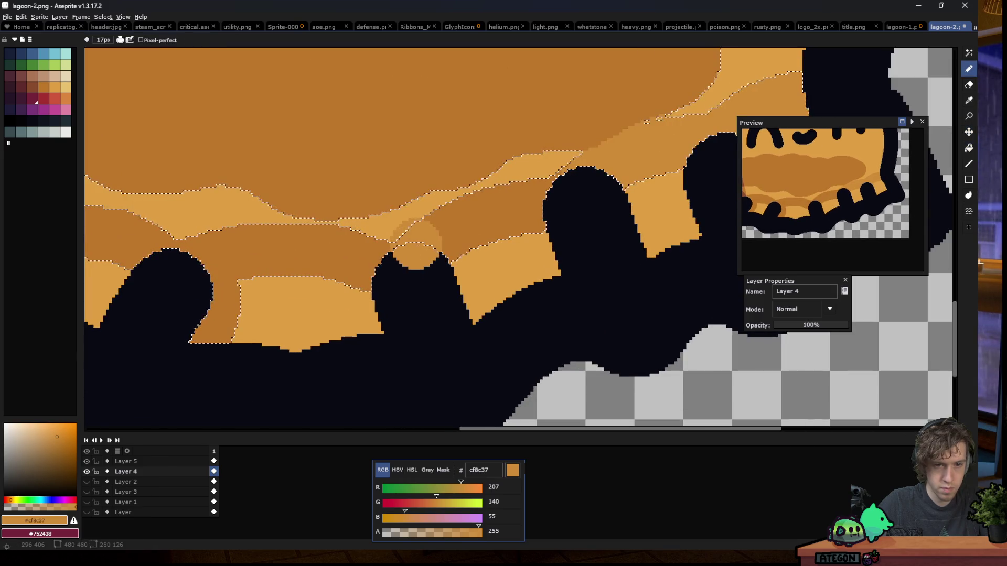
key(g)
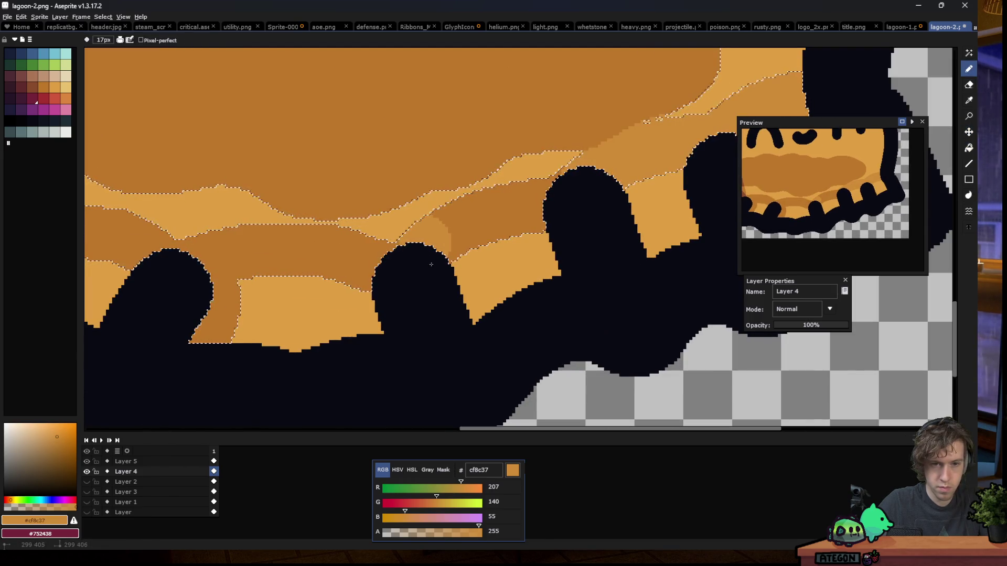
click(419, 234)
scroll(576, 256, down, 2)
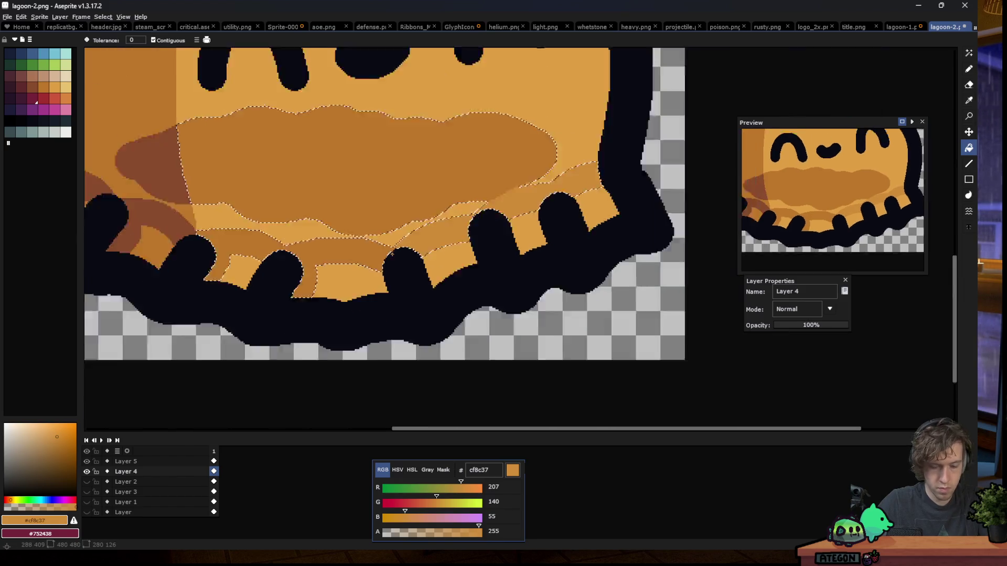
scroll(576, 257, down, 2)
Clear the current selection with Ctrl+D
key(m)
scroll(393, 283, up, 5)
scroll(411, 171, up, 5)
key(w)
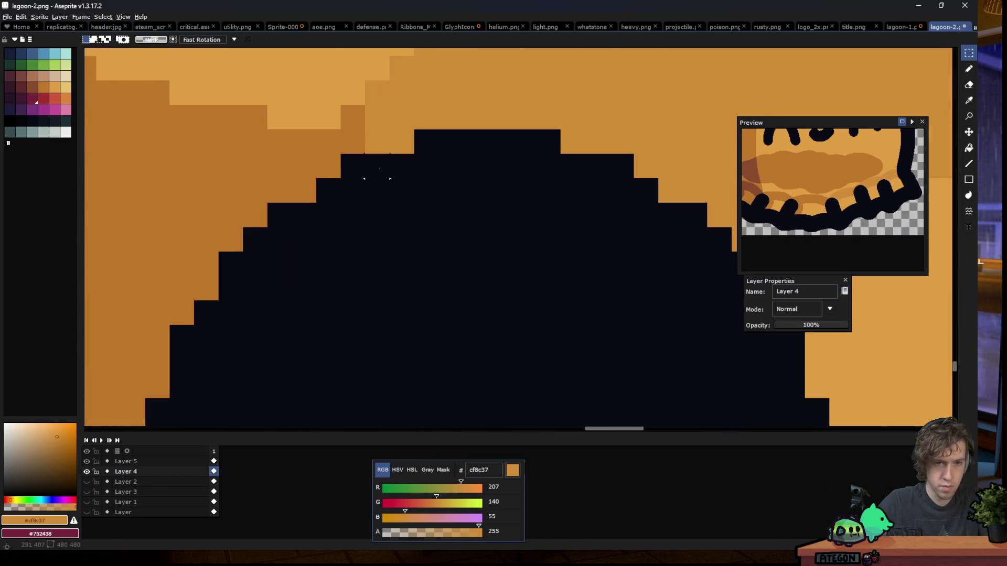
key(m)
scroll(367, 386, down, 2)
scroll(325, 325, down, 1)
scroll(280, 265, down, 3)
key(ctrl+d)
scroll(305, 269, down, 1)
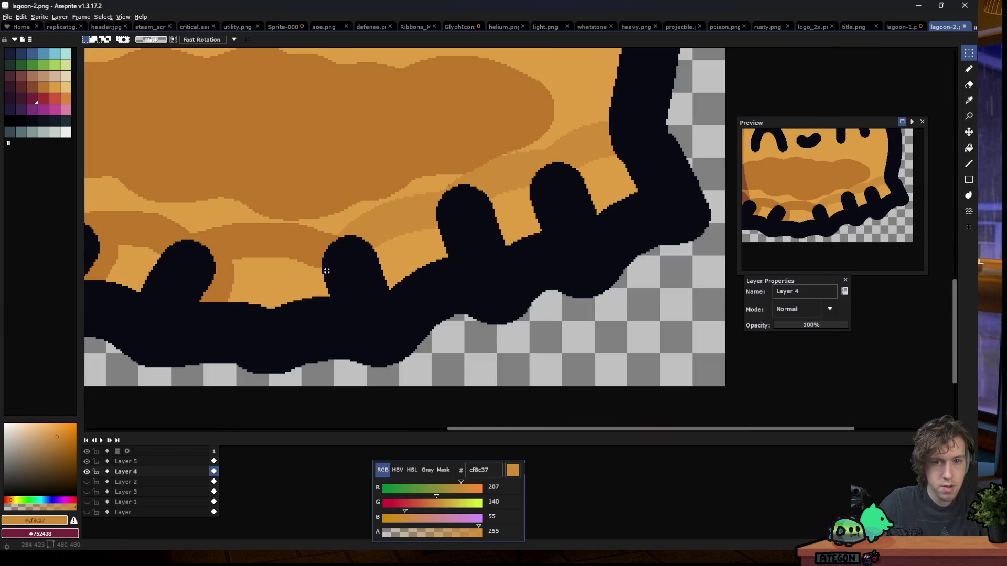
scroll(373, 278, down, 2)
scroll(406, 256, down, 2)
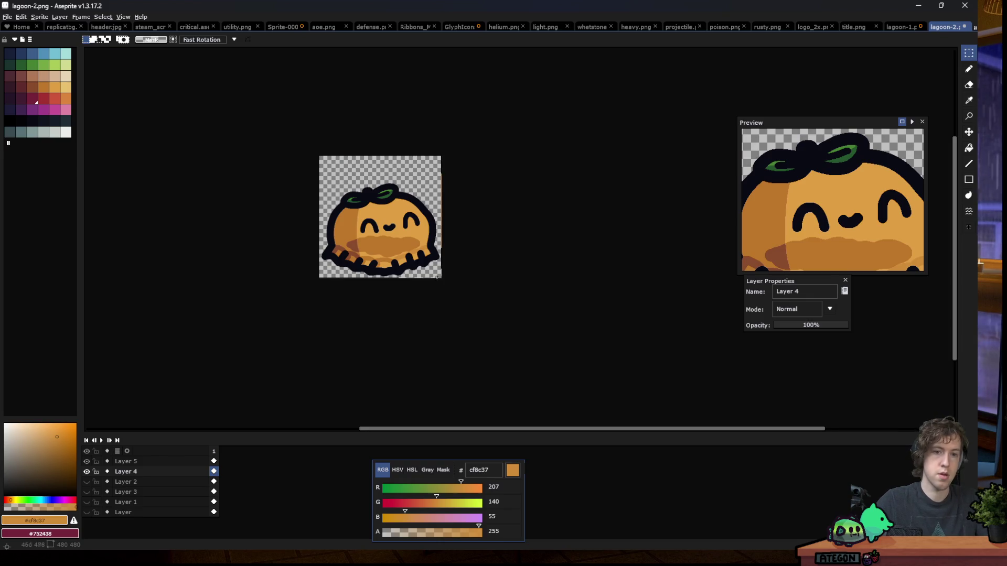
scroll(436, 278, down, 1)
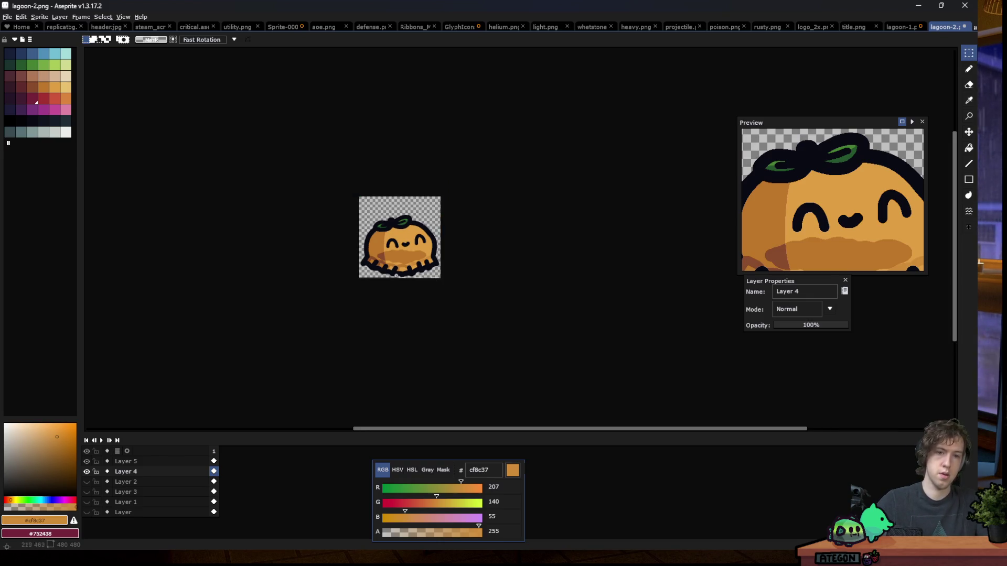
scroll(396, 277, up, 3)
scroll(414, 304, up, 2)
Paint #cf8c37 mid-orange into the band between the bottom tentacles
key(w)
key(b)
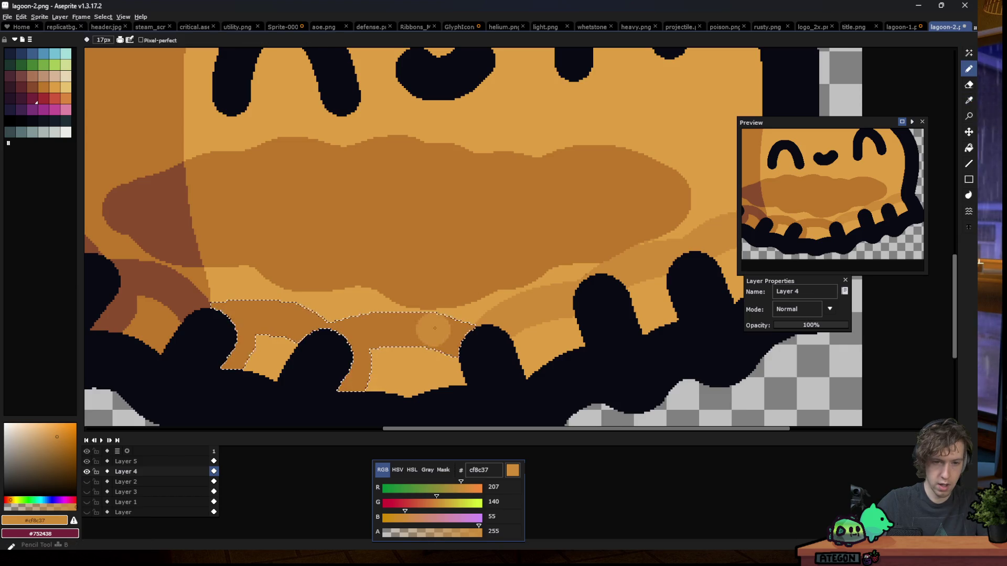
drag(434, 329, 460, 325)
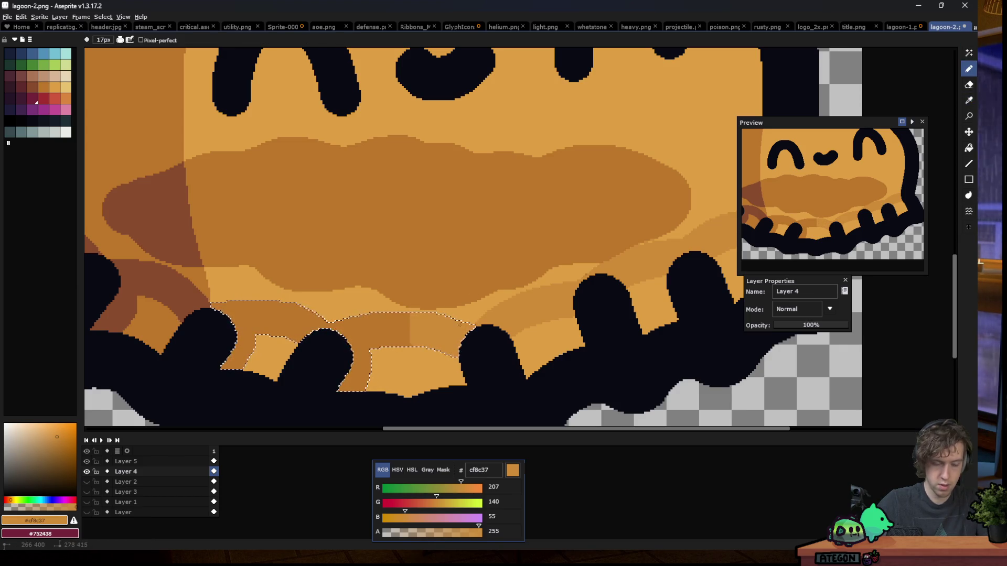
scroll(460, 324, down, 5)
key(m)
scroll(464, 371, down, 1)
scroll(463, 370, down, 1)
scroll(458, 369, down, 1)
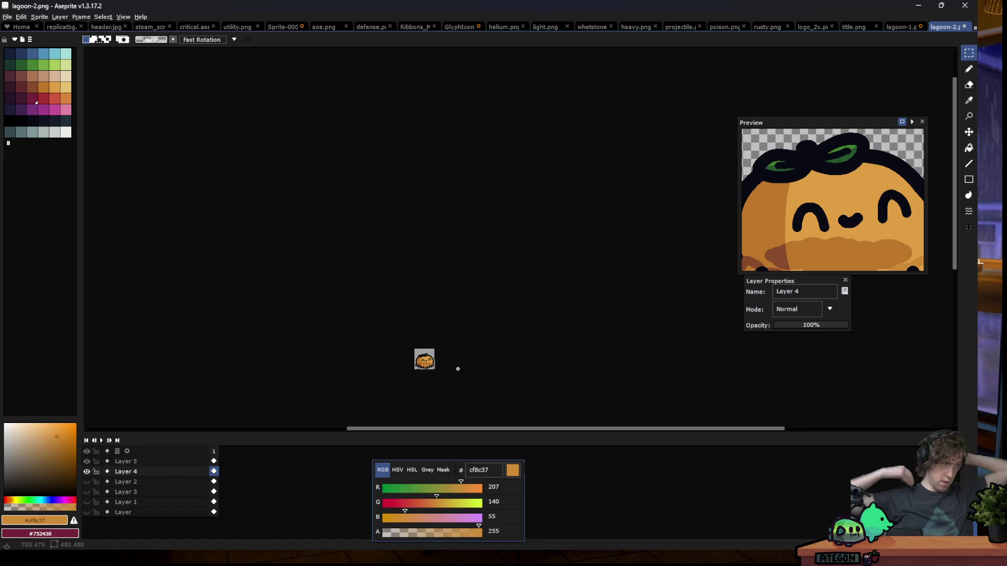
scroll(422, 372, up, 1)
scroll(428, 373, up, 1)
scroll(435, 378, up, 1)
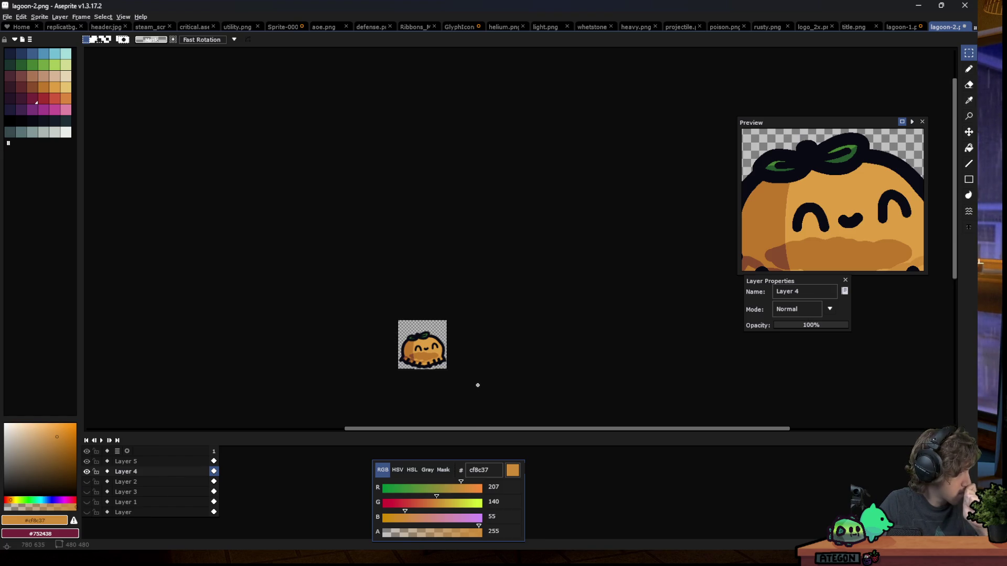
scroll(428, 383, up, 1)
scroll(431, 383, up, 4)
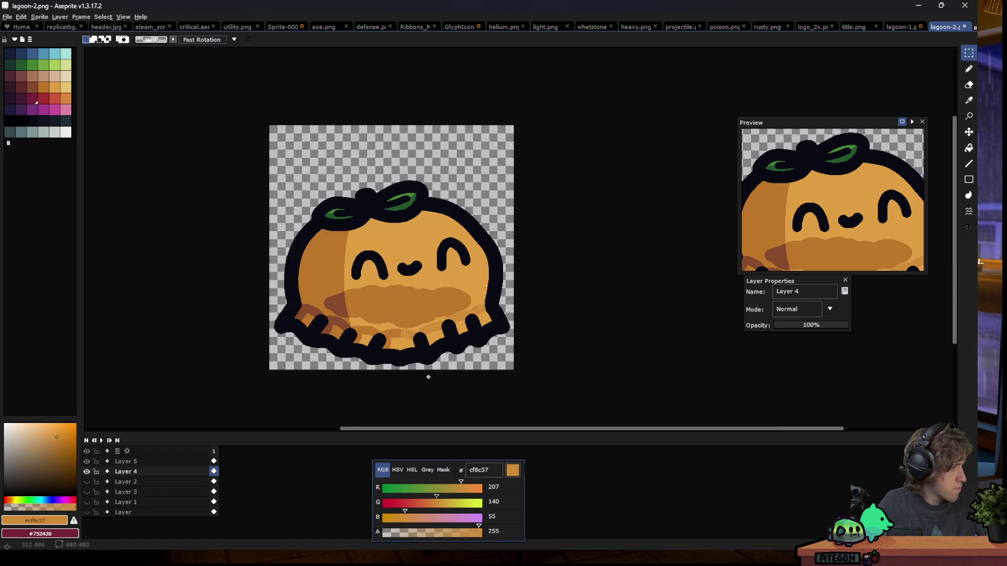
scroll(331, 245, up, 2)
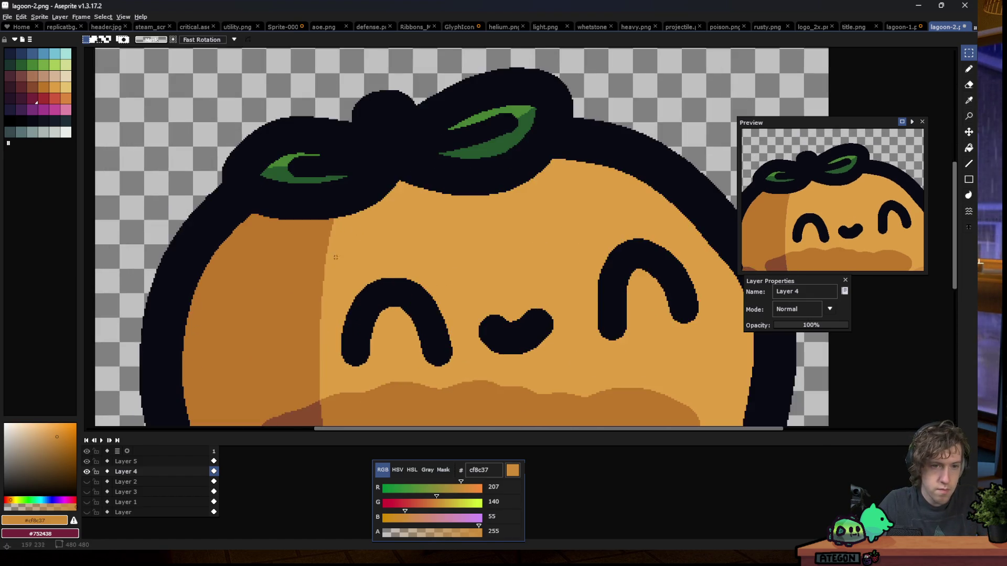
scroll(331, 245, down, 1)
scroll(354, 255, down, 1)
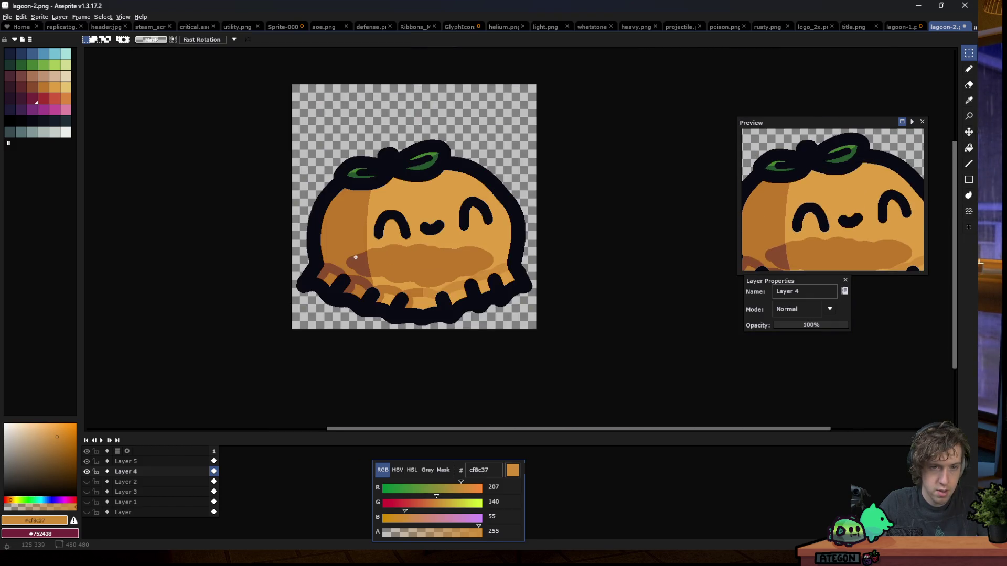
Select the left shade and paint #884b2b dark brown along its upper-left edge beneath the leaf
scroll(336, 245, up, 1)
click(342, 226)
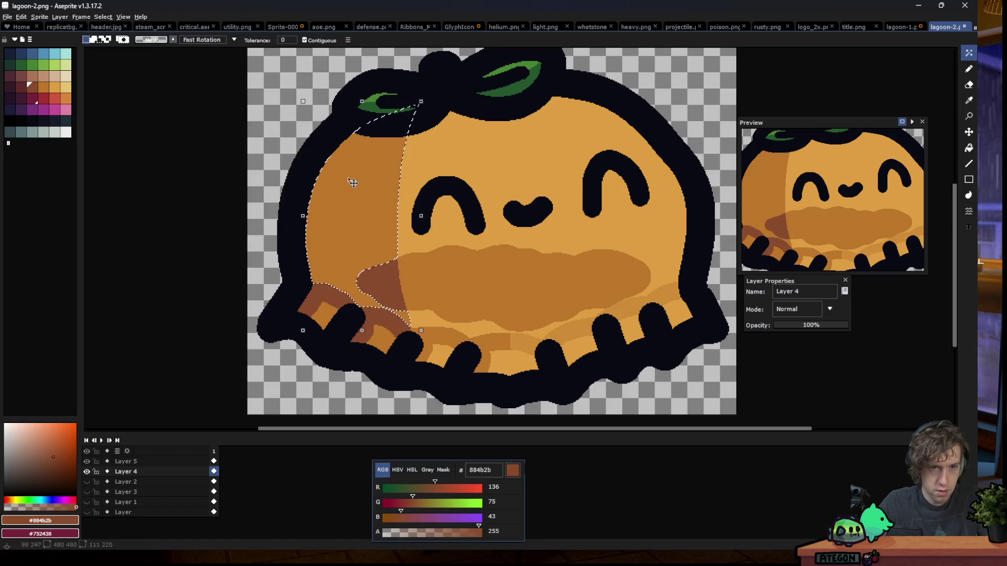
key(b)
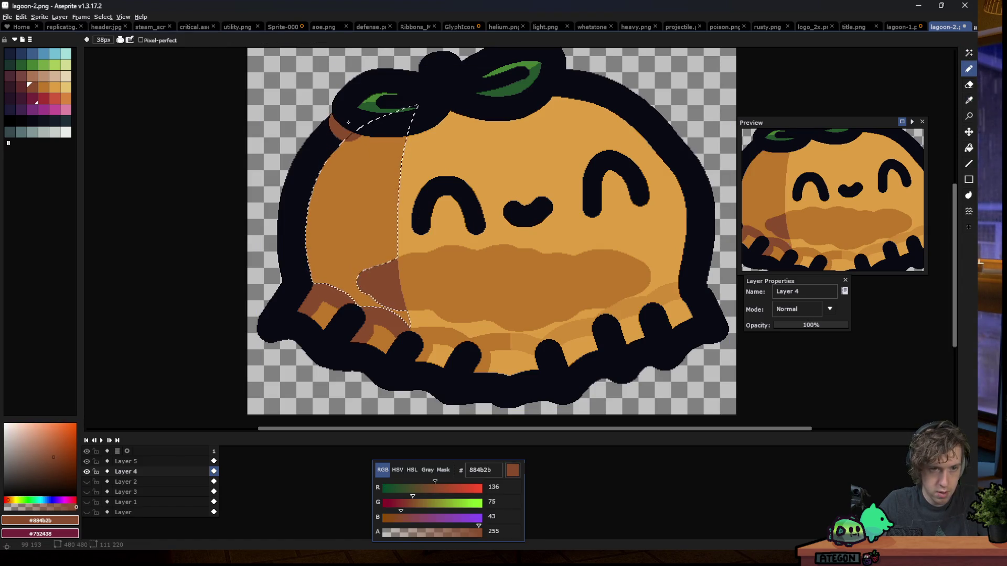
mouse_move(347, 141)
mouse_down()
mouse_move(349, 122)
mouse_move(241, 254)
mouse_up()
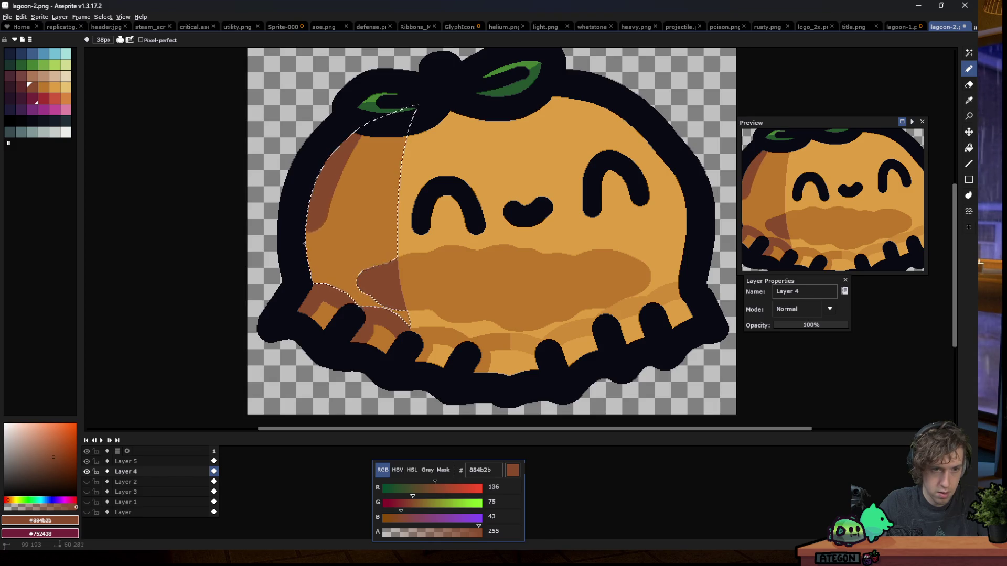
key(m)
scroll(240, 254, down, 5)
scroll(338, 242, down, 1)
scroll(344, 252, down, 1)
scroll(309, 249, up, 2)
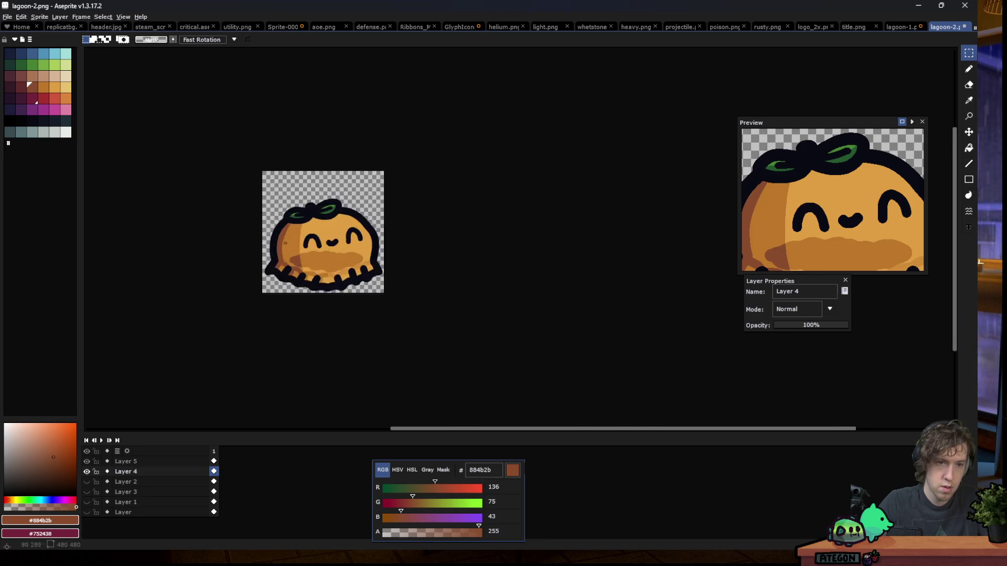
scroll(352, 245, up, 3)
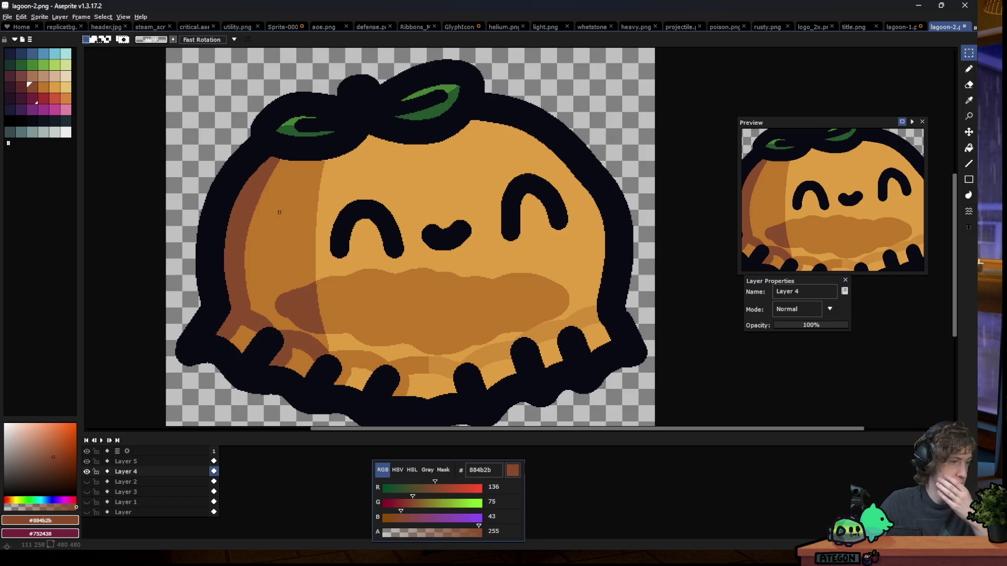
scroll(322, 199, down, 3)
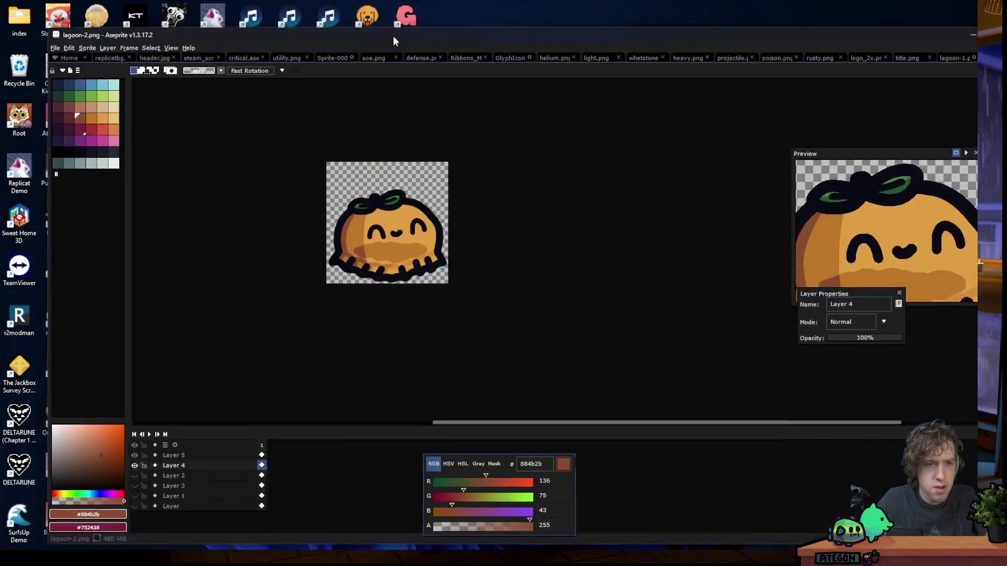
drag(346, 69, 363, 1)
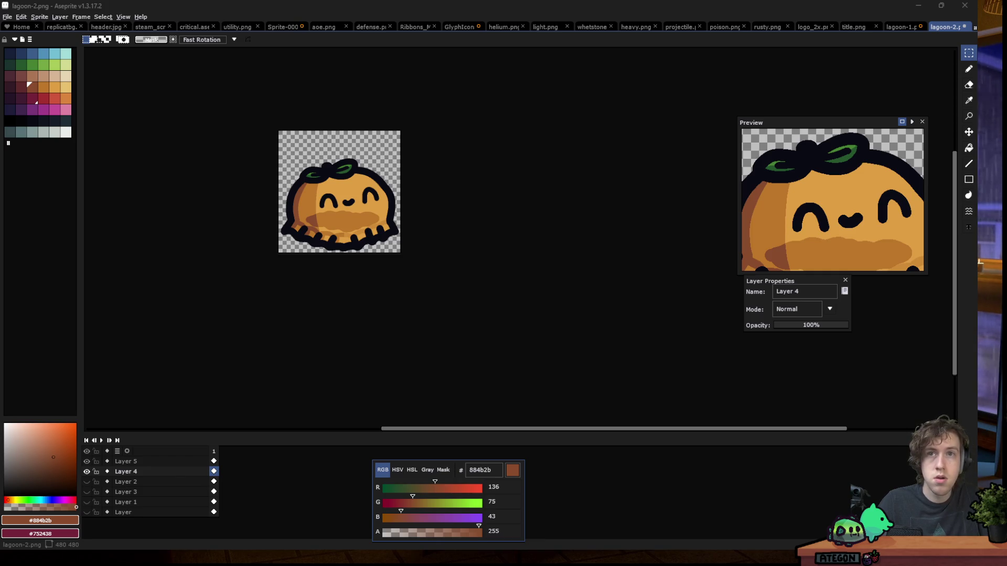
click(129, 464)
Paste the floral pattern into a new Layer 6 above Layer 5
key(shift+n)
key(ctrl+v)
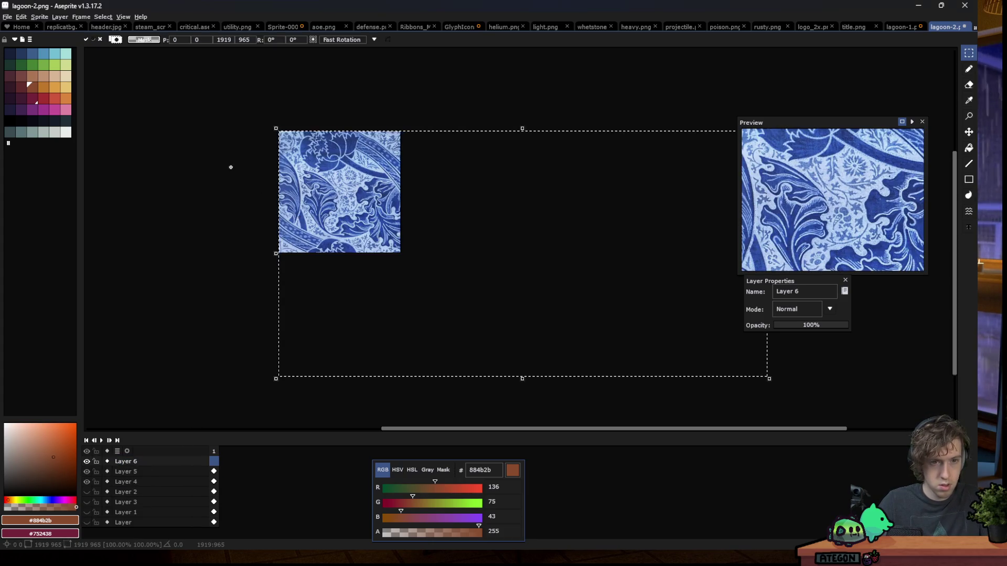
click(234, 169)
Shift the pattern's hue from blue to green with Edit > Adjustments > Hue/Saturation
click(21, 17)
mouse_move(55, 206)
click(167, 213)
mouse_move(690, 152)
mouse_down()
mouse_move(674, 159)
mouse_move(685, 182)
mouse_up()
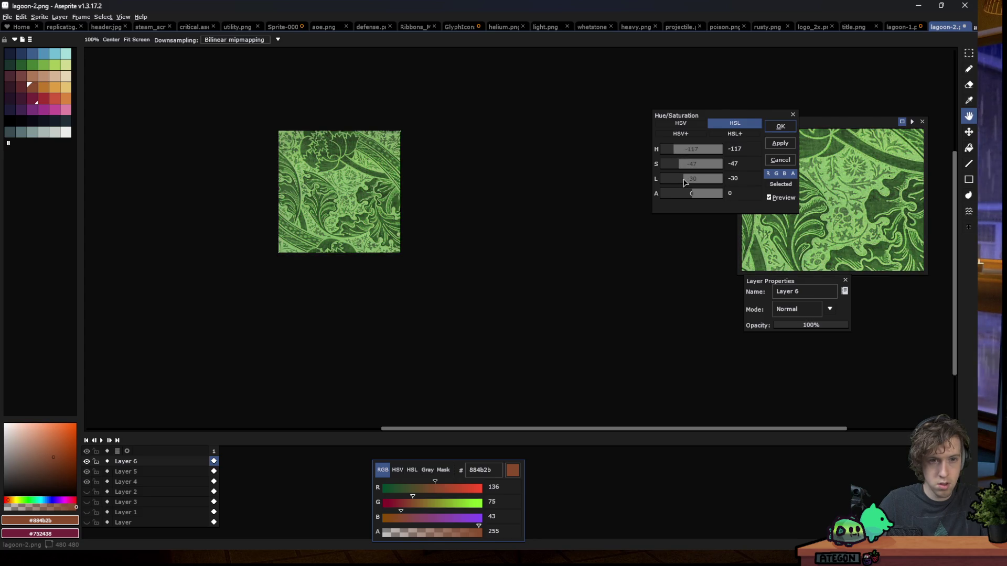
click(780, 127)
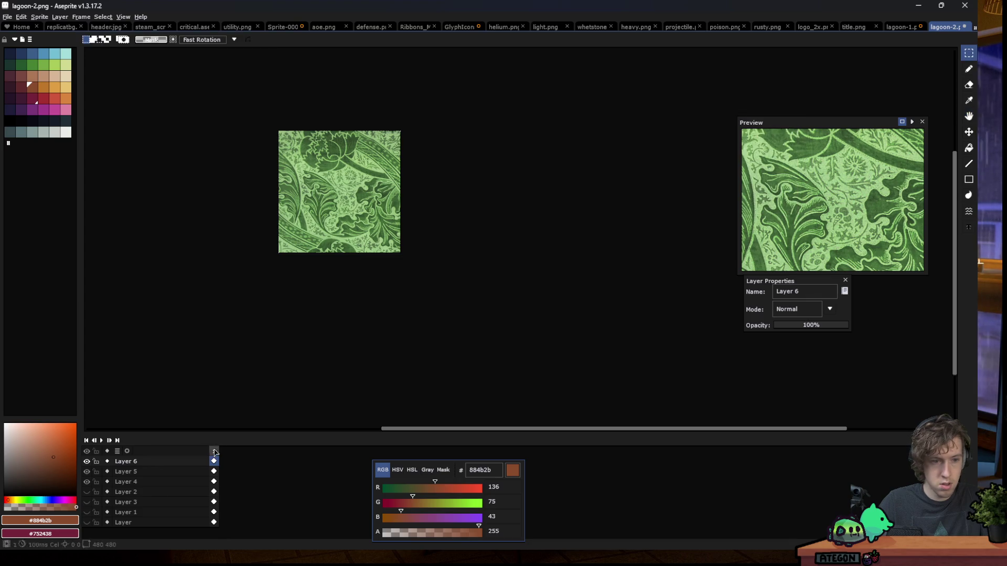
Hide Layer 6 to check the slime underneath, then show and reselect it
click(87, 461)
click(156, 472)
click(87, 461)
click(126, 461)
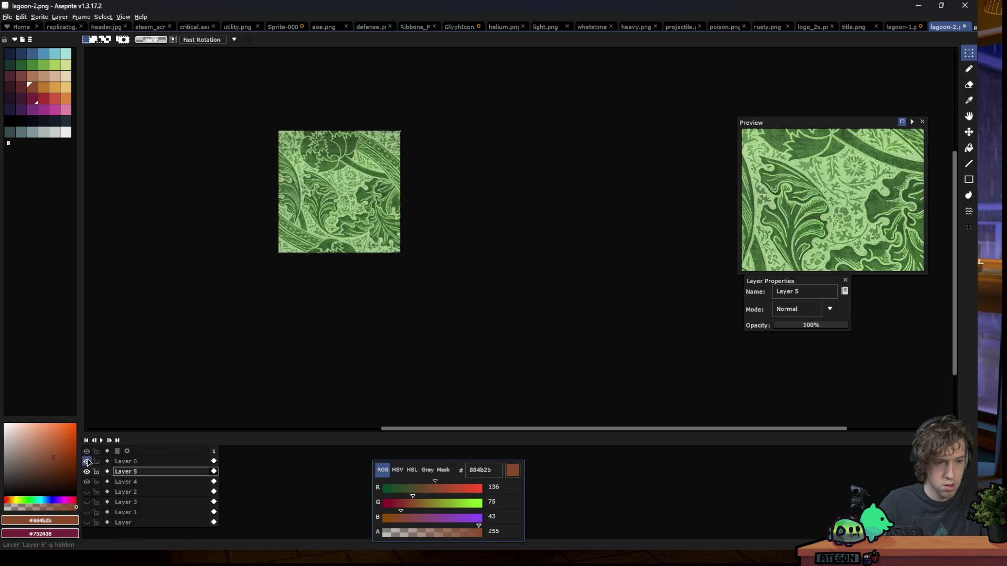
click(829, 309)
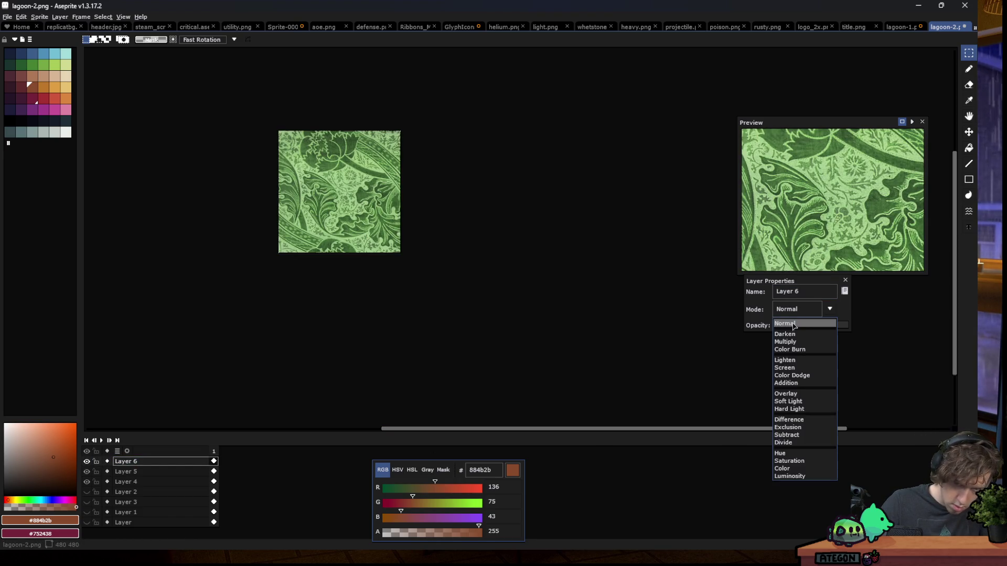
Set Layer 6 to Overlay blend mode and lower its opacity to about 19%
click(782, 384)
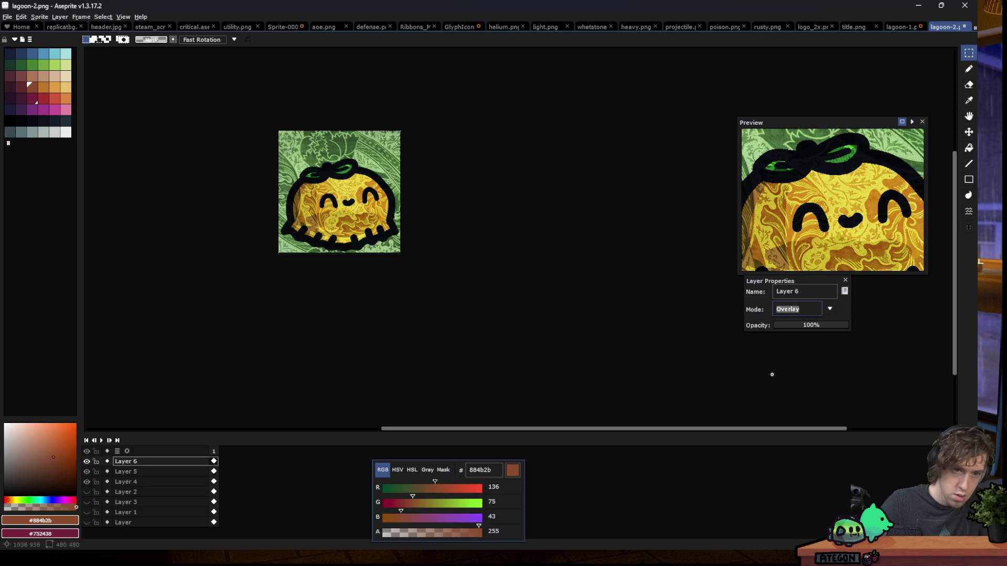
scroll(334, 203, up, 2)
scroll(333, 203, down, 1)
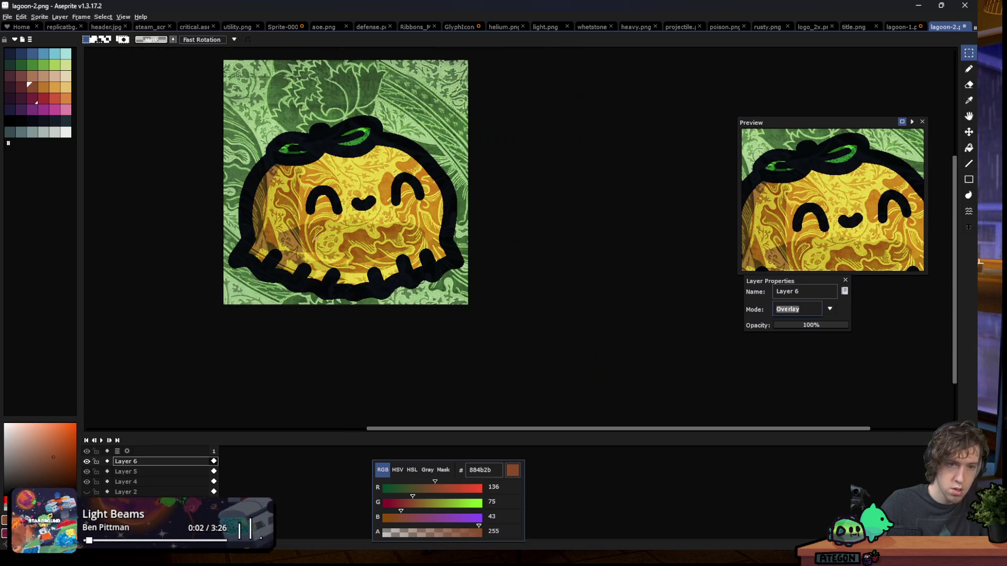
key(v)
drag(783, 325, 796, 328)
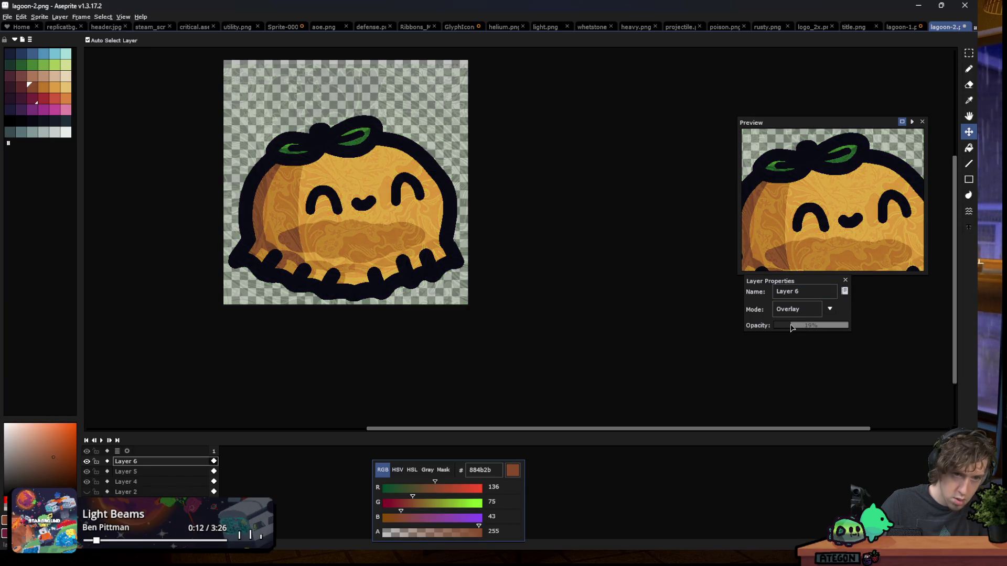
scroll(303, 290, down, 1)
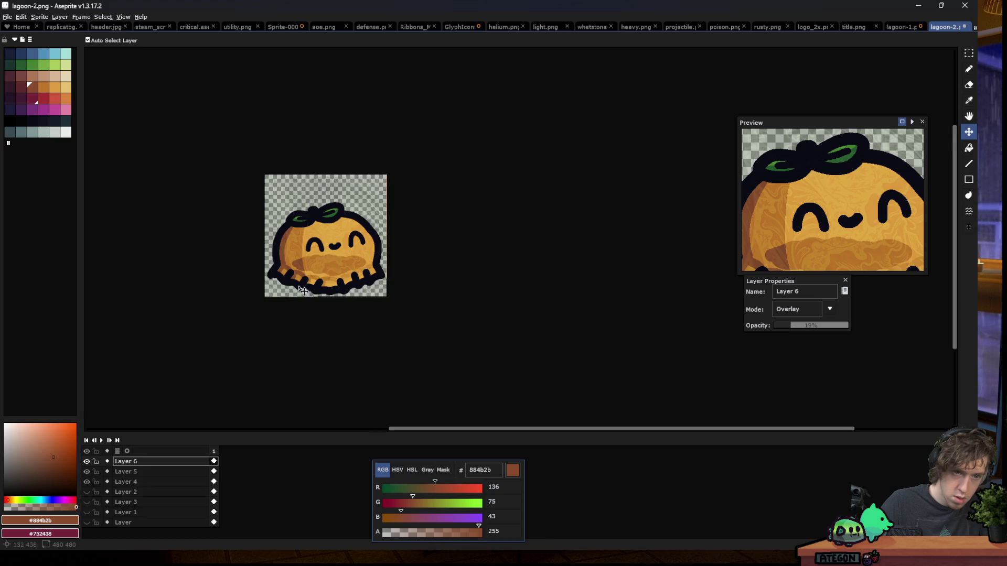
scroll(338, 266, up, 1)
scroll(351, 265, up, 1)
scroll(364, 246, down, 1)
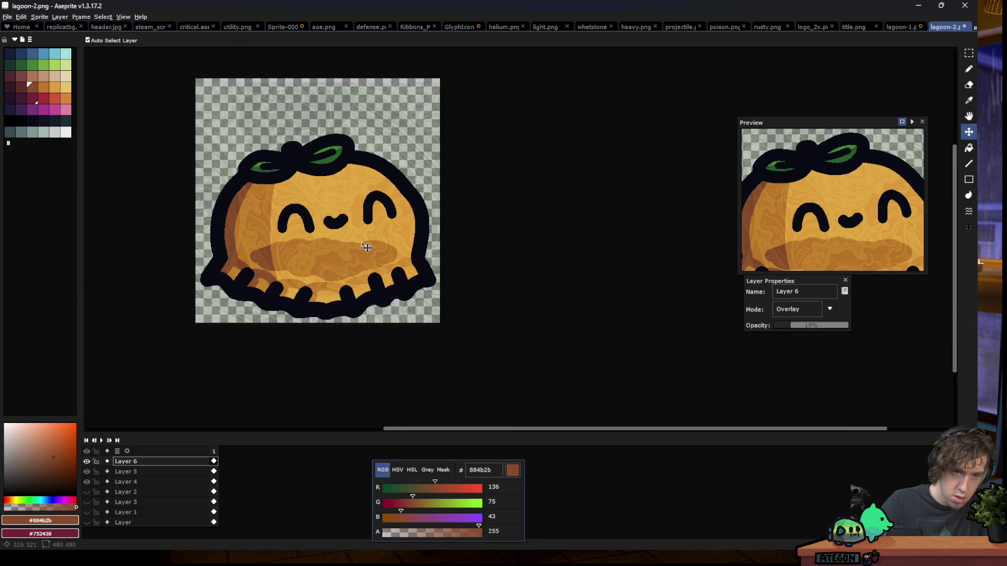
scroll(304, 254, down, 1)
scroll(289, 266, up, 1)
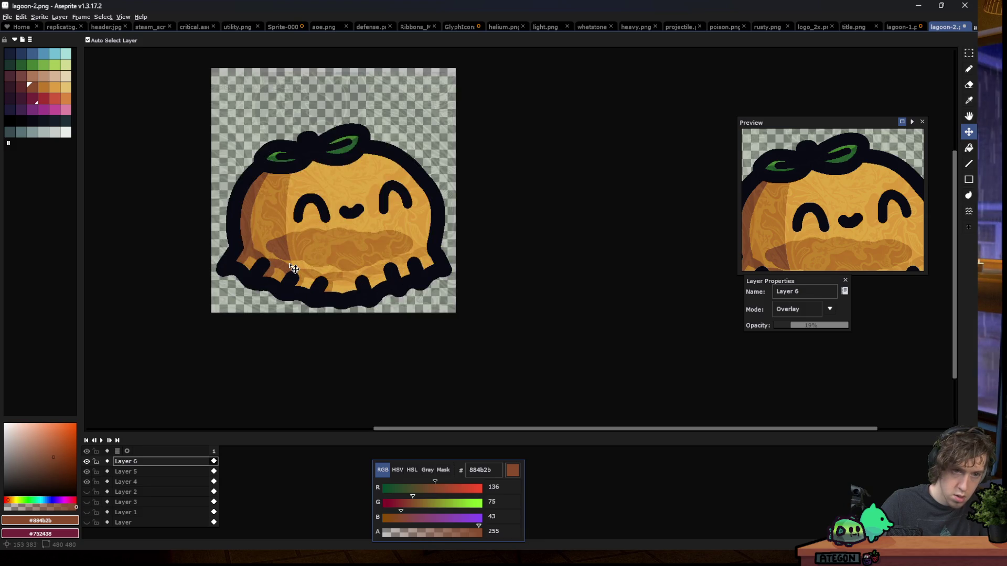
click(102, 16)
Try a blur-17x17 convolution and higher opacity on Layer 6, then undo both
mouse_move(81, 17)
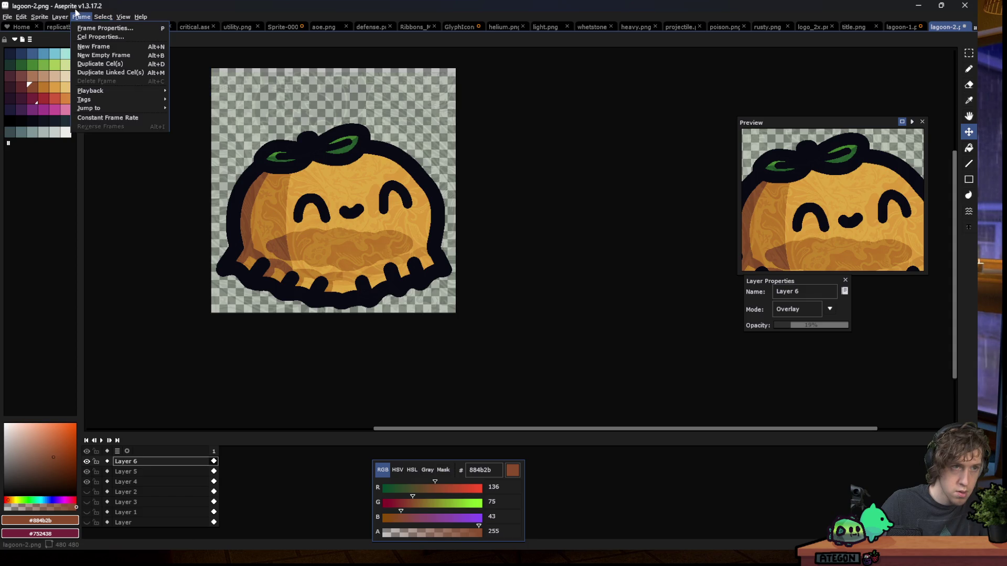
click(89, 17)
key(F9)
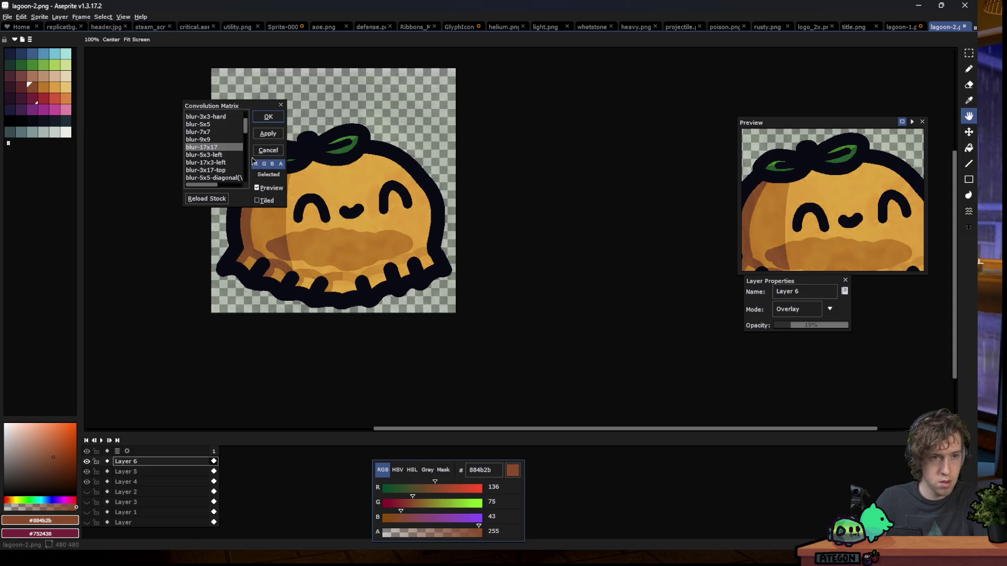
key(Return)
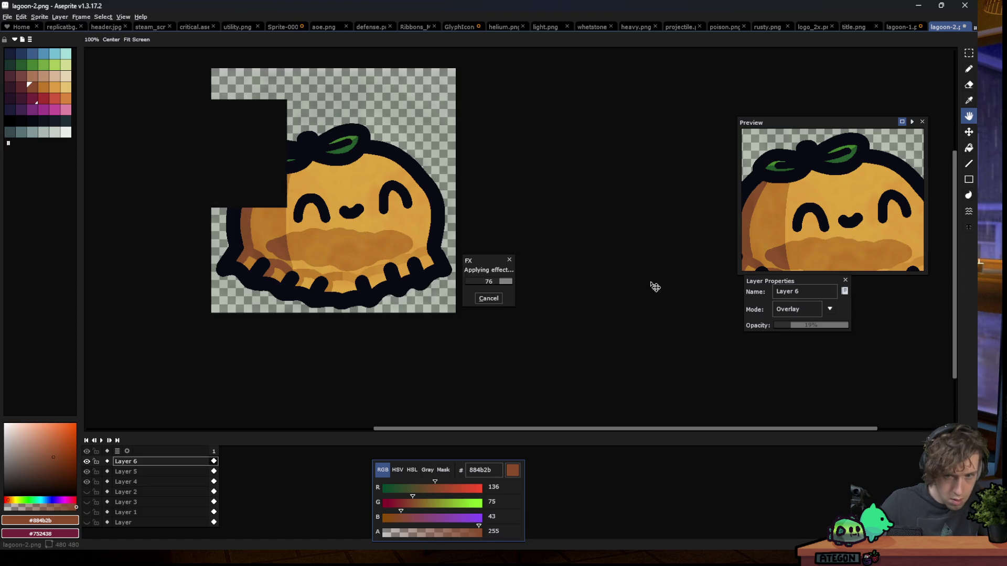
drag(782, 328, 804, 326)
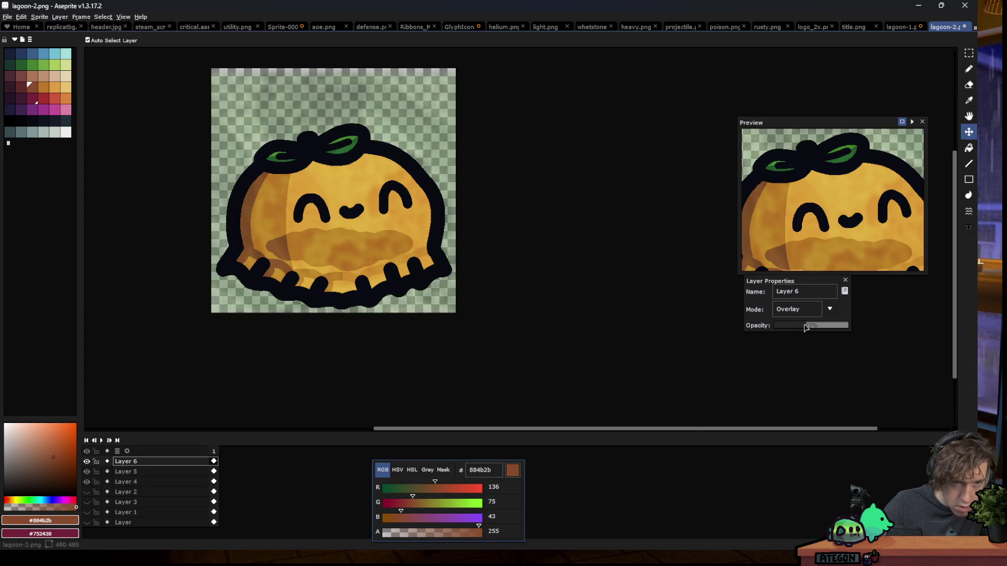
key(ctrl+z)
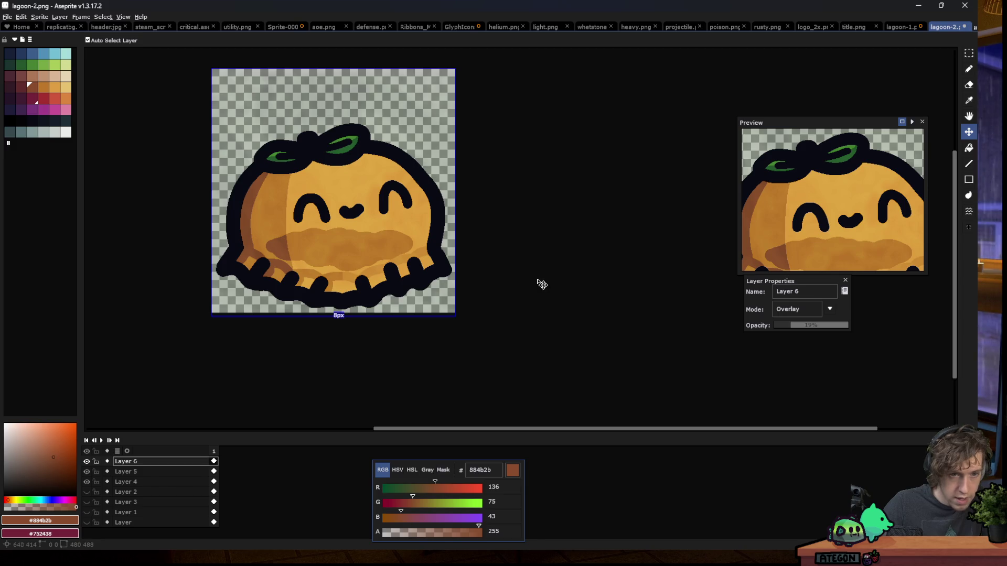
key(ctrl+z)
key(ctrl+y)
key(ctrl+z)
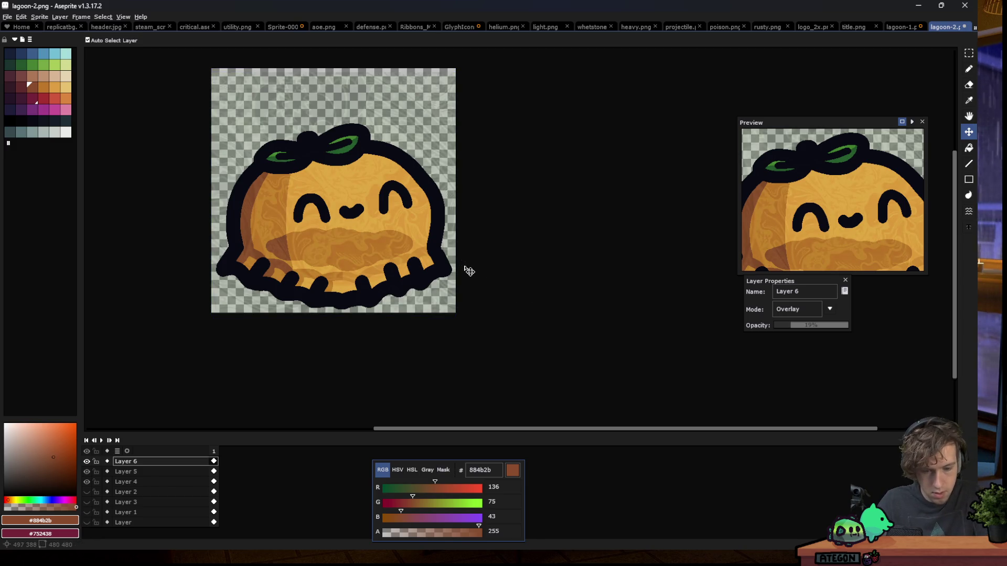
Preview several Convolution Matrix presets and apply misc-contour to the pattern
key(F9)
click(213, 132)
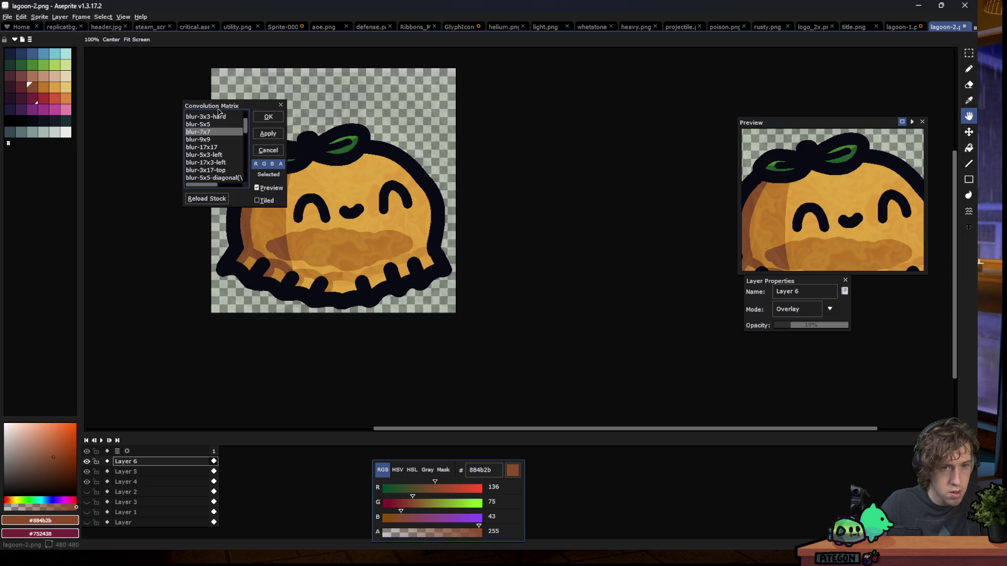
drag(218, 112, 140, 114)
scroll(135, 145, down, 6)
scroll(139, 149, down, 4)
click(144, 144)
click(151, 144)
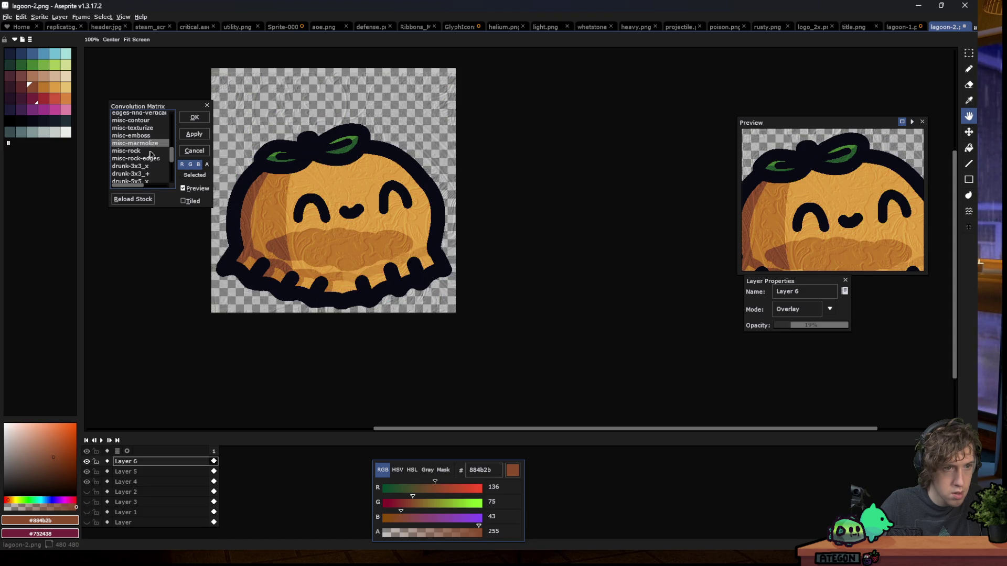
click(151, 152)
click(151, 160)
click(152, 167)
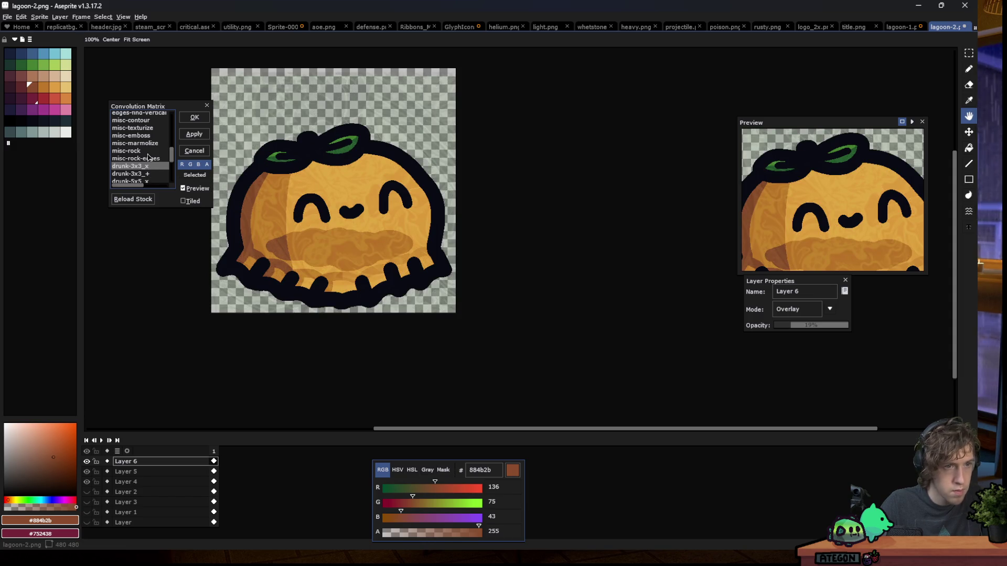
click(151, 128)
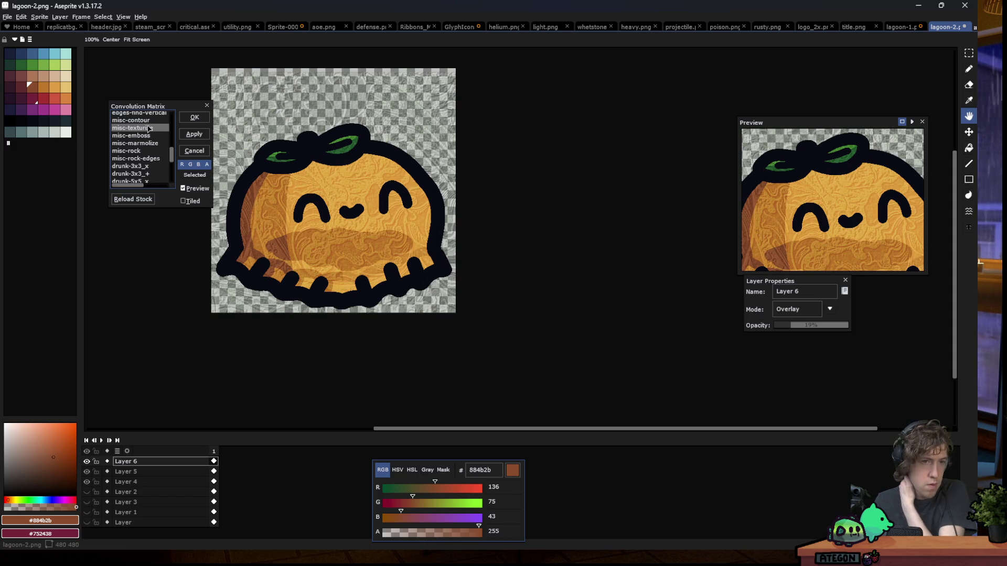
key(Up)
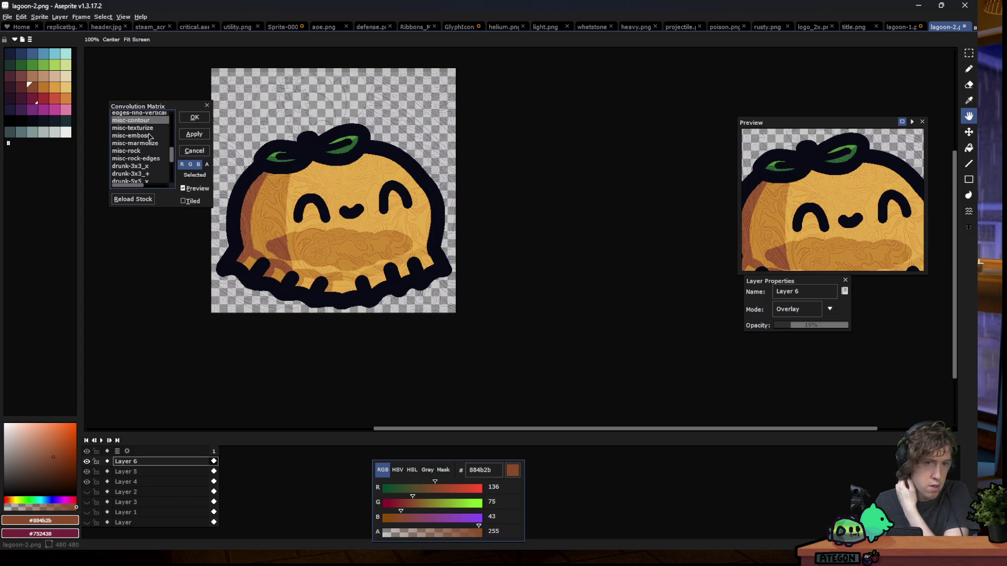
click(190, 124)
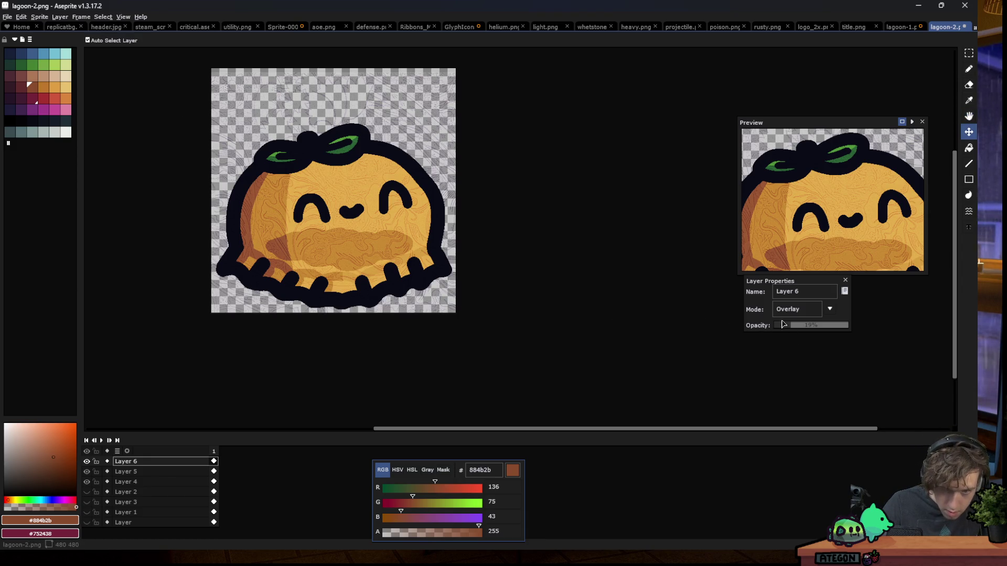
Raise Layer 6's opacity slightly to about 21%
drag(794, 325, 796, 325)
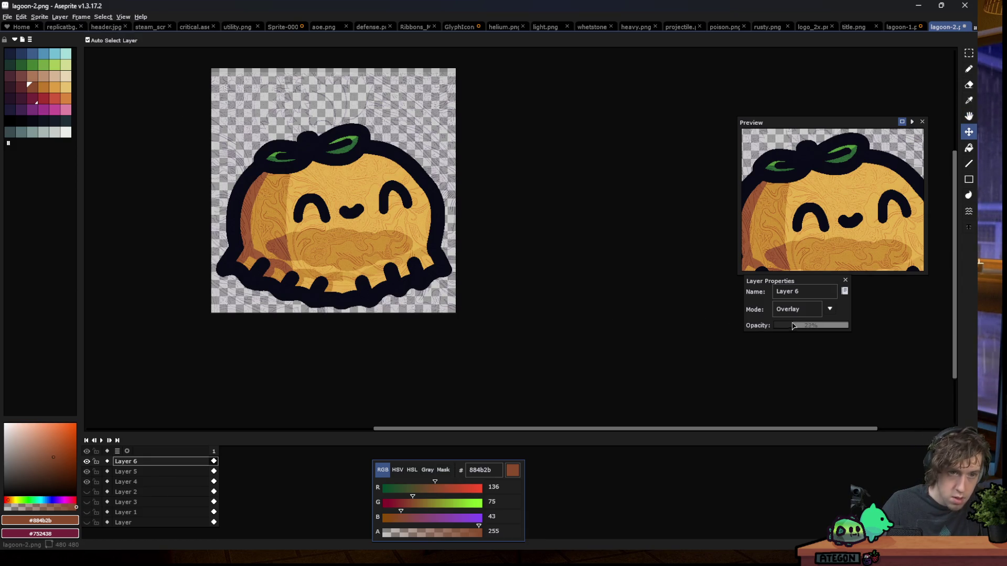
drag(798, 325, 792, 327)
scroll(335, 304, down, 2)
scroll(346, 304, down, 1)
scroll(357, 309, up, 1)
scroll(361, 311, up, 1)
scroll(362, 311, up, 1)
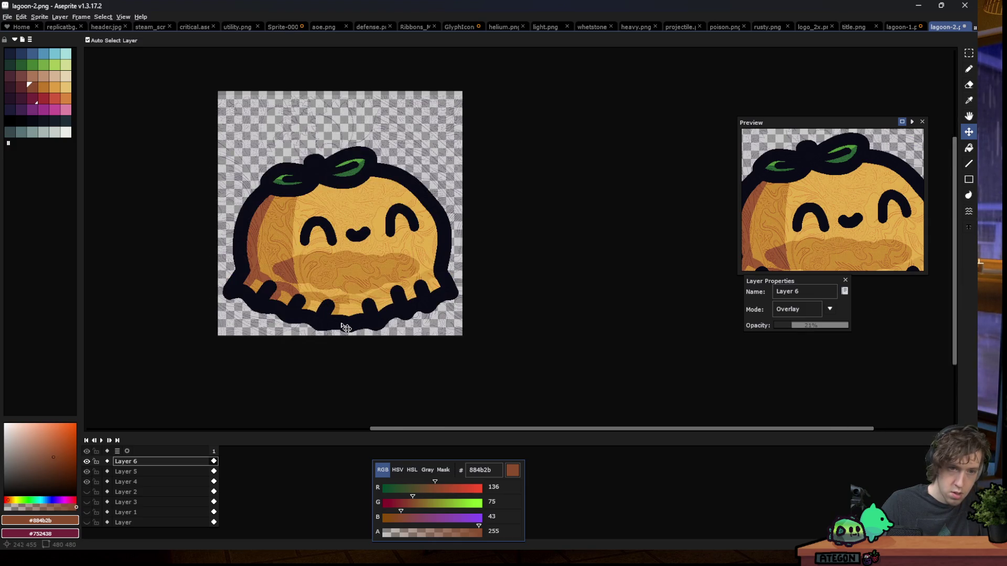
key(m)
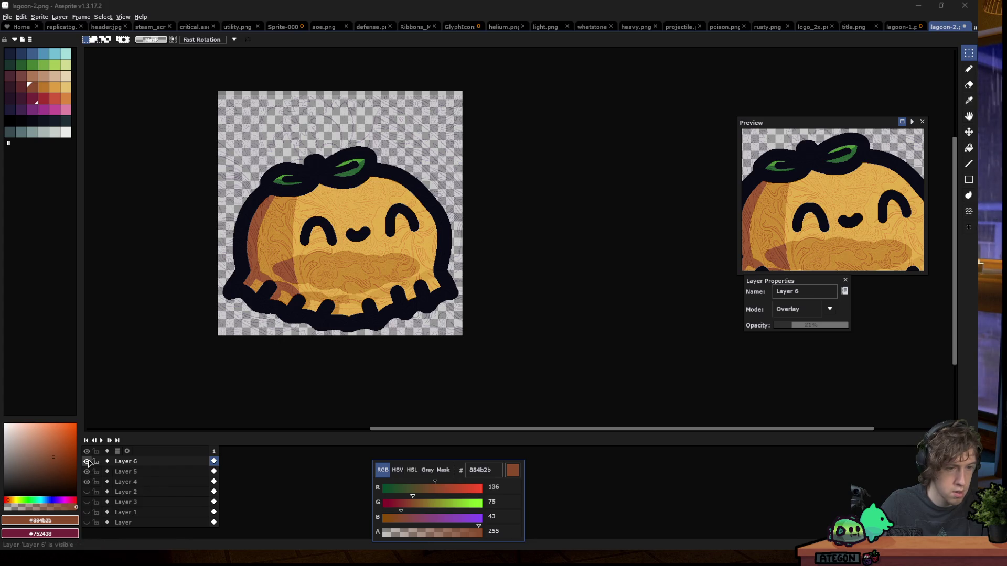
click(124, 474)
click(86, 472)
click(87, 471)
click(86, 482)
click(124, 481)
key(w)
click(265, 186)
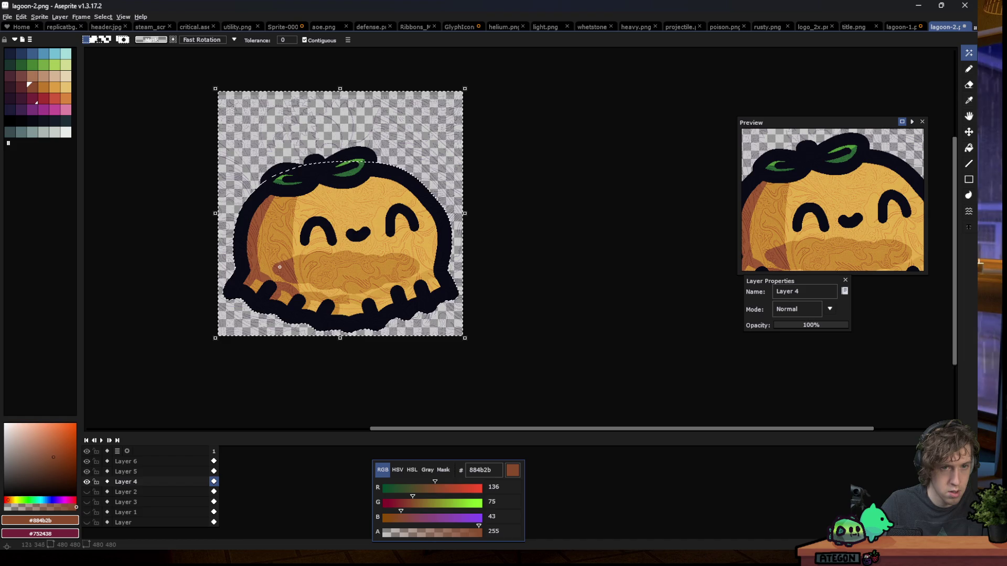
click(125, 471)
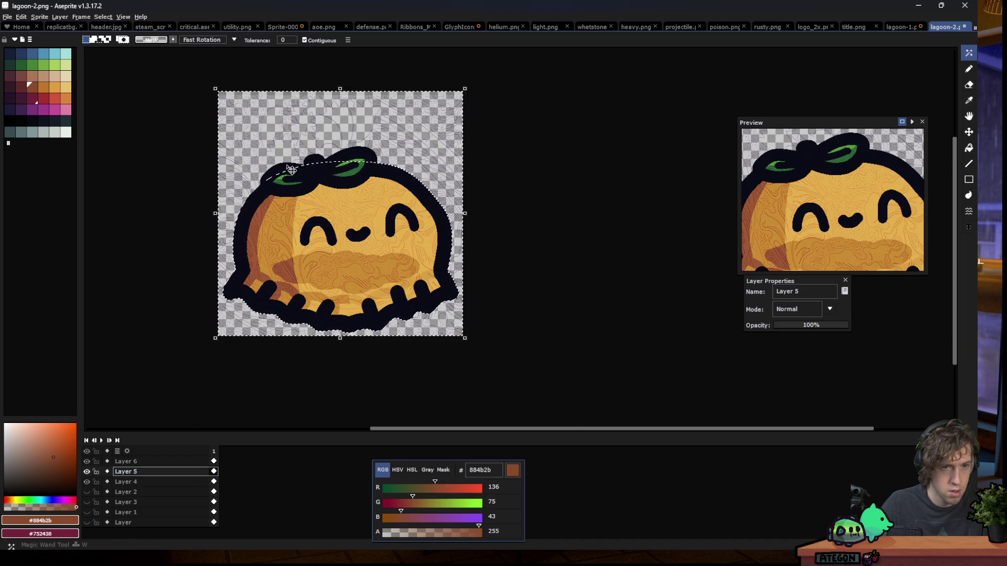
scroll(292, 170, up, 1)
click(300, 205)
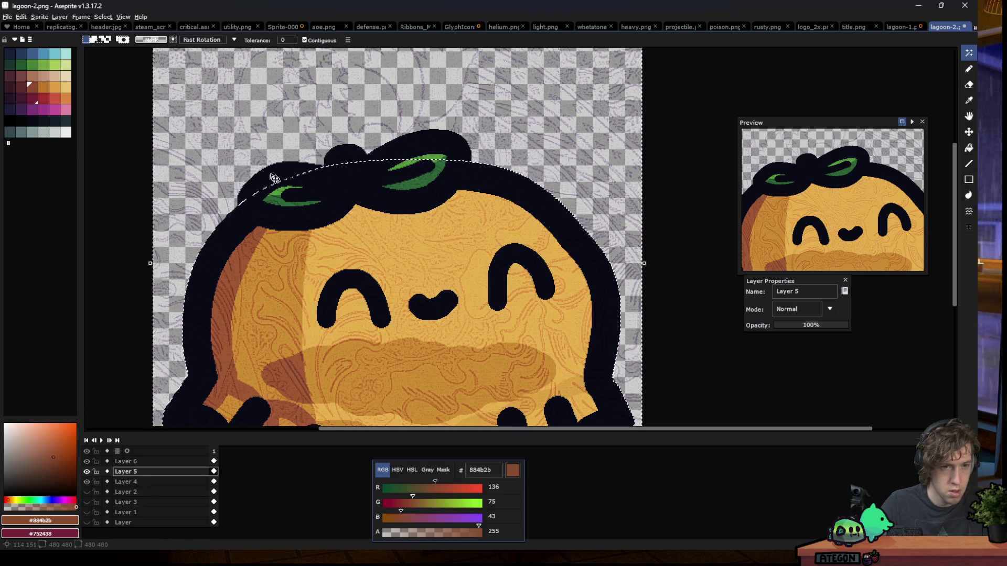
click(274, 178)
key(Return)
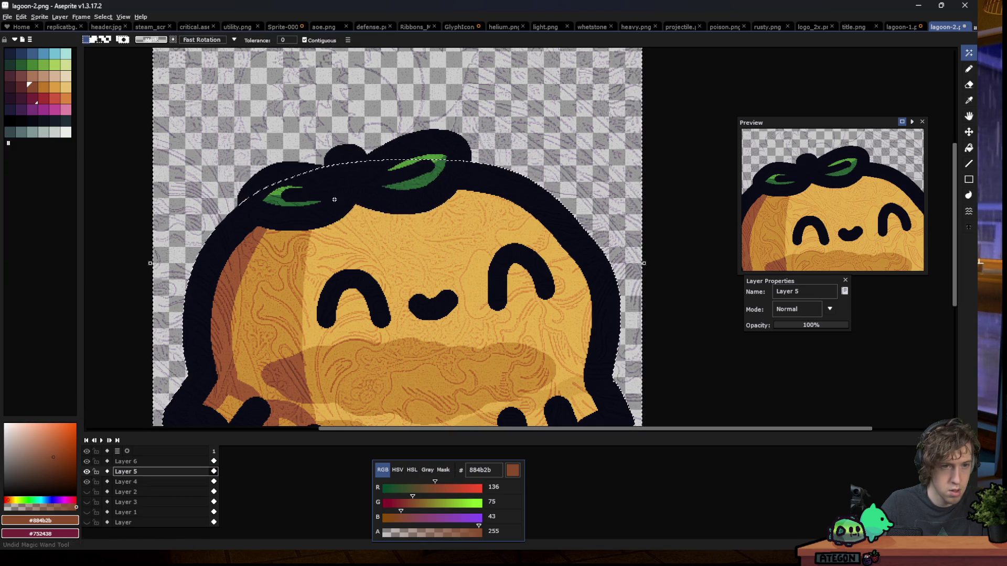
click(272, 181)
key(Return)
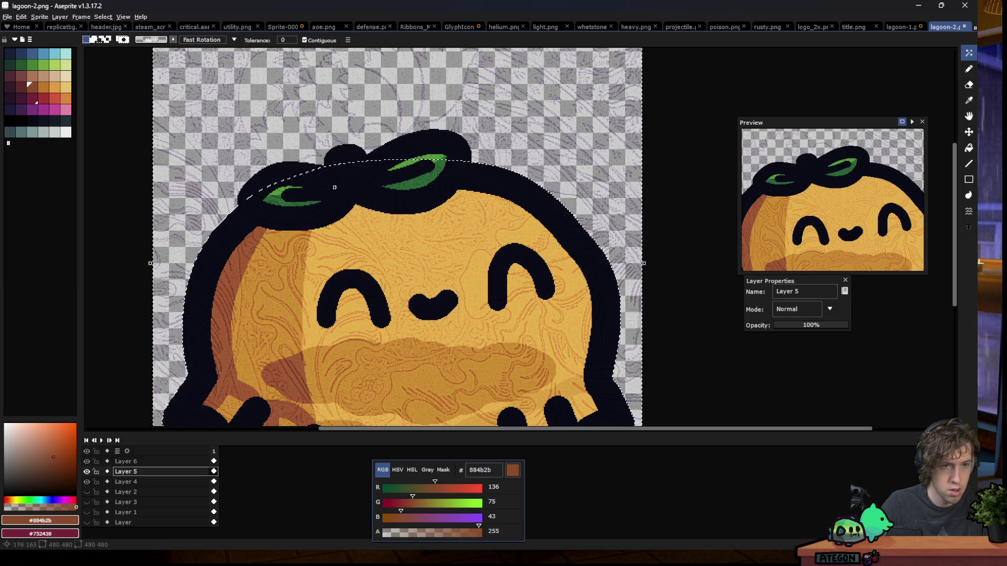
key(ctrl+z)
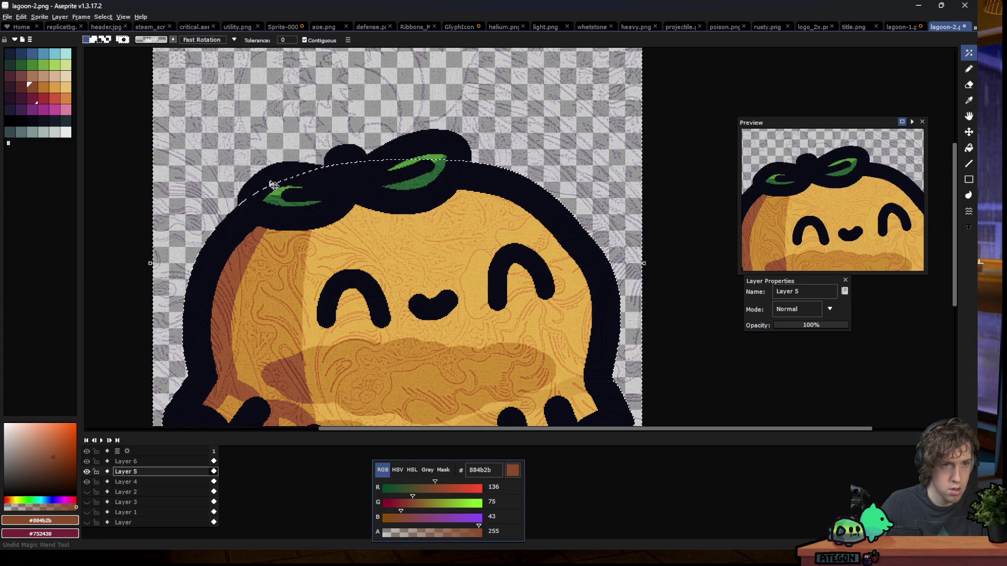
key(i)
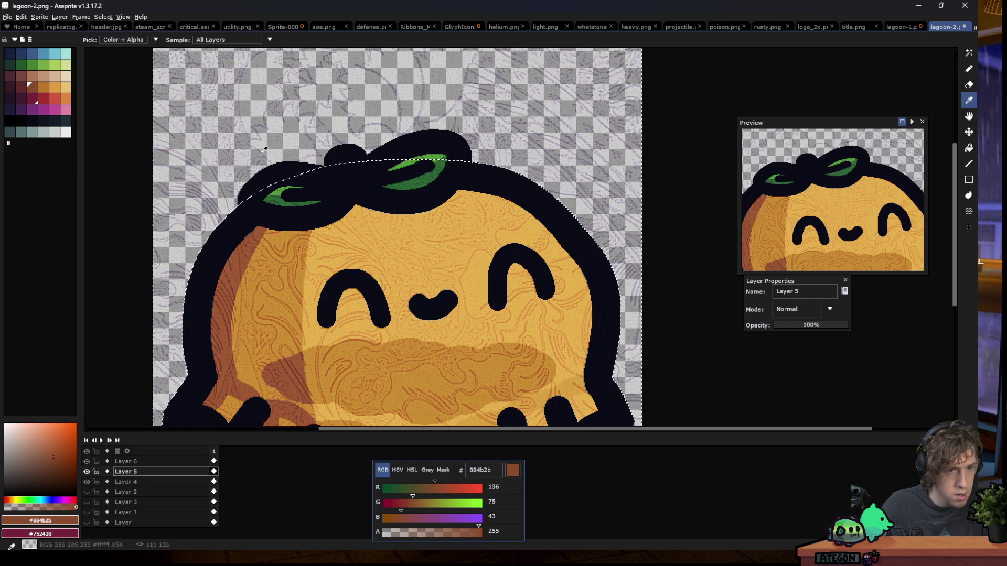
key(w)
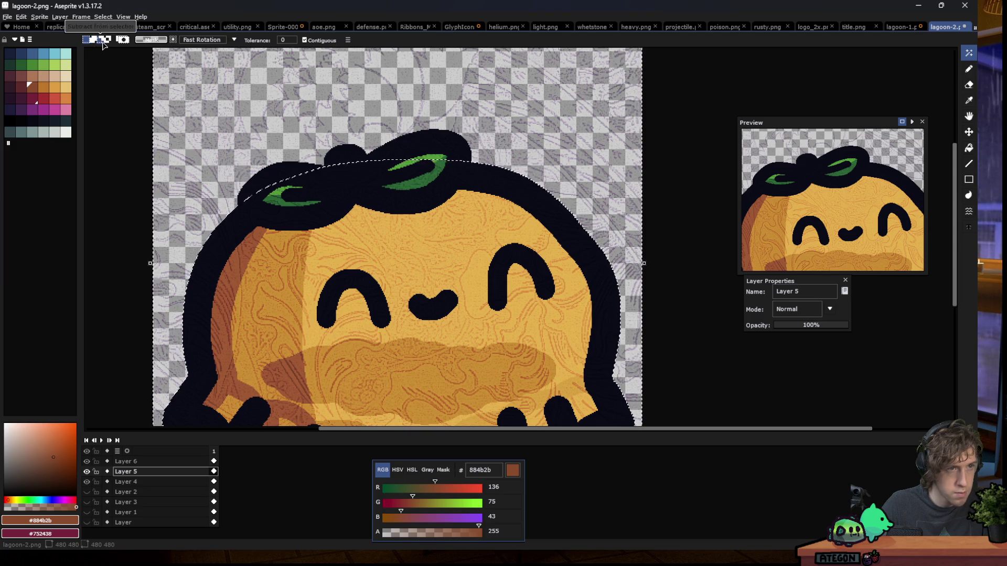
click(280, 173)
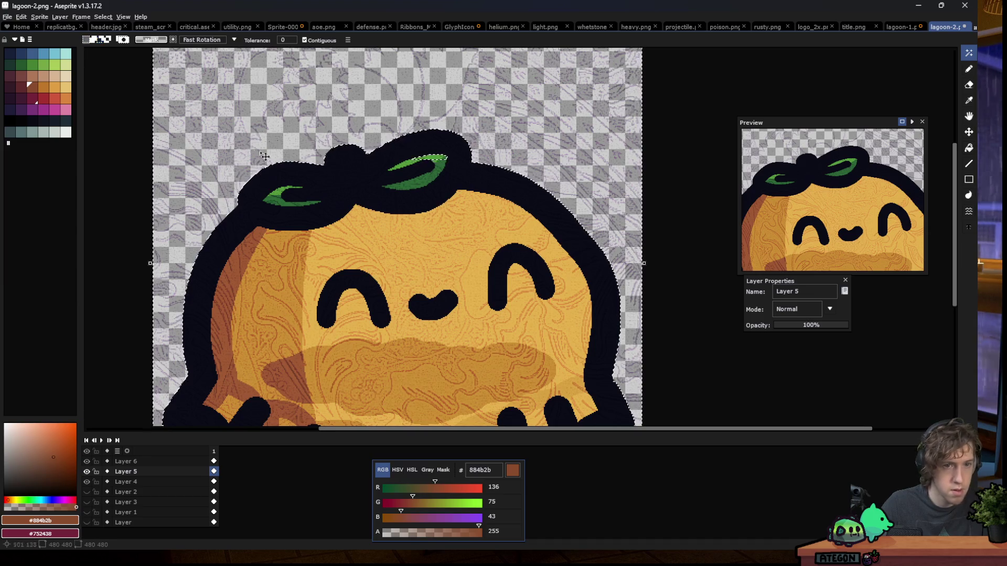
scroll(325, 173, down, 2)
scroll(325, 173, up, 2)
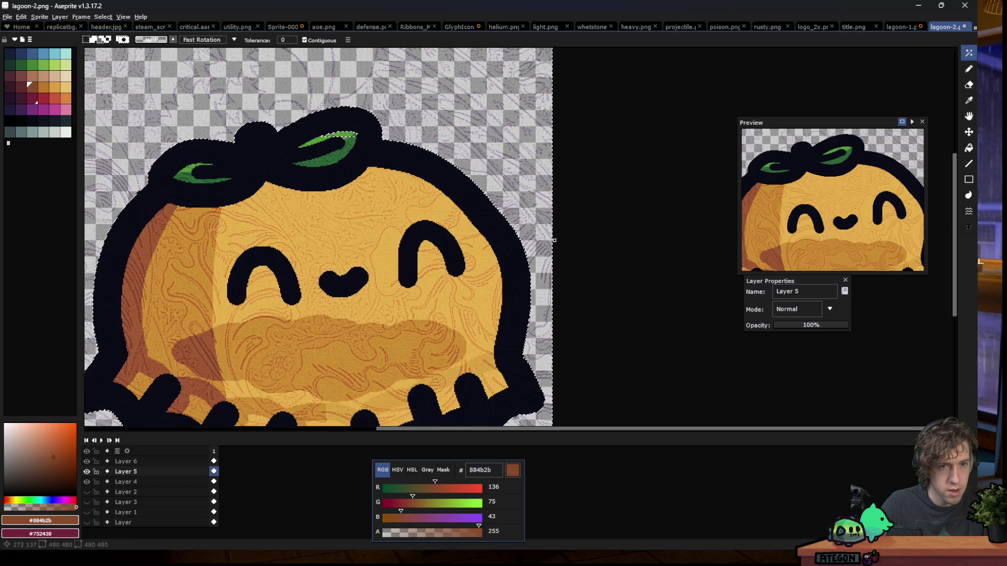
scroll(357, 134, up, 3)
scroll(357, 134, down, 1)
scroll(332, 226, down, 2)
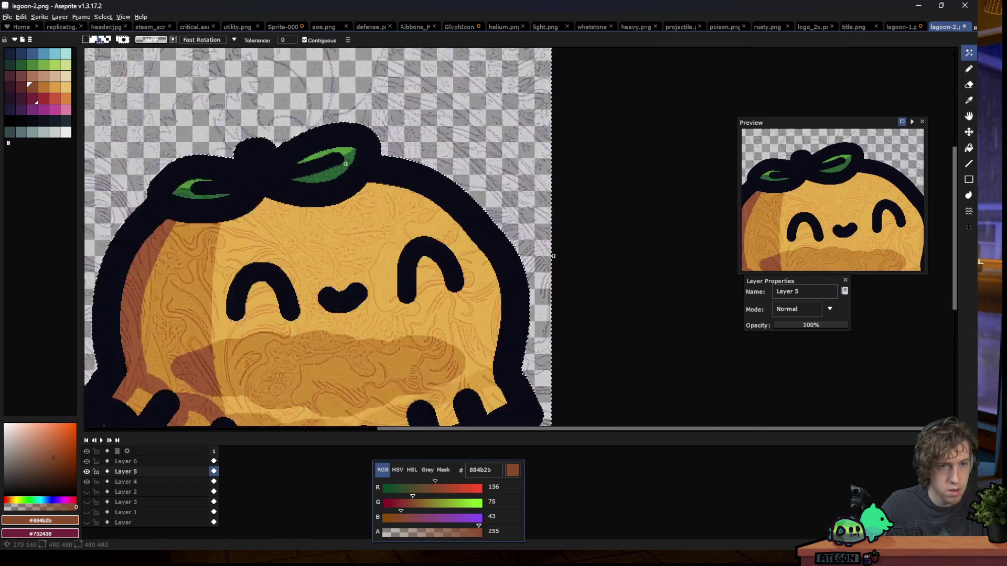
scroll(332, 226, down, 1)
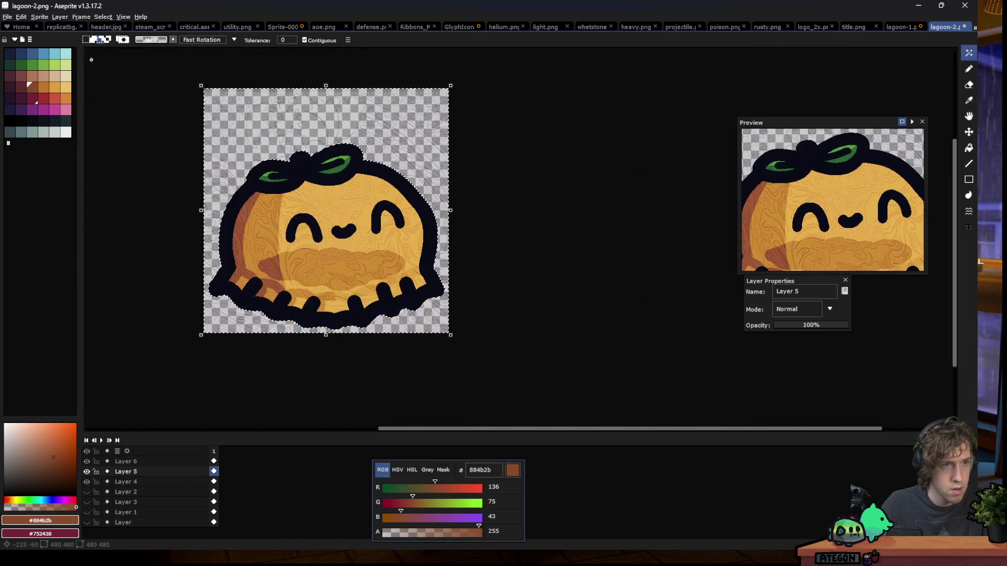
click(125, 461)
key(ctrl+d)
scroll(499, 297, down, 1)
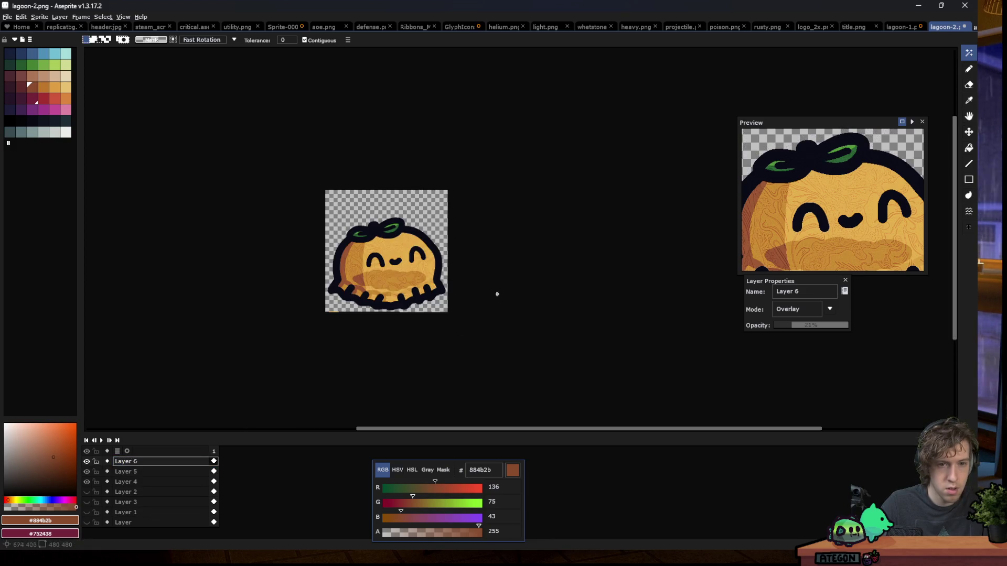
click(88, 462)
click(87, 461)
scroll(286, 284, up, 1)
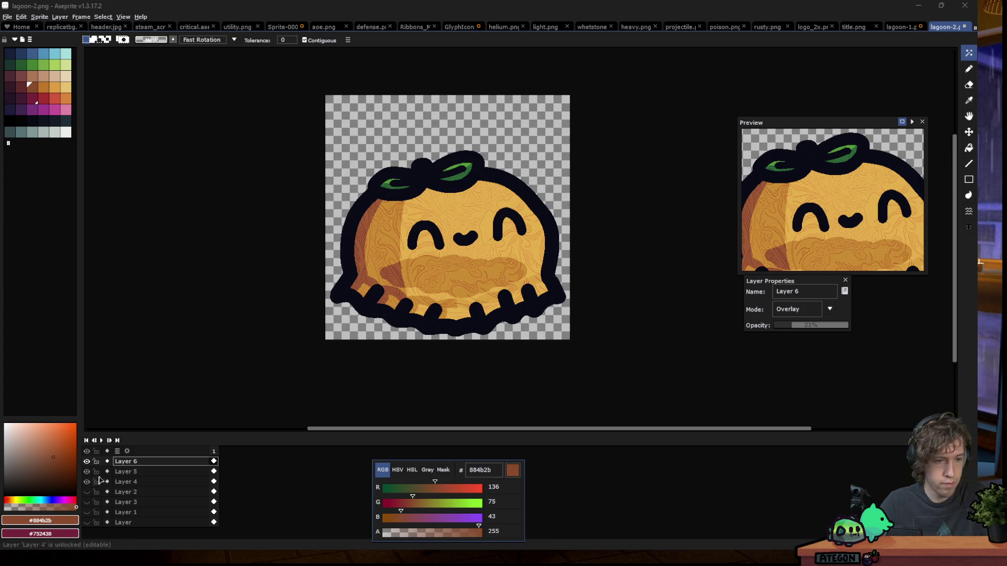
click(425, 354)
Paste the pasta photo into a new Layer 7 and shrink it by its corner handle
key(shift+n)
key(ctrl+v)
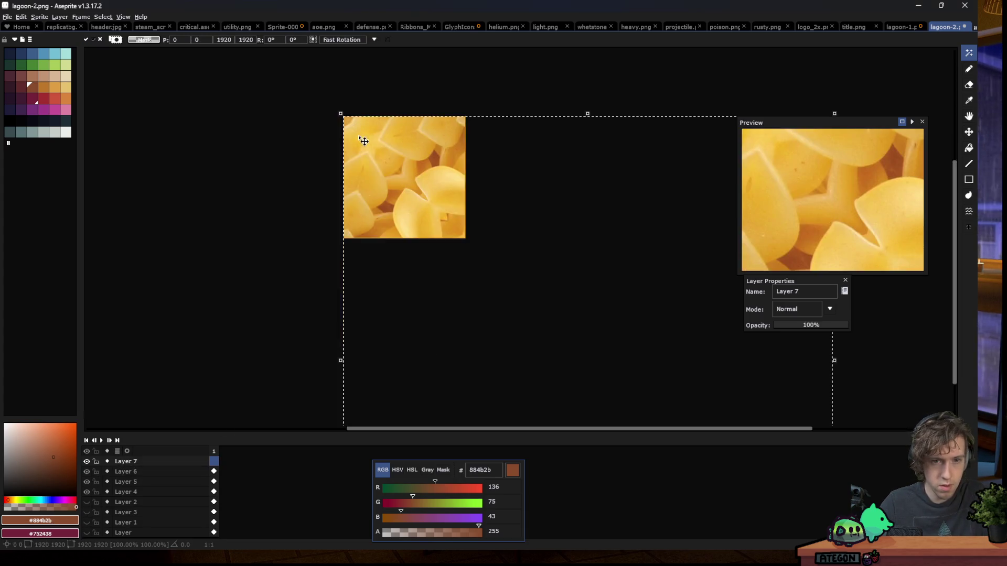
scroll(581, 385, down, 2)
drag(599, 374, 393, 168)
scroll(401, 172, up, 2)
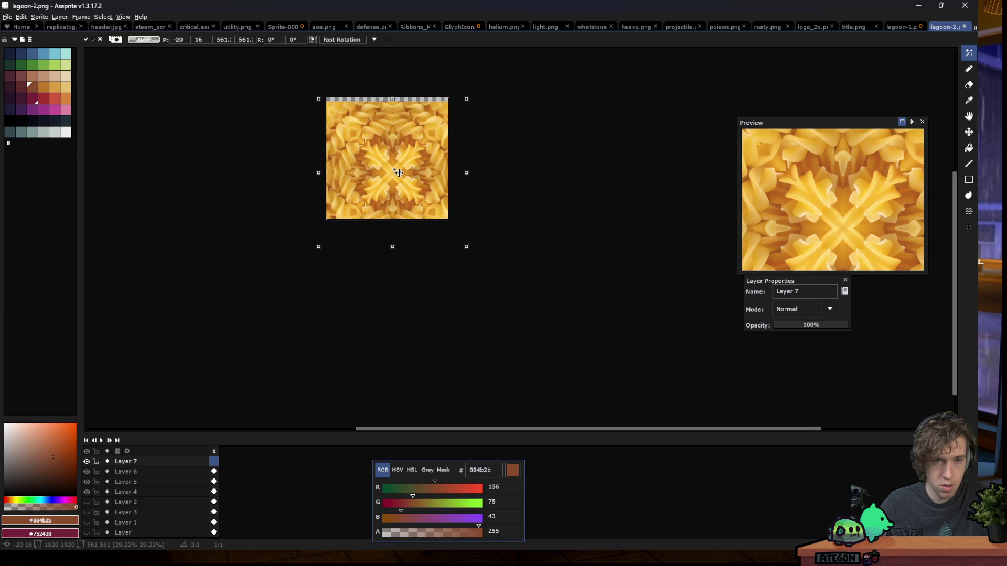
click(479, 160)
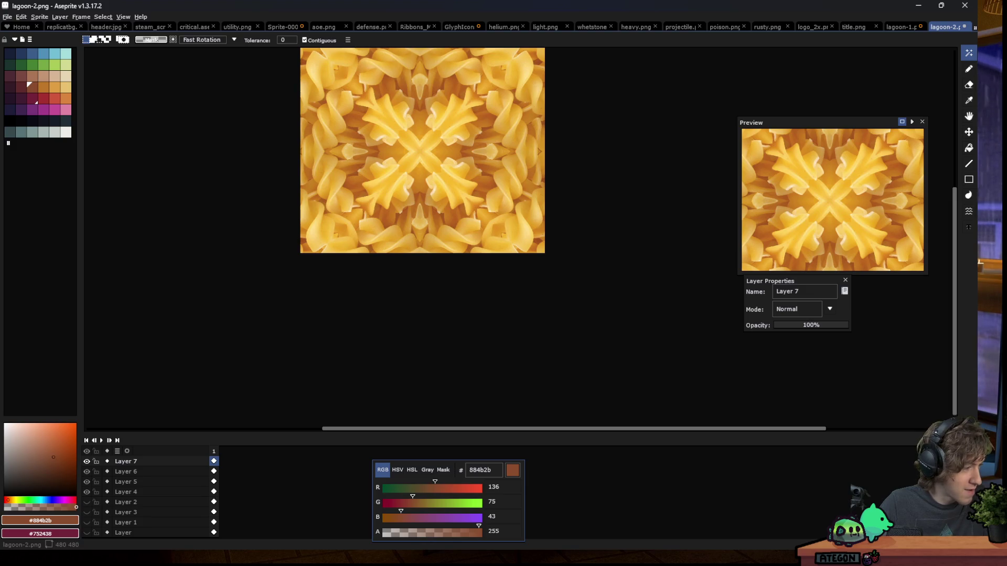
Hide Layer 7 and make Layer 6 the working layer
click(87, 462)
click(129, 481)
click(126, 472)
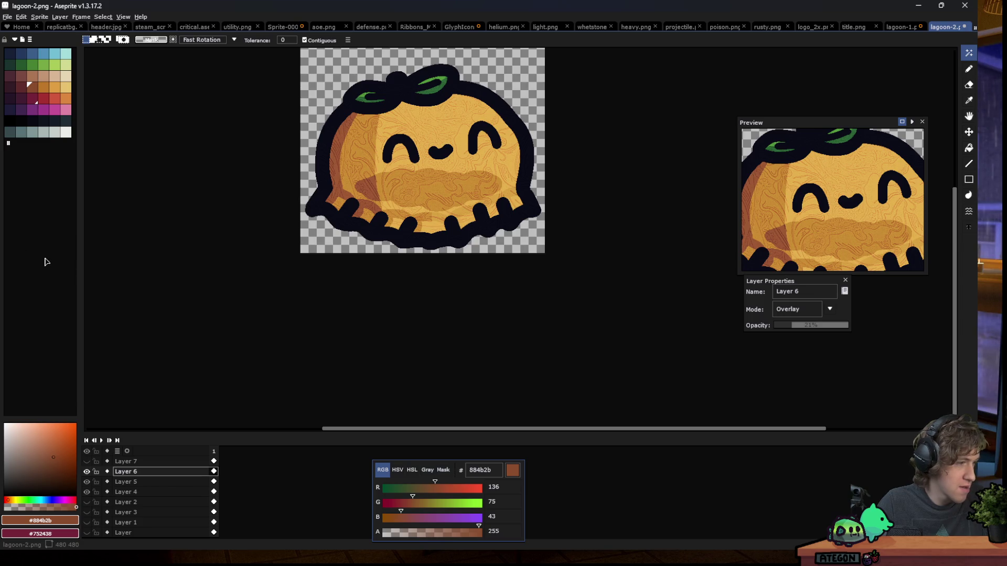
Magic-wand the slime's dark outline on Layer 4, then nudge the selected pixels slightly left on Layer 5
click(143, 463)
click(137, 491)
click(347, 229)
click(147, 487)
scroll(380, 84, up, 1)
scroll(380, 84, up, 1)
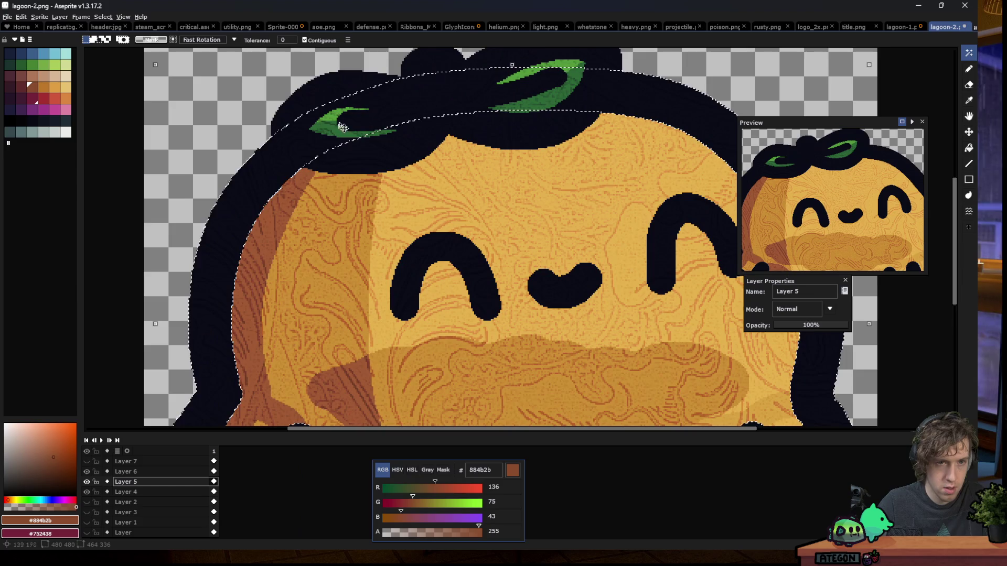
drag(351, 123, 328, 125)
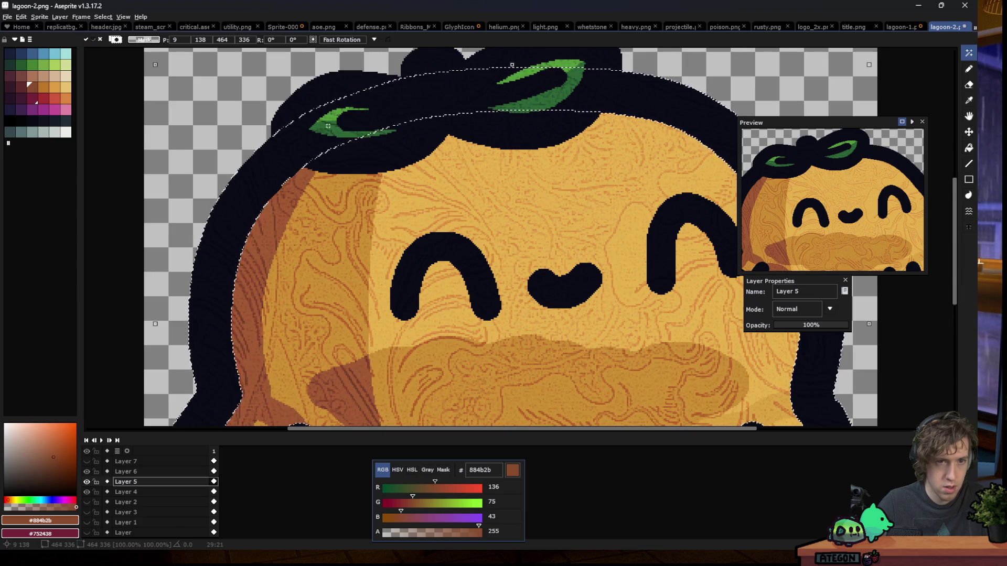
key(Return)
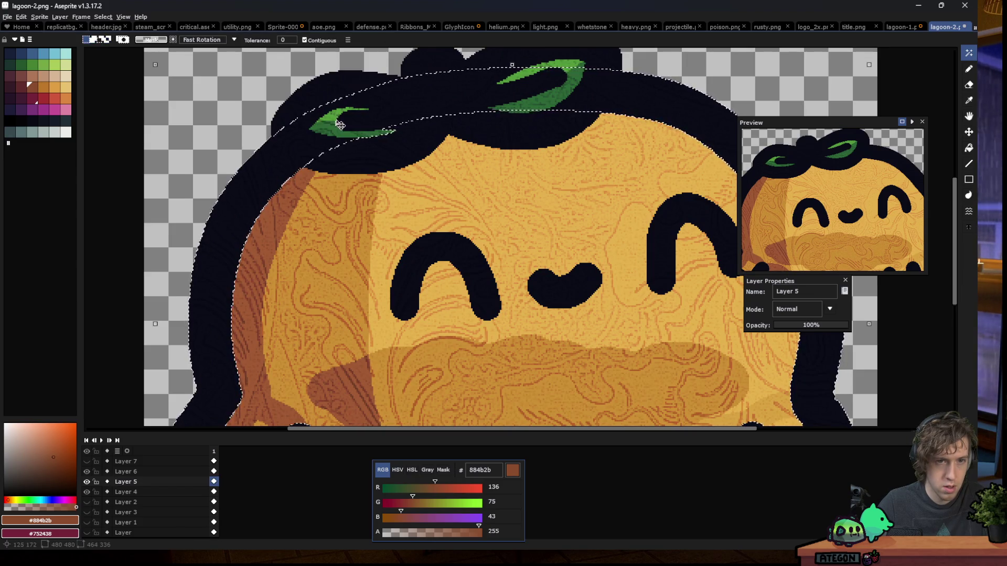
Restore the full outline selection, extend it around the left hair lobe and leaves, and return to Layer 4
click(368, 109)
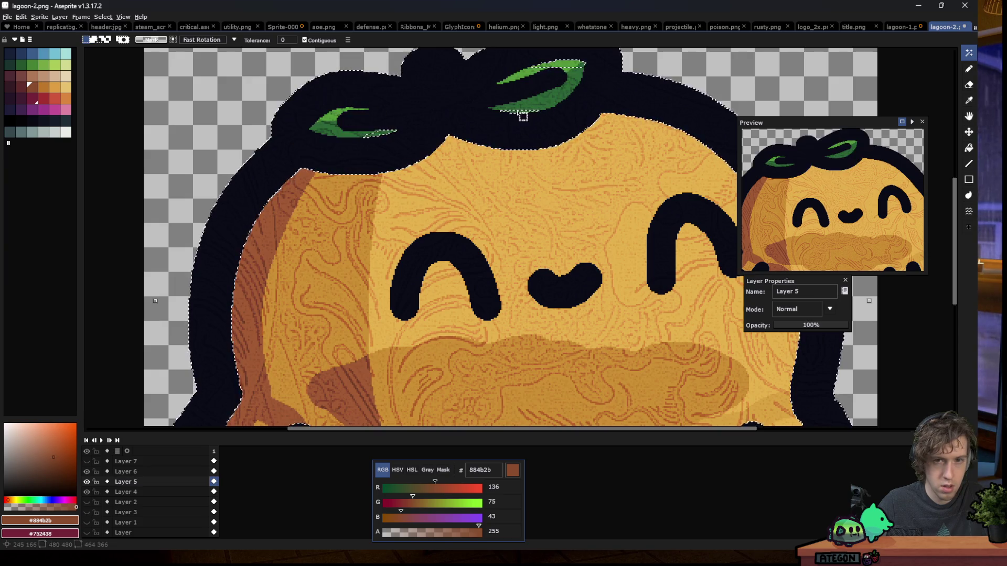
key(ctrl+z)
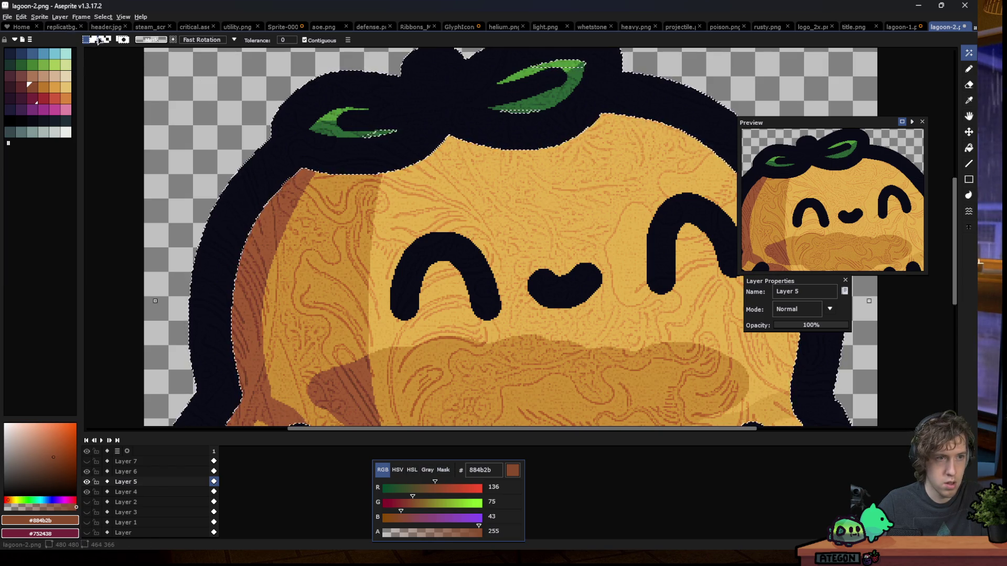
click(560, 89)
key(ctrl+z)
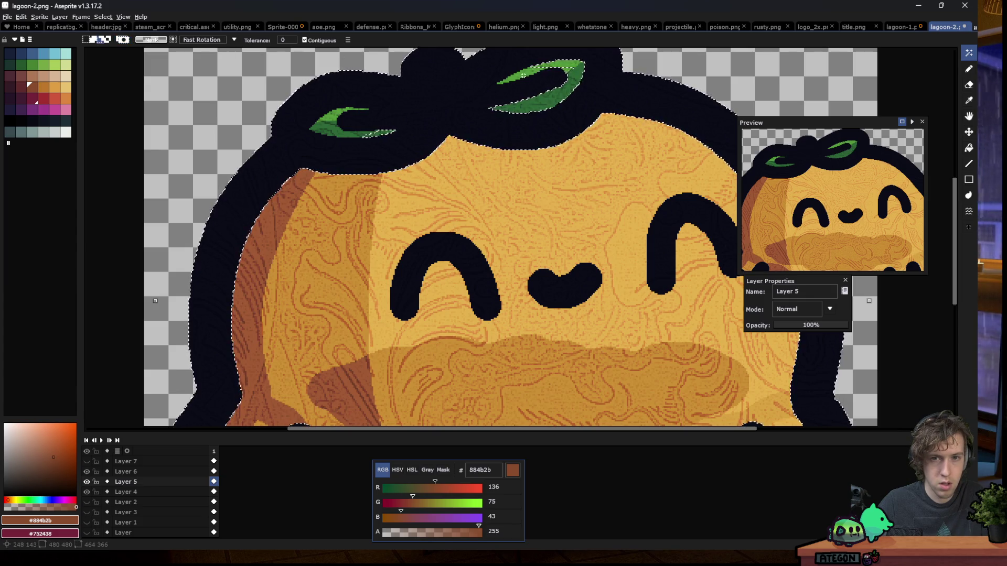
click(328, 109)
scroll(332, 116, down, 2)
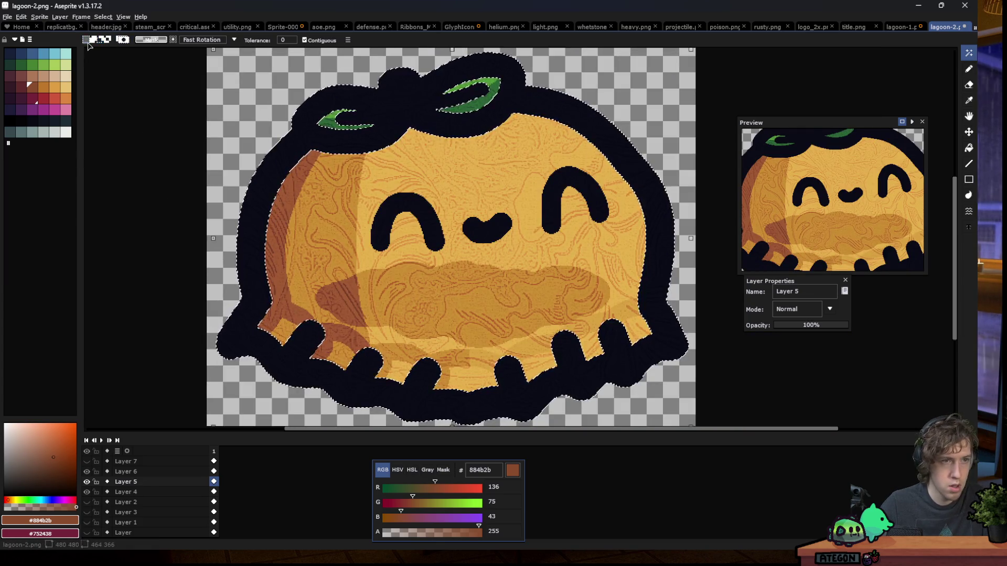
click(127, 494)
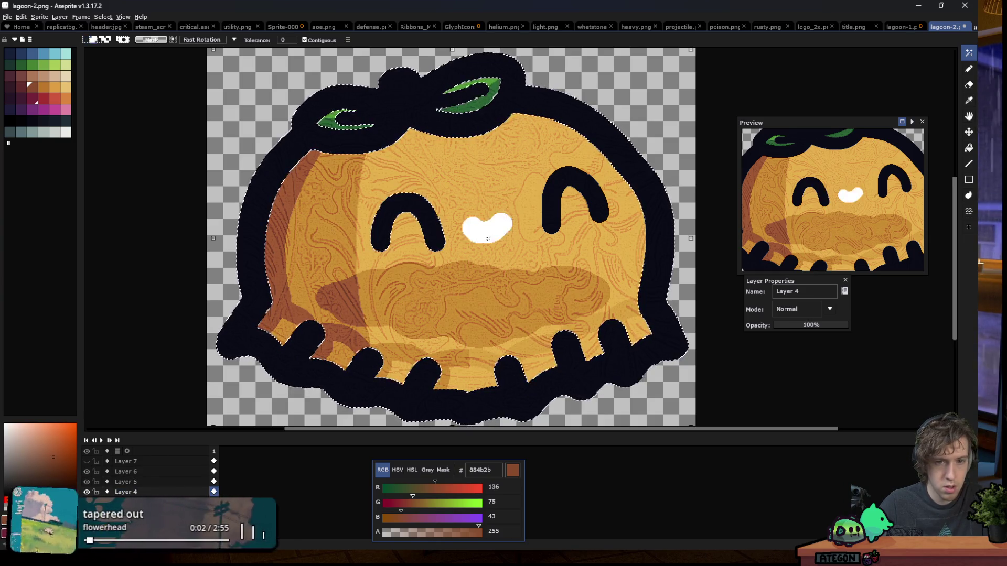
On Layer 7, invert the selection and delete the pasta photo outside the slime shape
click(126, 461)
click(88, 462)
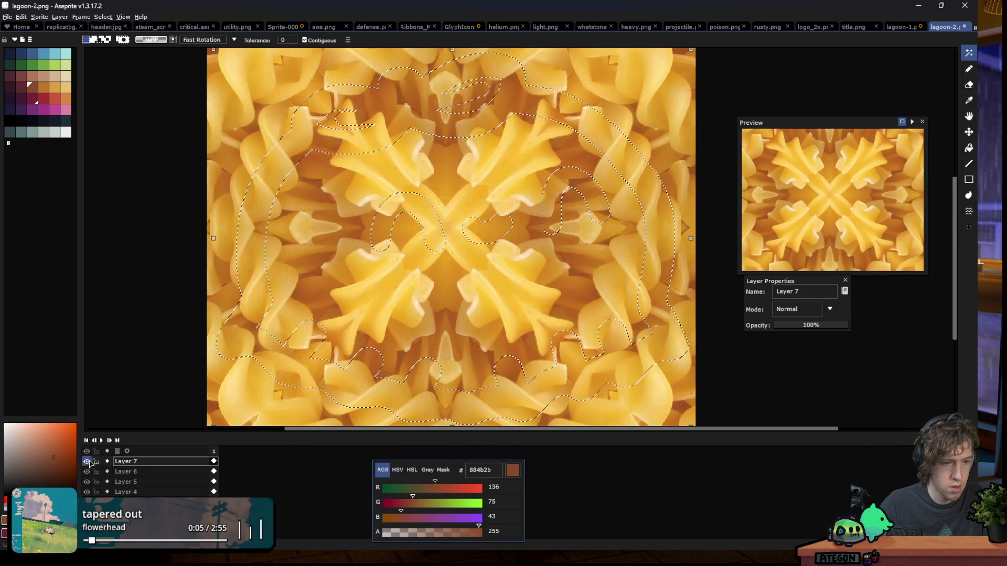
click(103, 16)
click(110, 54)
key(Delete)
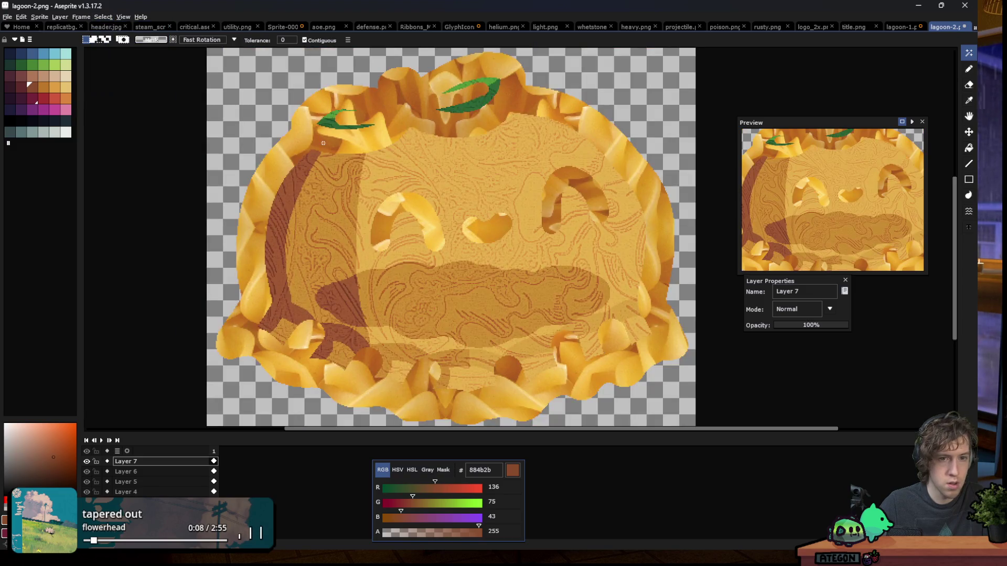
scroll(149, 267, down, 3)
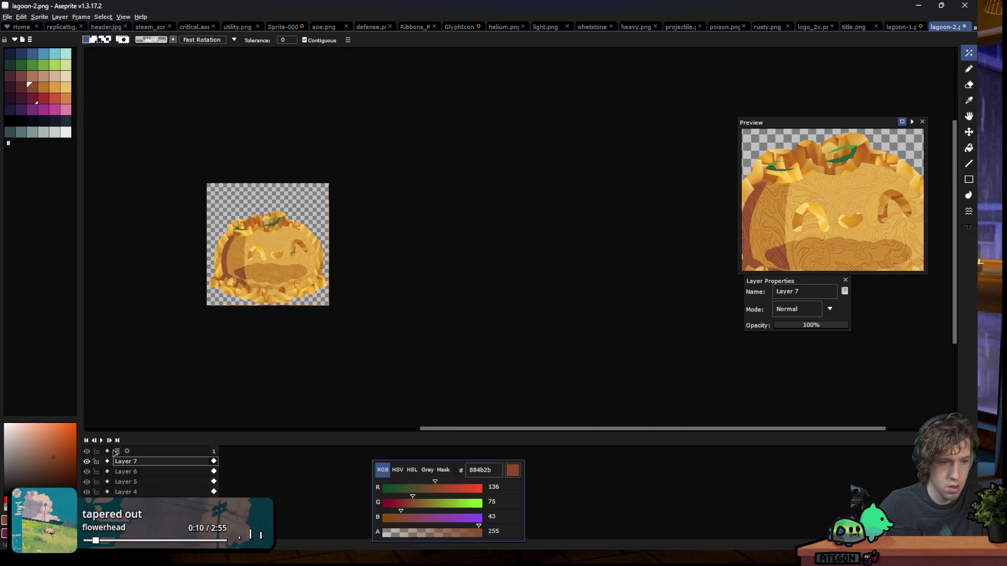
Try Overlay blending on Layer 7, then revert to Normal and lower its opacity to about 14%
click(811, 309)
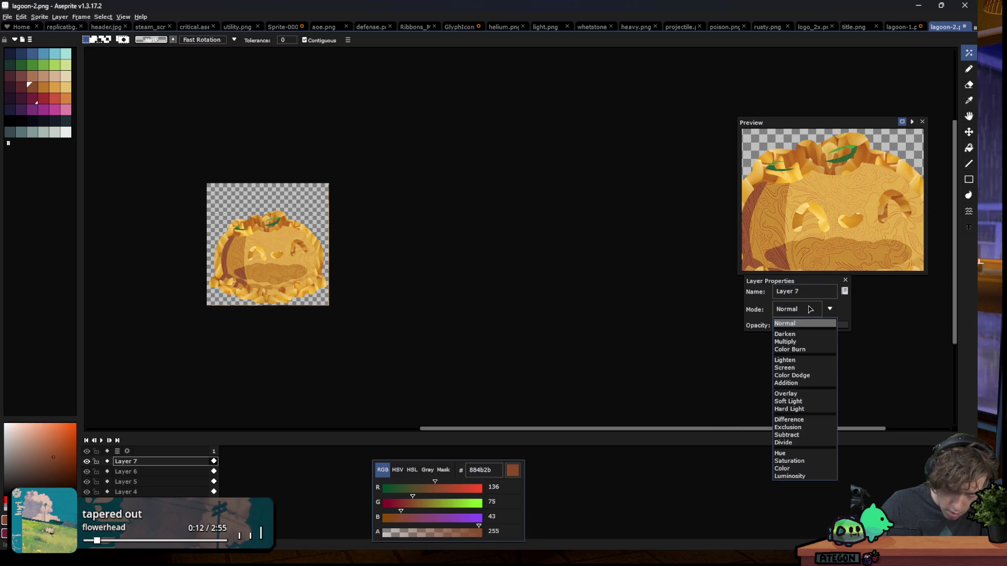
click(786, 393)
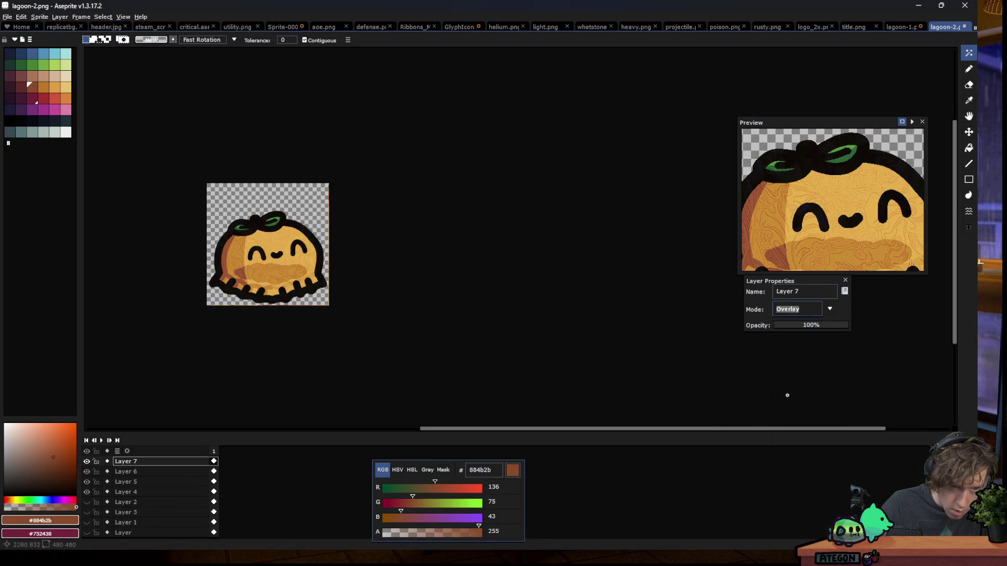
scroll(245, 307, up, 1)
scroll(261, 274, up, 1)
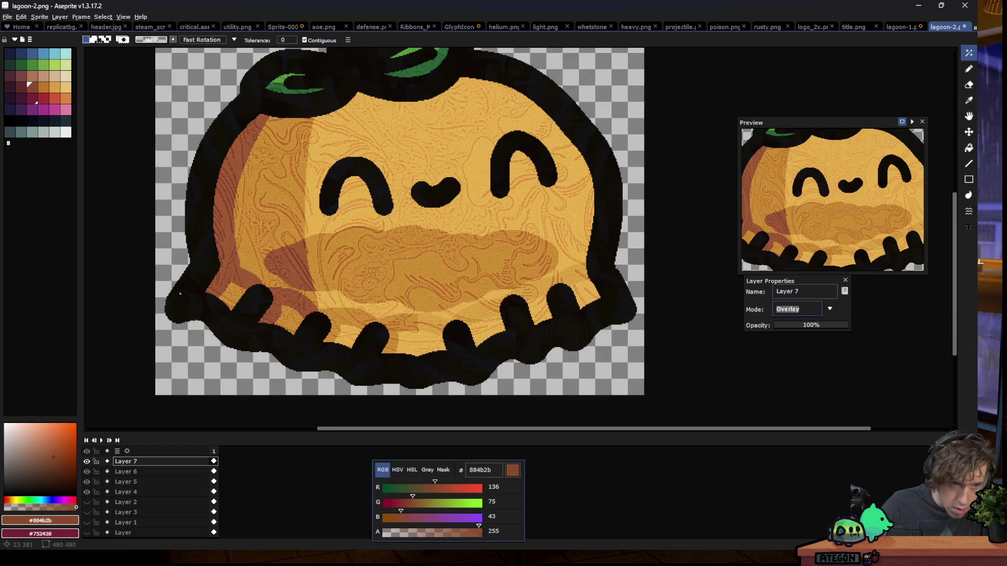
scroll(192, 290, down, 1)
scroll(225, 312, up, 1)
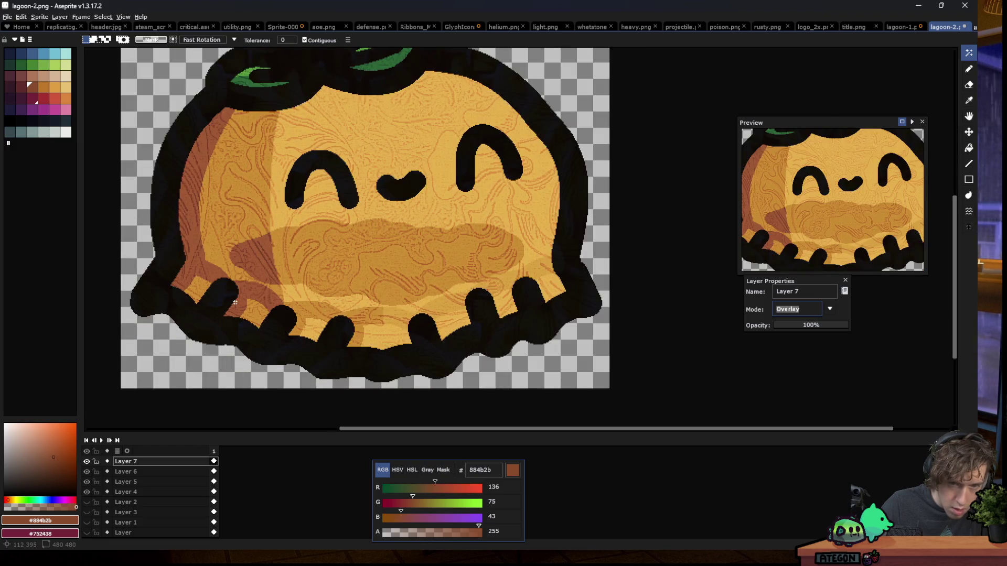
click(793, 309)
click(799, 310)
click(812, 321)
mouse_move(813, 325)
mouse_down()
mouse_move(789, 326)
mouse_move(798, 327)
mouse_up()
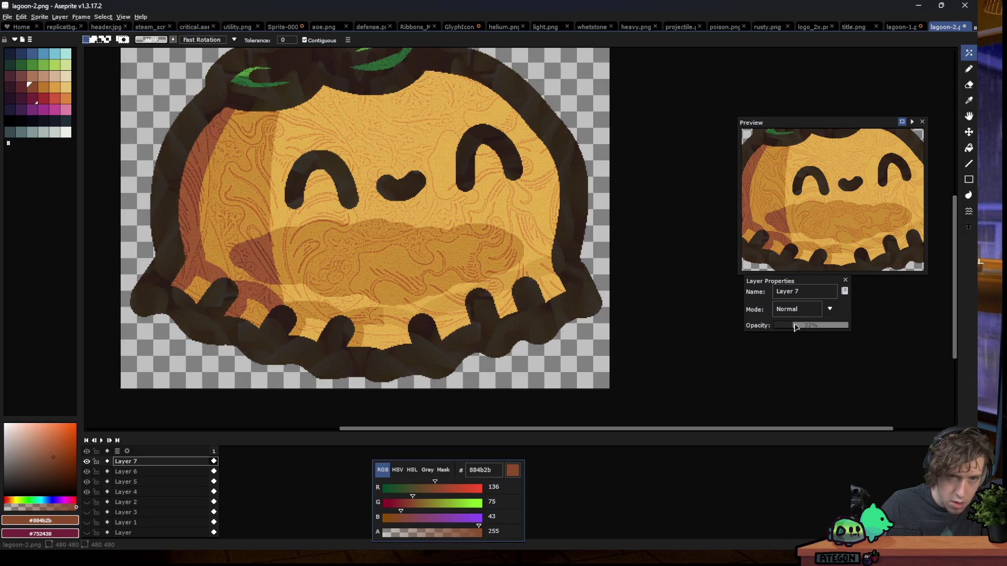
Undo back to the uncut, full-opacity pasta texture and pick black as the drawing colour
scroll(253, 299, down, 2)
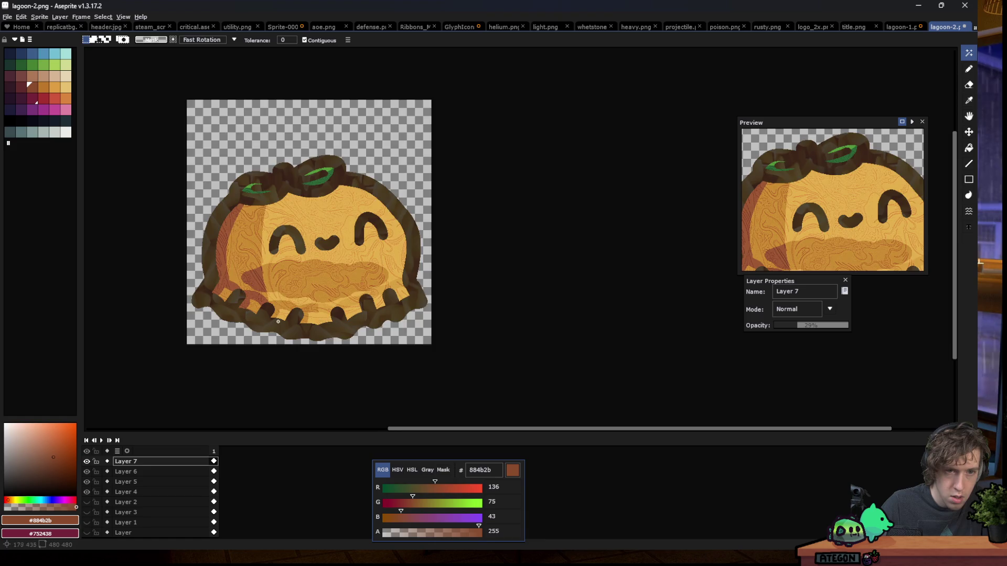
scroll(283, 317, up, 2)
scroll(277, 291, down, 2)
key(ctrl+z)
key(ctrl+z)
key(ctrl+z)
key(ctrl+z)
key(ctrl+z)
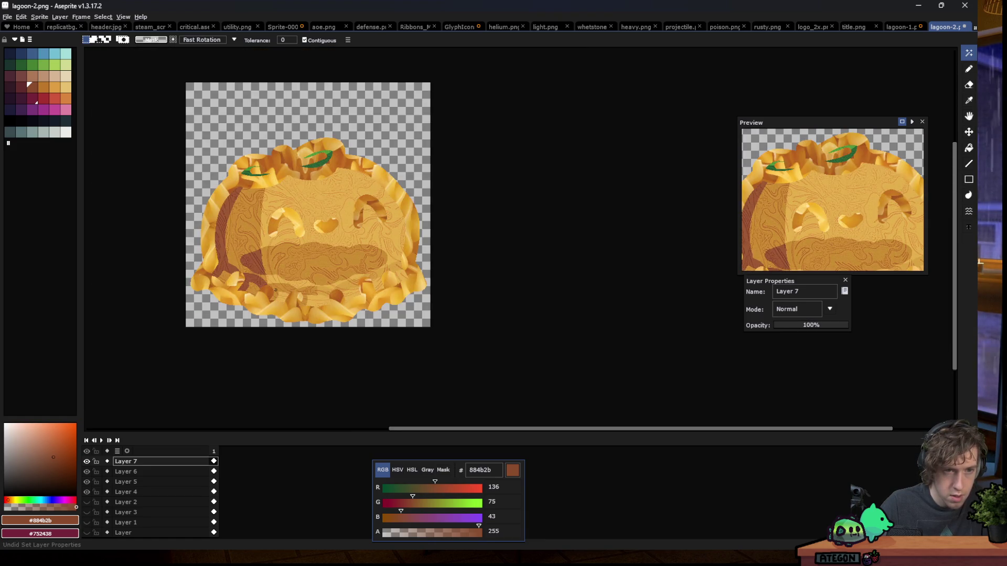
key(ctrl+z)
key(ctrl+z)
key(ctrl+z)
click(20, 124)
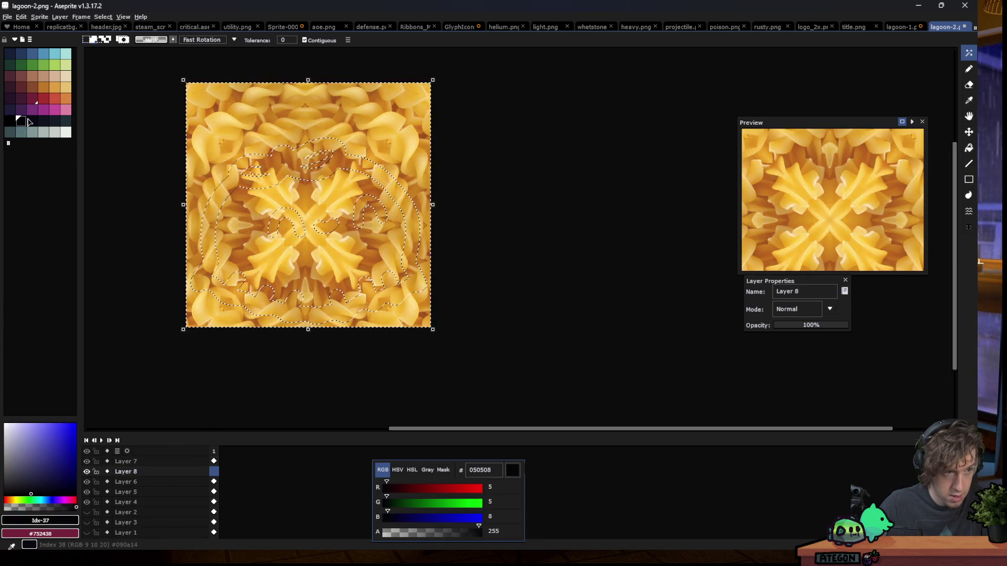
Select Layer 8's cel, restore the outline selection, and pick near-black 090a14 for the Paint Bucket
click(10, 121)
key(g)
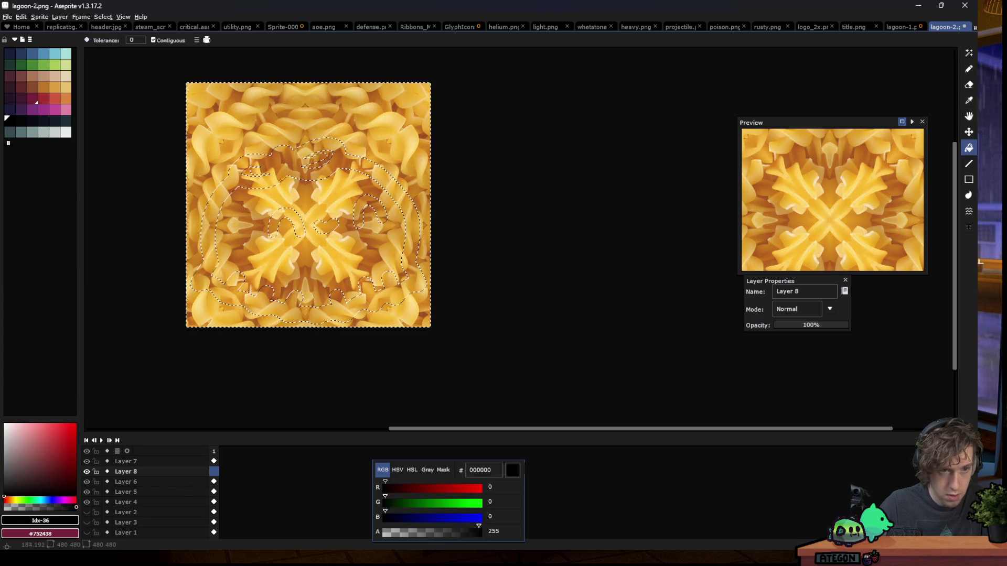
click(87, 462)
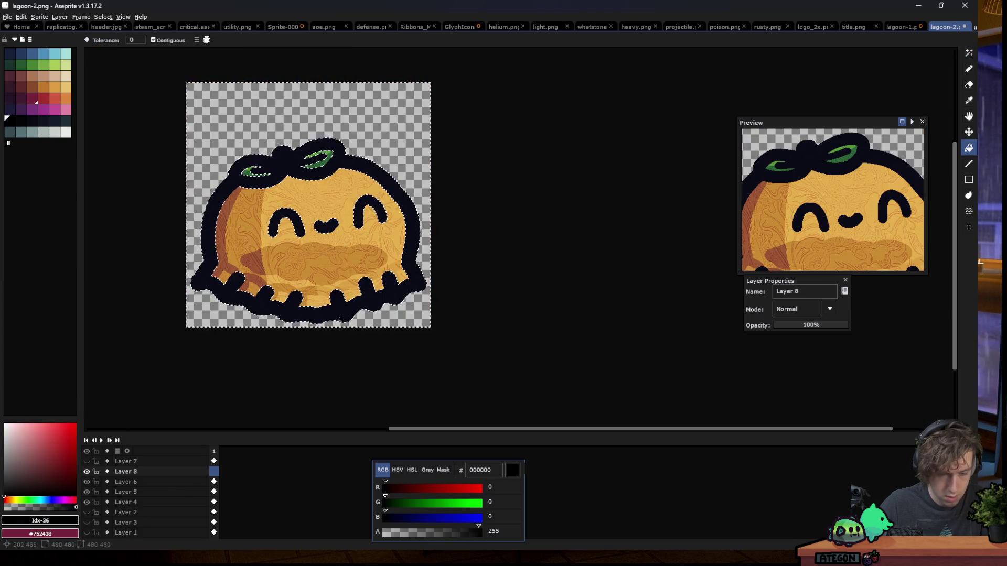
key(m)
key(ctrl+d)
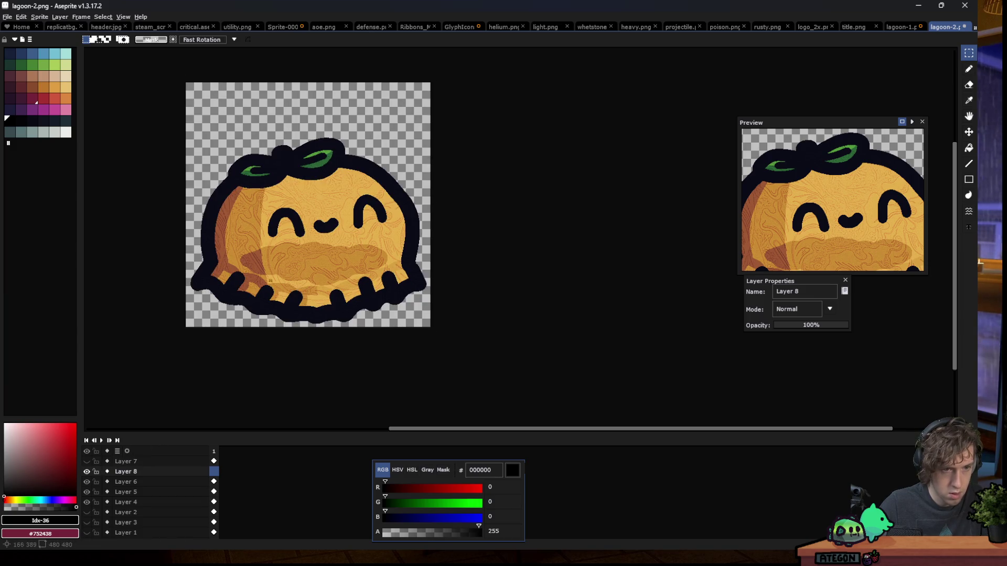
key(g)
key(ctrl+shift+d)
scroll(202, 269, up, 2)
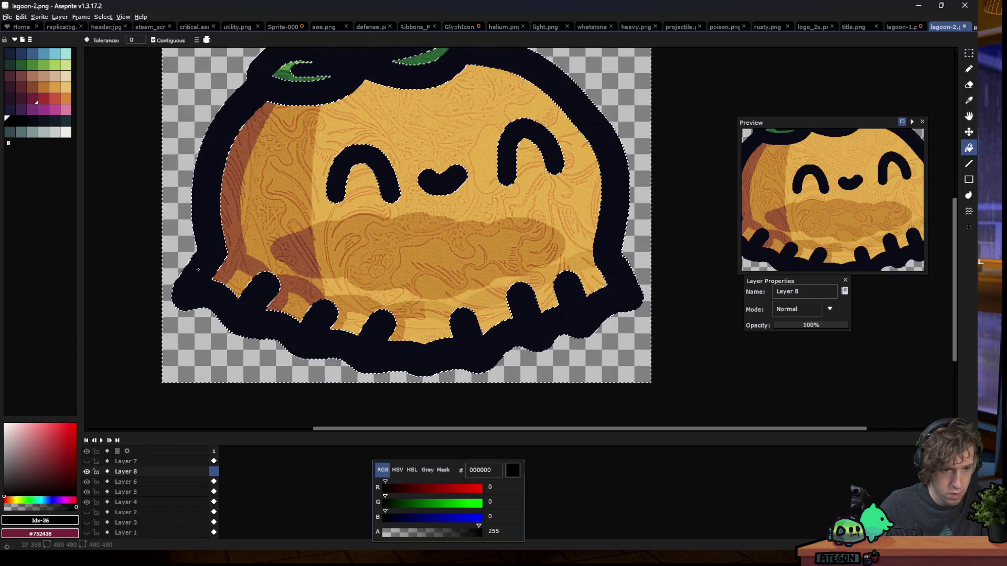
key(m)
key(ctrl+d)
click(213, 471)
key(ctrl+shift+d)
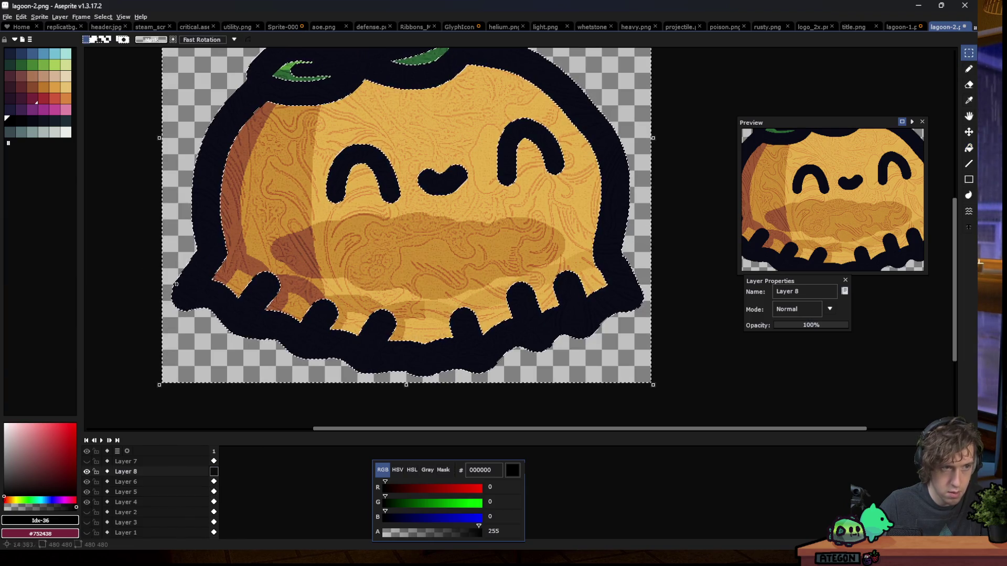
key(])
key(])
key(g)
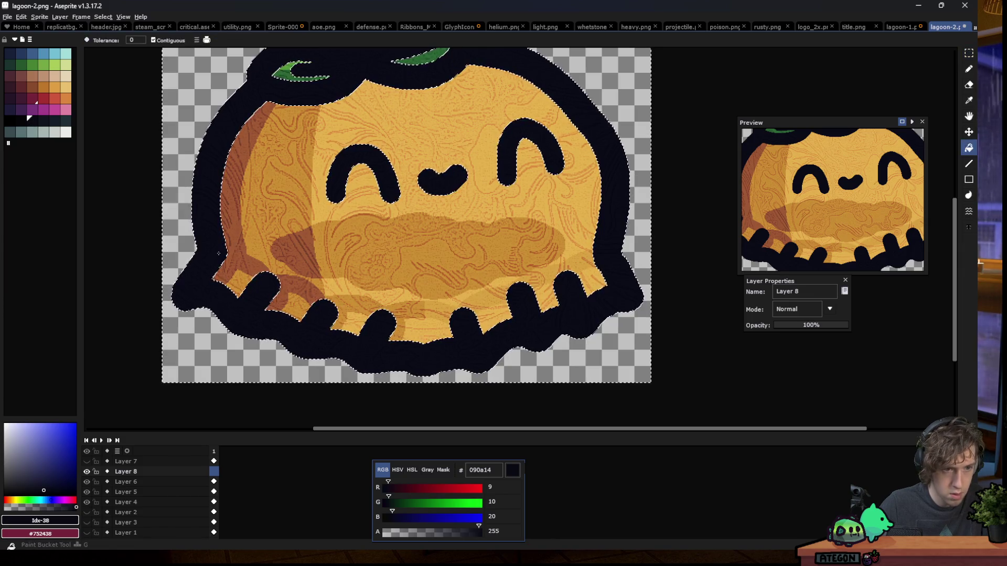
Hide Layers 6, 5 and 4 and fill the narrowed outline band with 090a14 on Layer 8
click(87, 481)
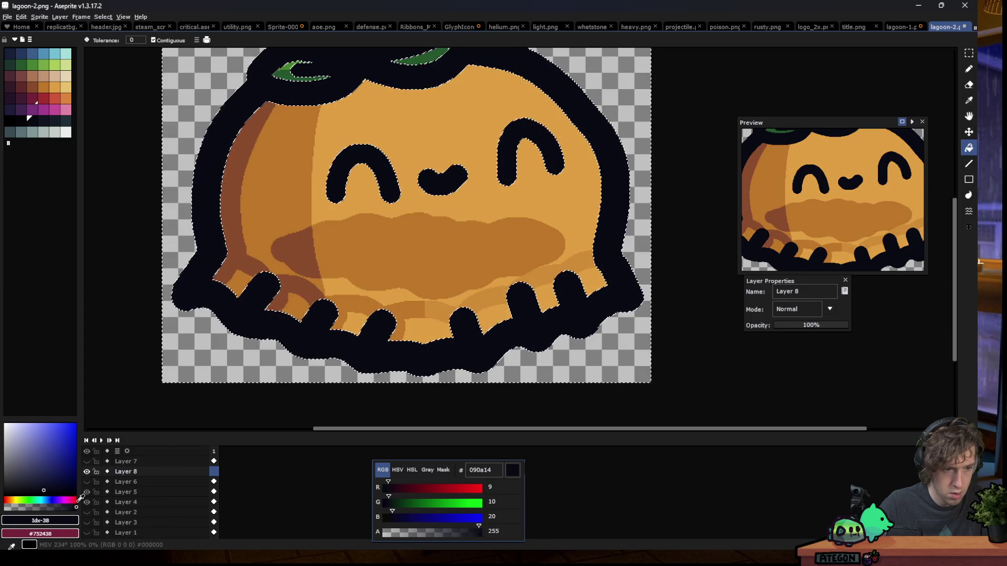
drag(87, 492, 86, 502)
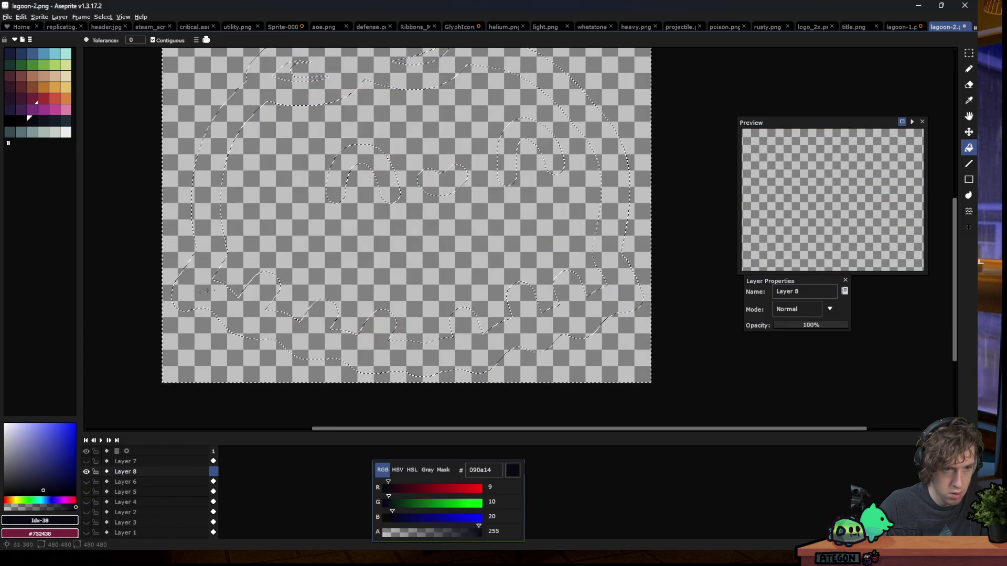
click(247, 158)
key(ctrl+z)
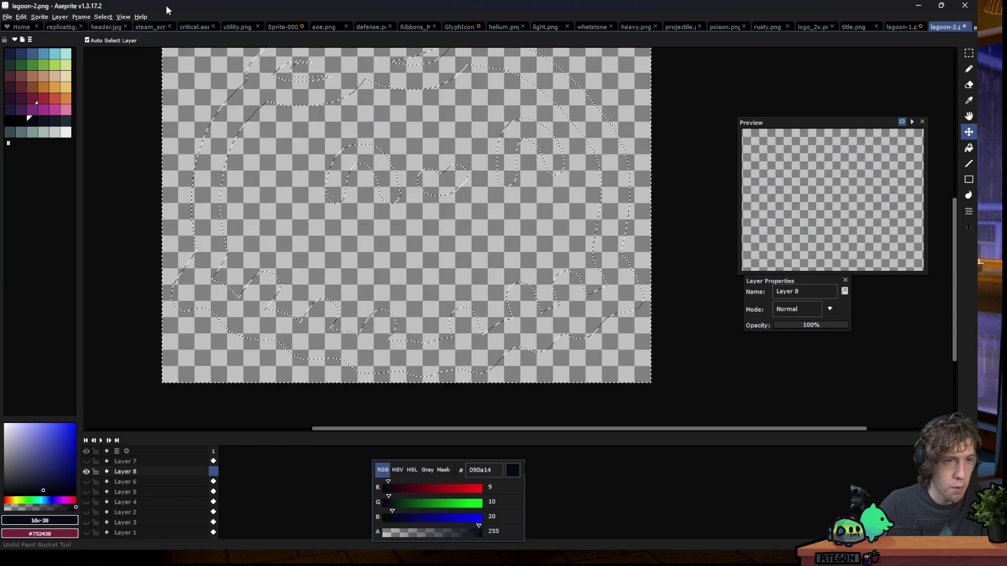
click(103, 16)
click(121, 55)
click(201, 252)
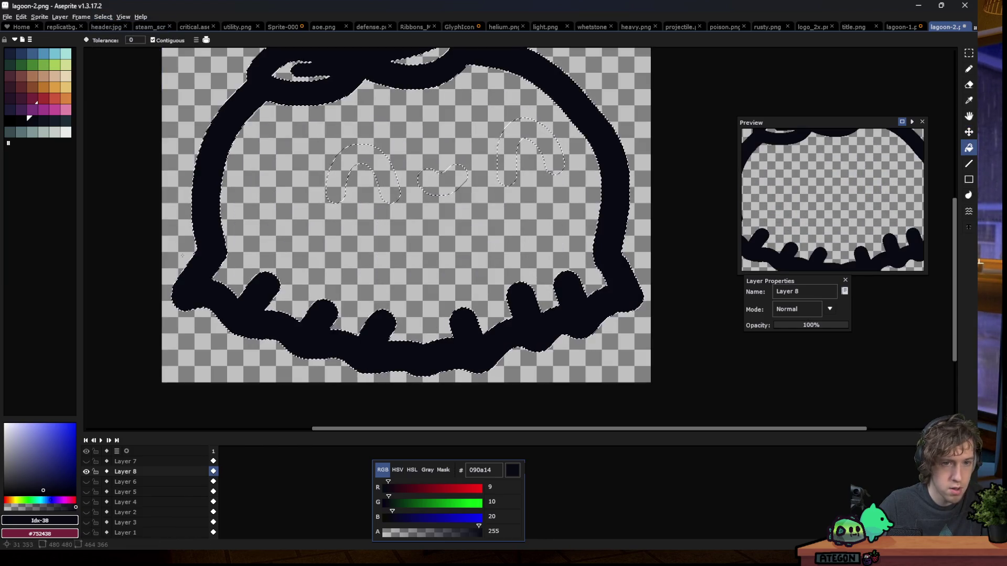
Show the texture Layers 4–7 again and make Layer 7 the working layer
click(86, 481)
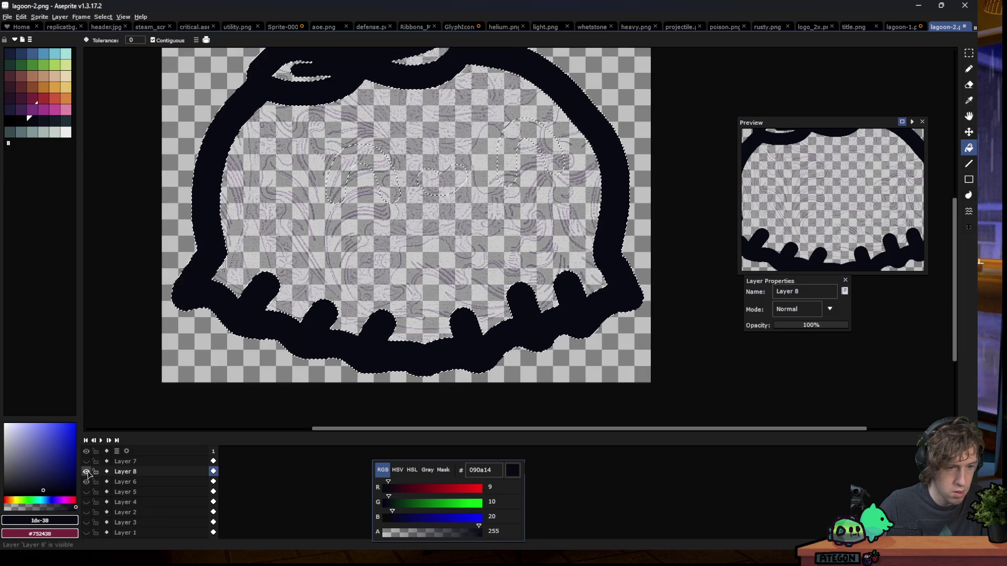
click(86, 471)
drag(86, 492, 86, 502)
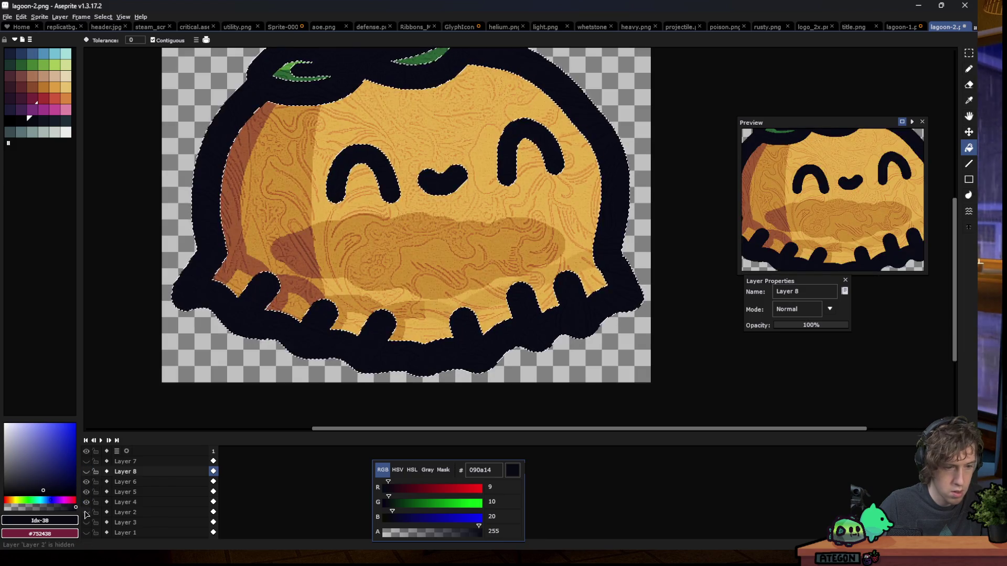
click(86, 462)
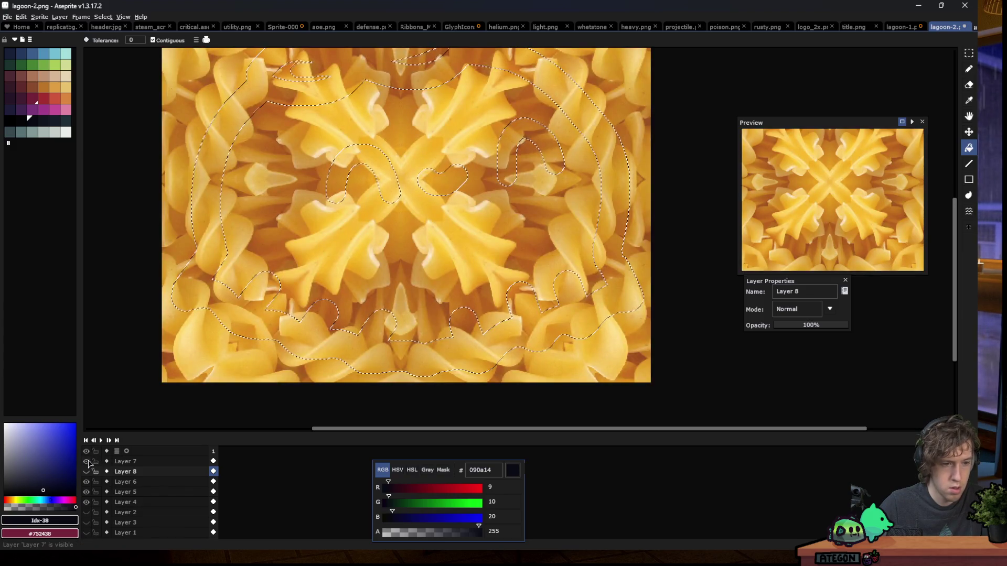
click(125, 461)
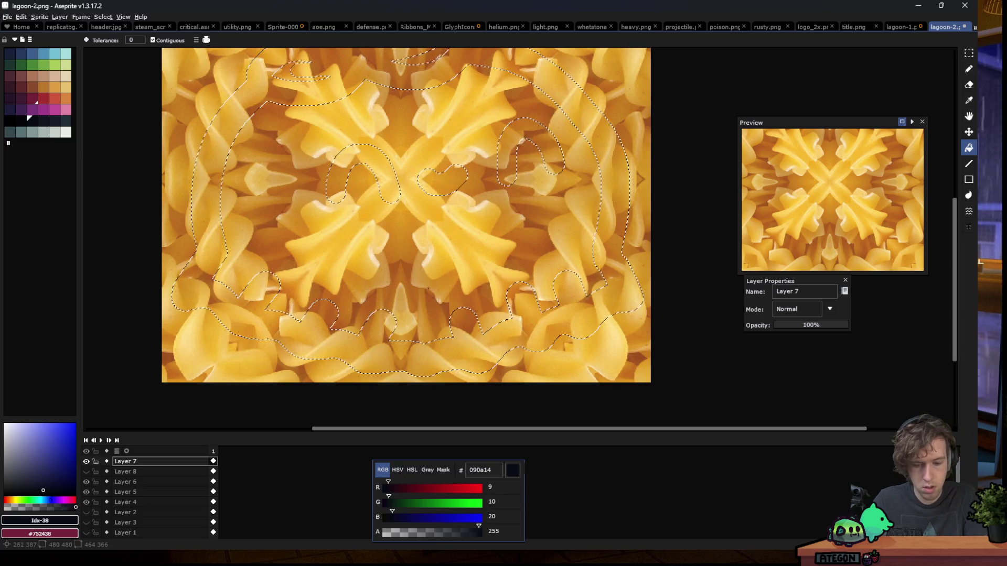
Apply the misc-emboss convolution matrix (F9) to Layer 7's pasta inside the outline band
key(F9)
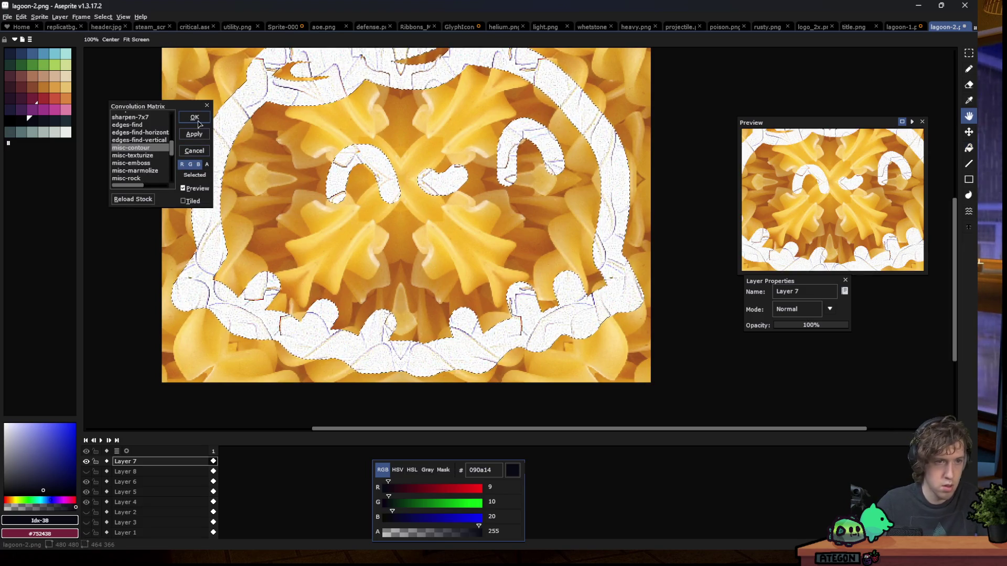
click(132, 156)
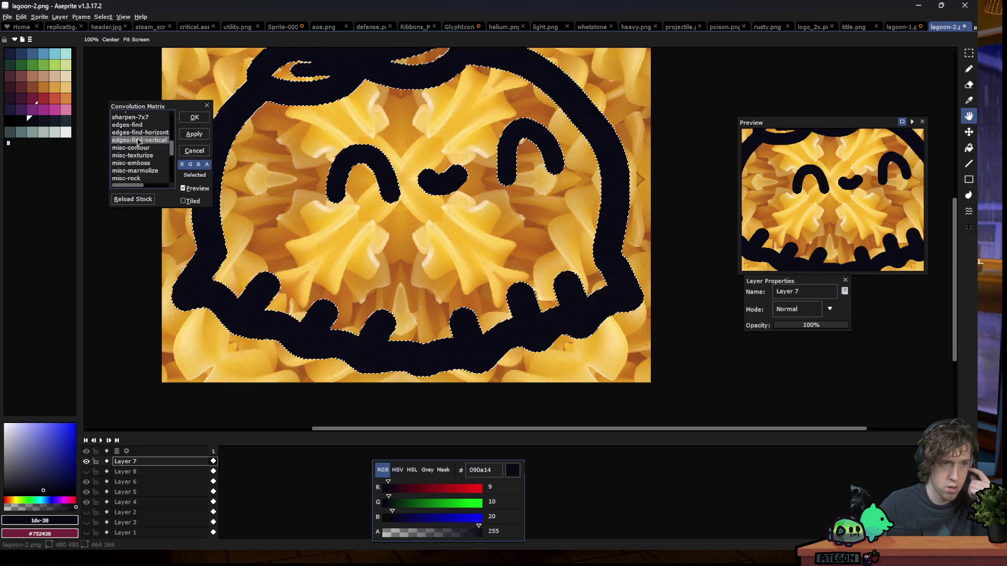
click(134, 163)
click(194, 134)
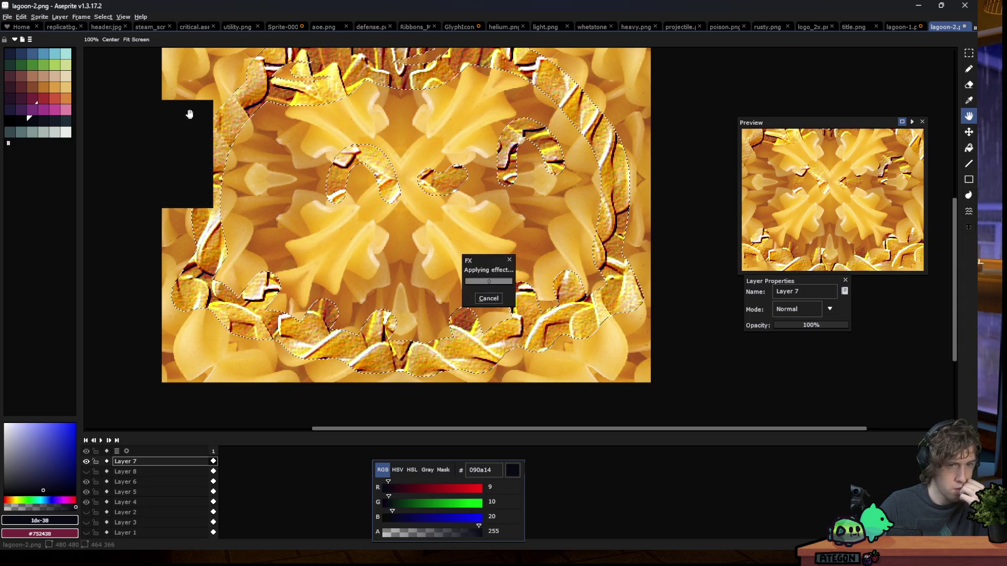
scroll(122, 180, down, 1)
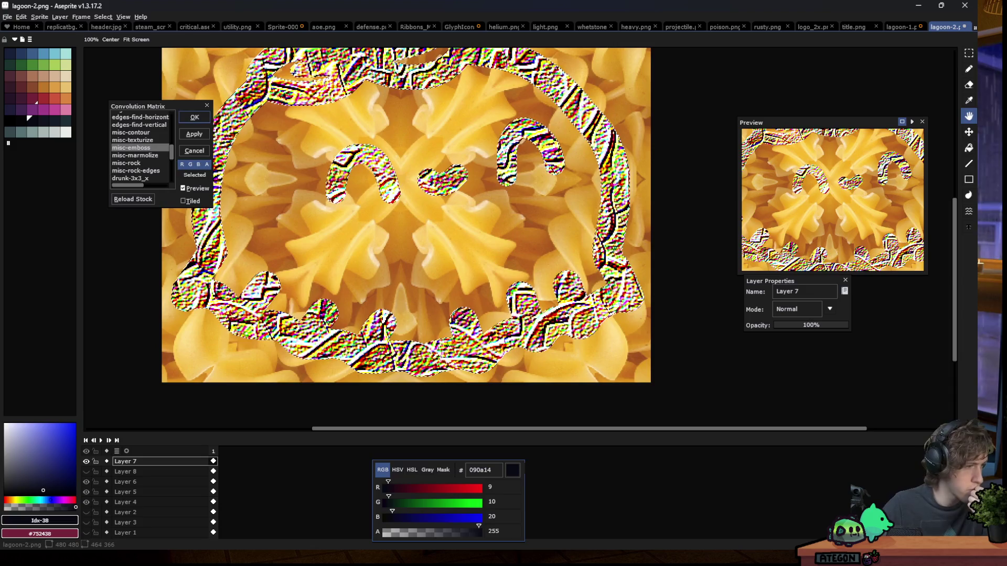
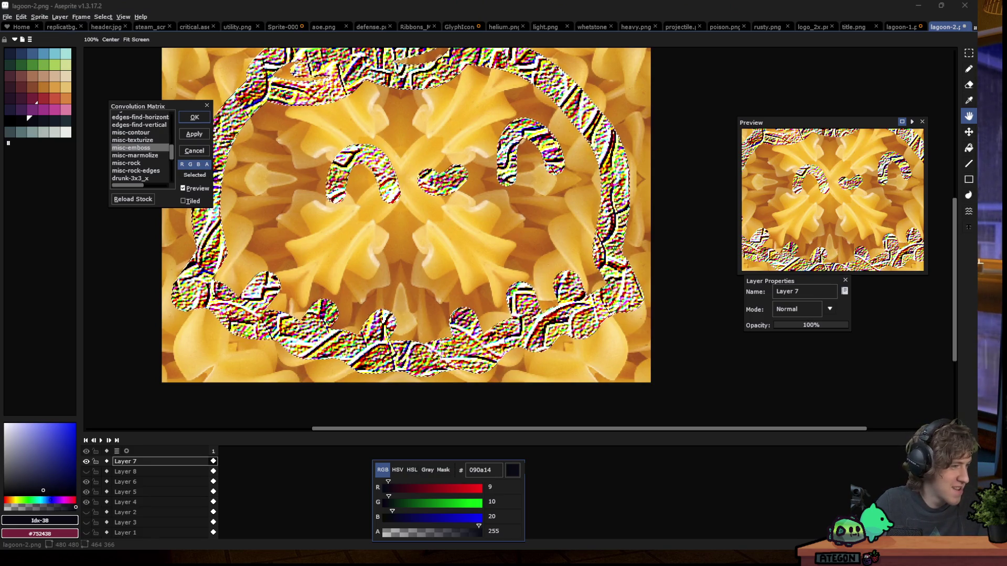
Preview the sharpen-7x7, blur-3x17-top, negative and brightness convolution presets, settling on contrast
scroll(142, 155, up, 1)
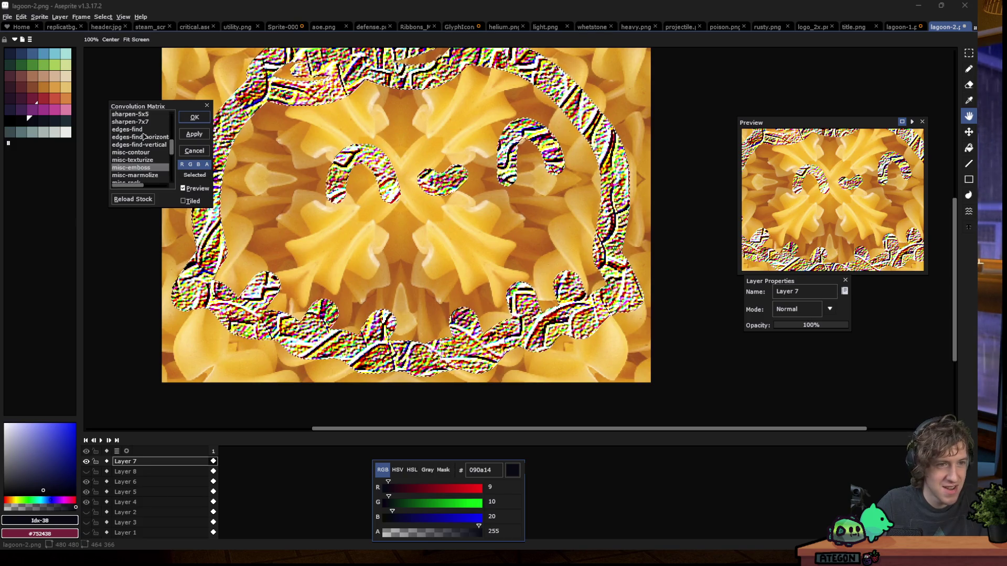
click(139, 123)
scroll(142, 163, up, 2)
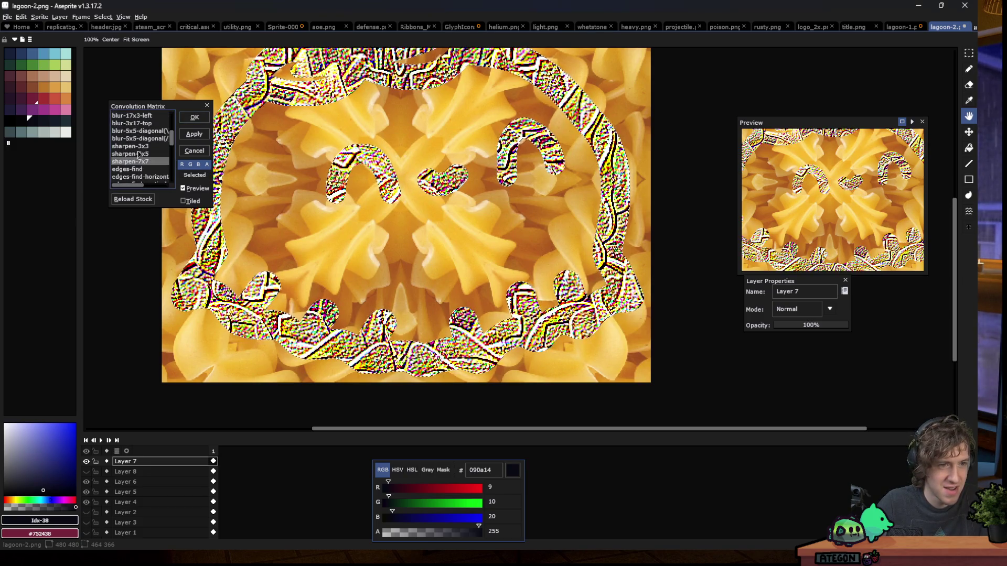
click(132, 124)
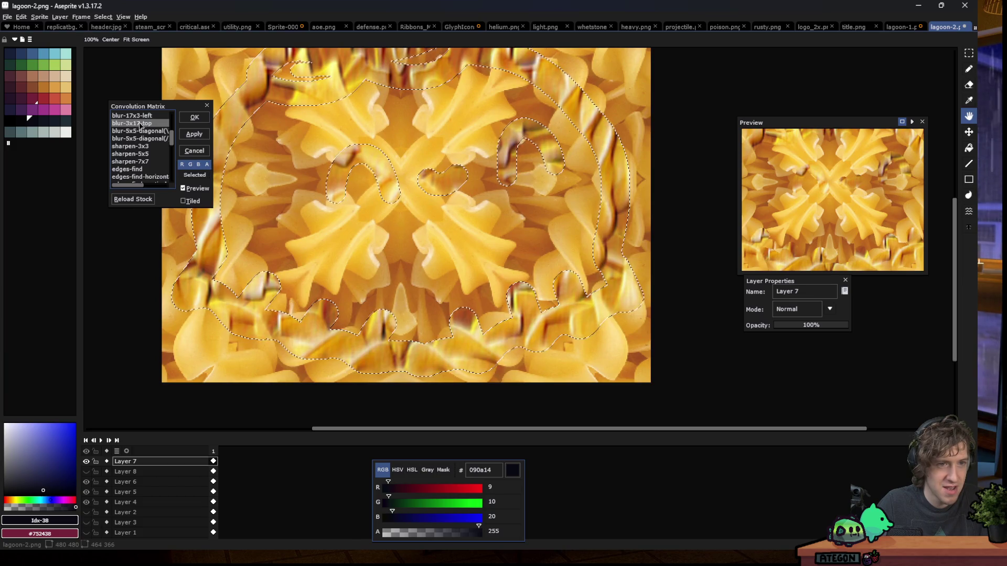
scroll(147, 168, up, 3)
click(137, 131)
click(136, 124)
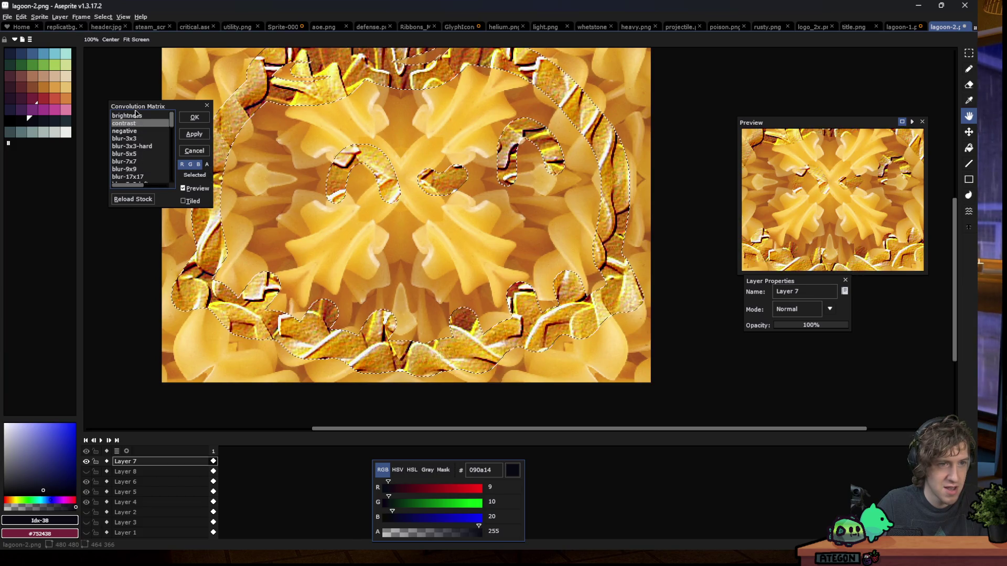
click(136, 114)
click(132, 125)
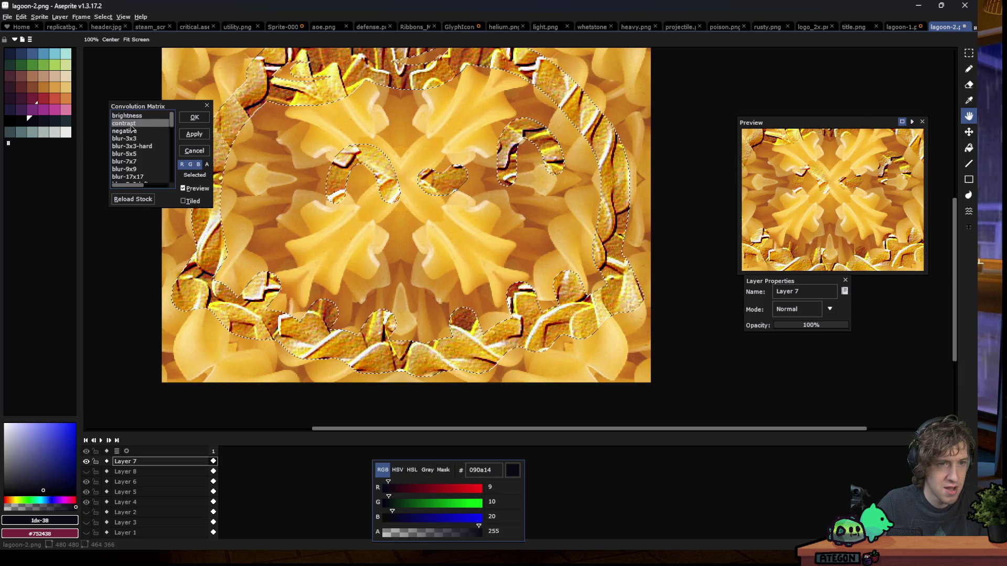
Apply the contrast convolution filter to the pasta pieces with live preview kept on
click(193, 194)
click(194, 134)
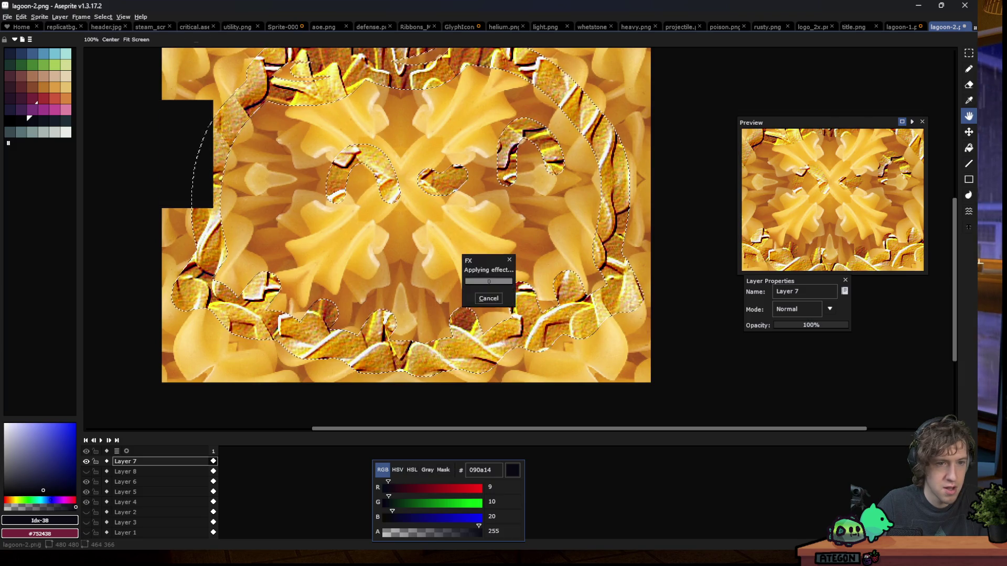
key(g)
click(21, 17)
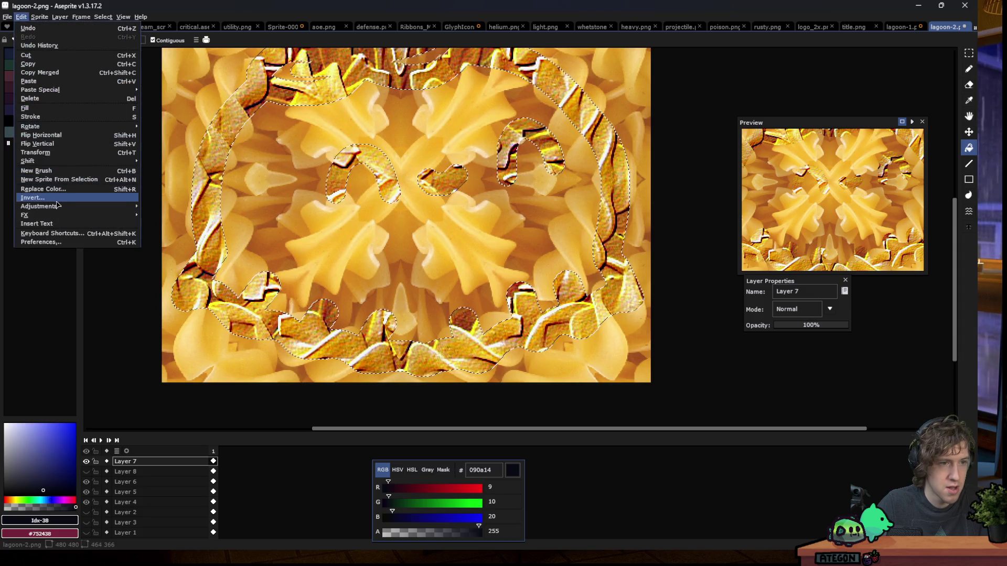
Shift the pasta pieces' hue toward red and darken them slightly with Hue/Saturation
mouse_move(79, 206)
click(167, 215)
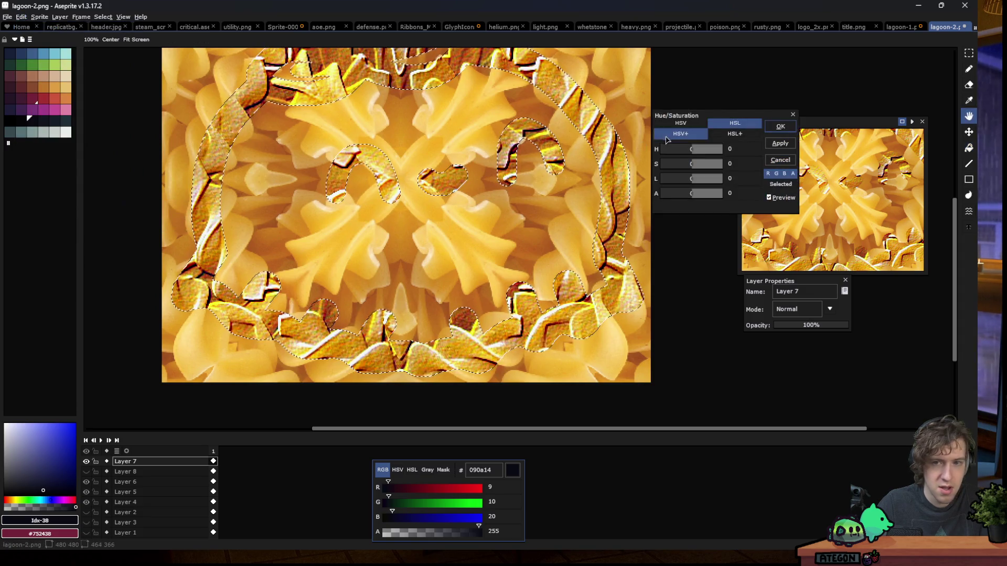
drag(692, 149, 691, 154)
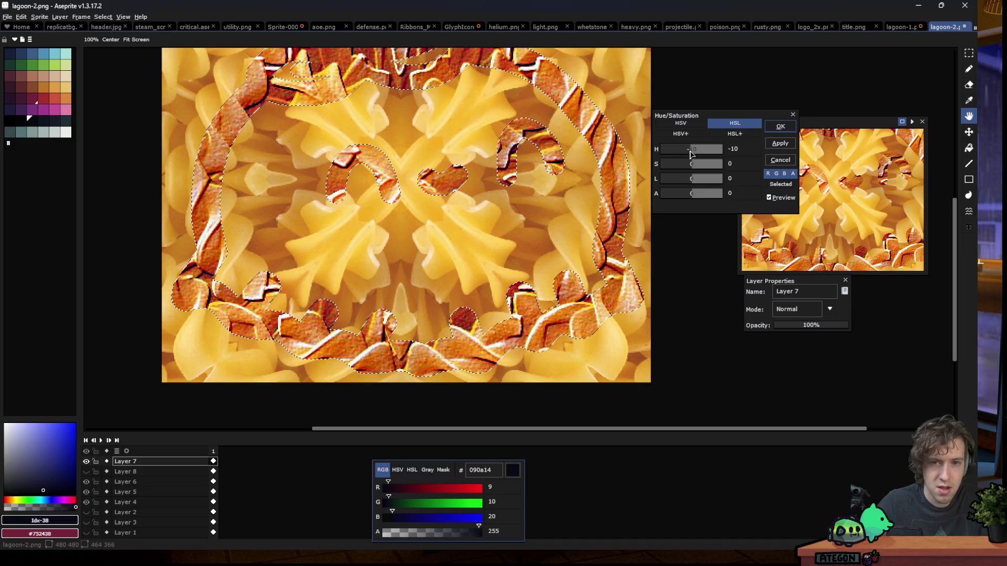
click(690, 179)
click(780, 127)
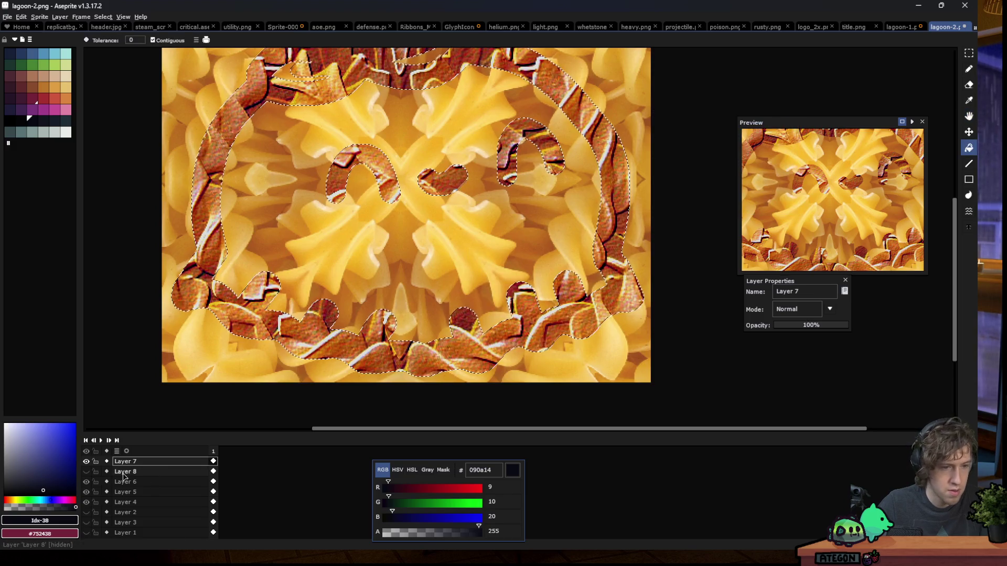
Invert the selection and delete all pasta outside the outline shapes
click(103, 16)
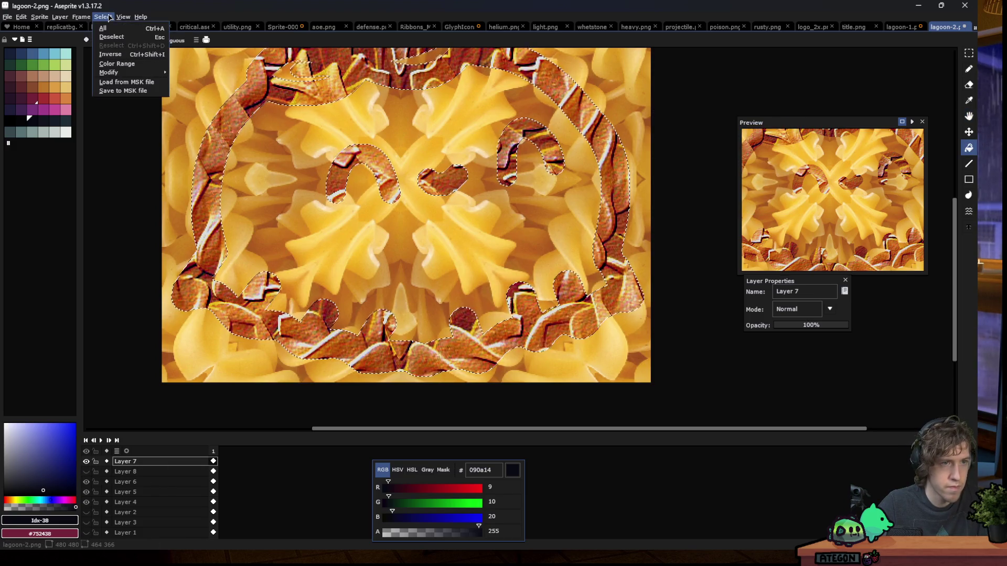
click(113, 54)
key(Delete)
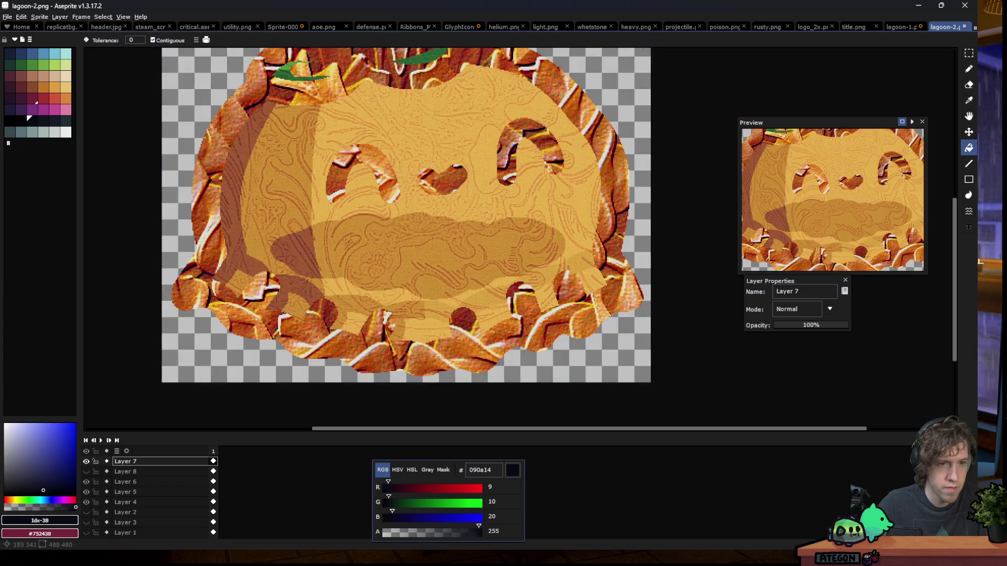
scroll(336, 243, down, 4)
scroll(325, 173, up, 2)
scroll(322, 155, up, 2)
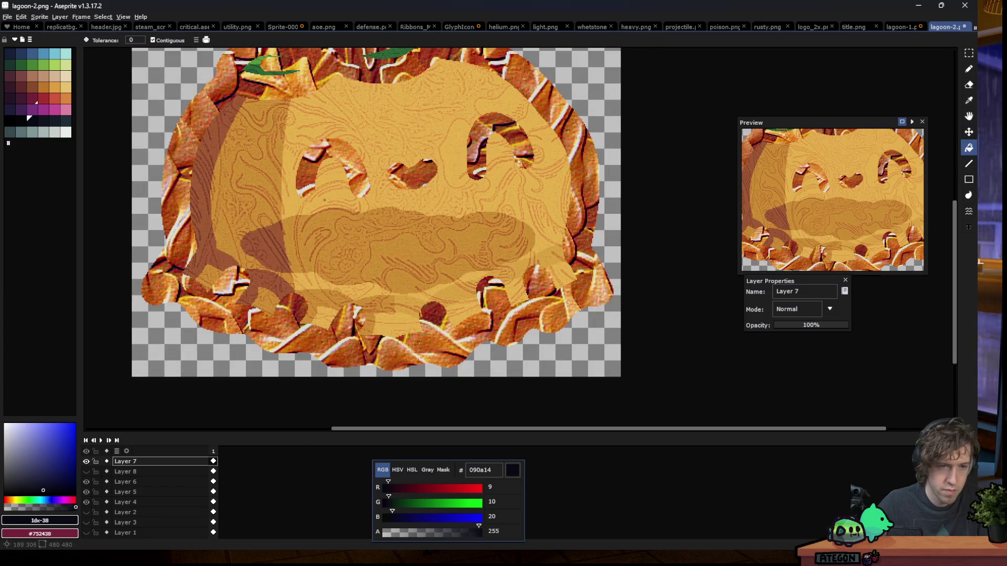
Marquee the eye and nose shapes, fill them black, then delete them from Layer 7
key(m)
mouse_move(273, 127)
mouse_down()
mouse_move(443, 228)
mouse_move(531, 113)
mouse_move(417, 233)
mouse_up()
mouse_move(435, 102)
mouse_down()
mouse_move(512, 157)
mouse_move(531, 209)
mouse_up()
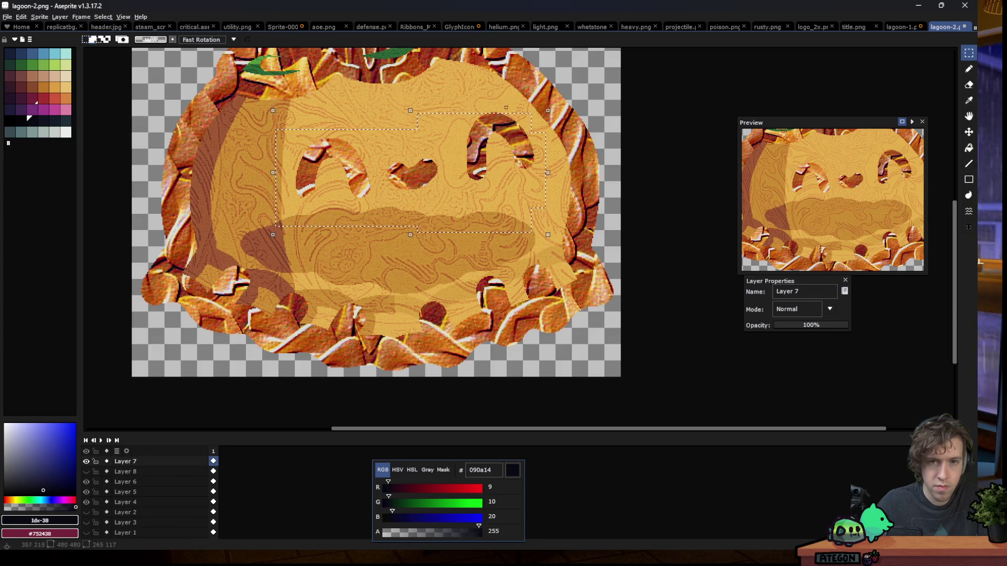
key(f)
scroll(449, 157, down, 4)
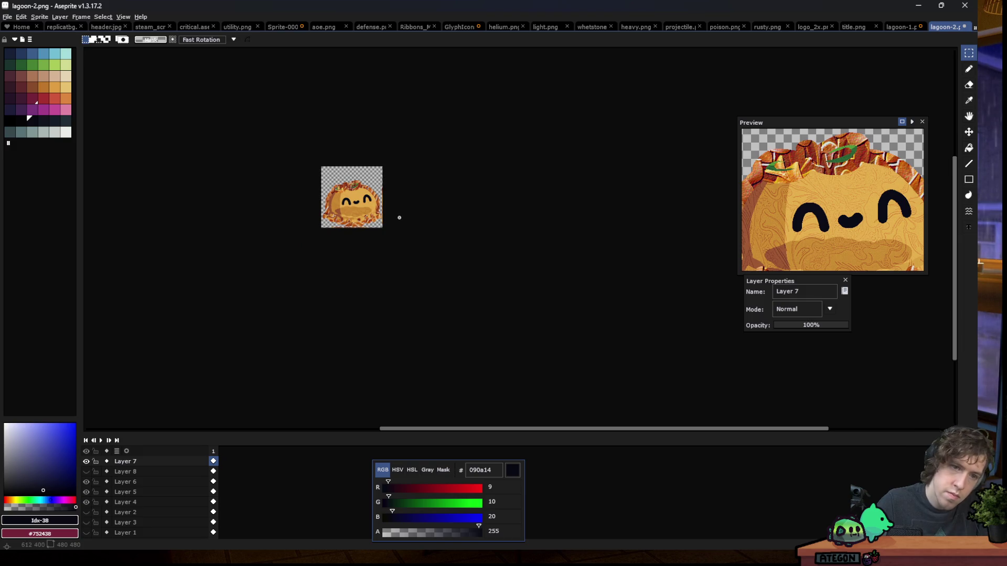
scroll(361, 207, up, 4)
key(Delete)
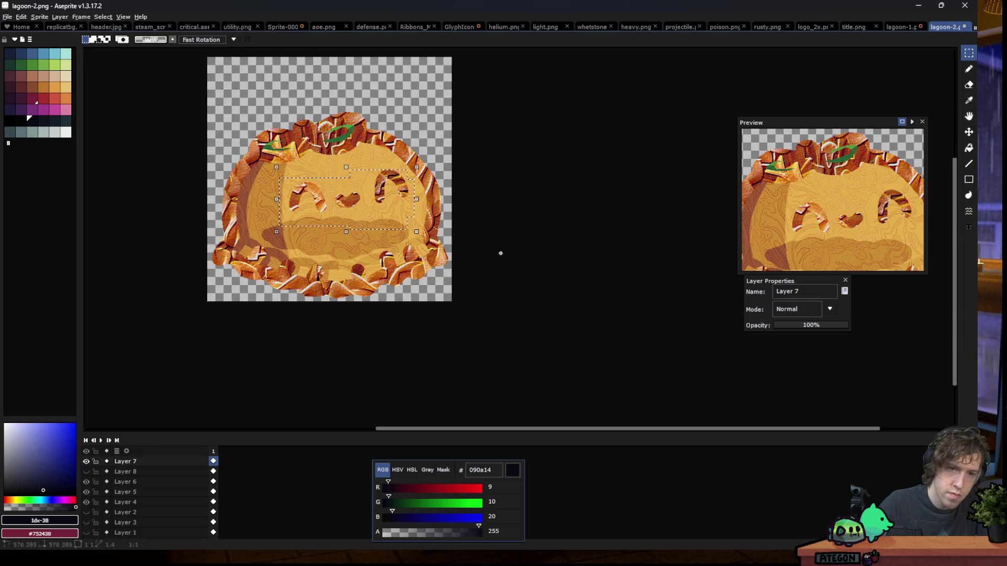
double_click(126, 461)
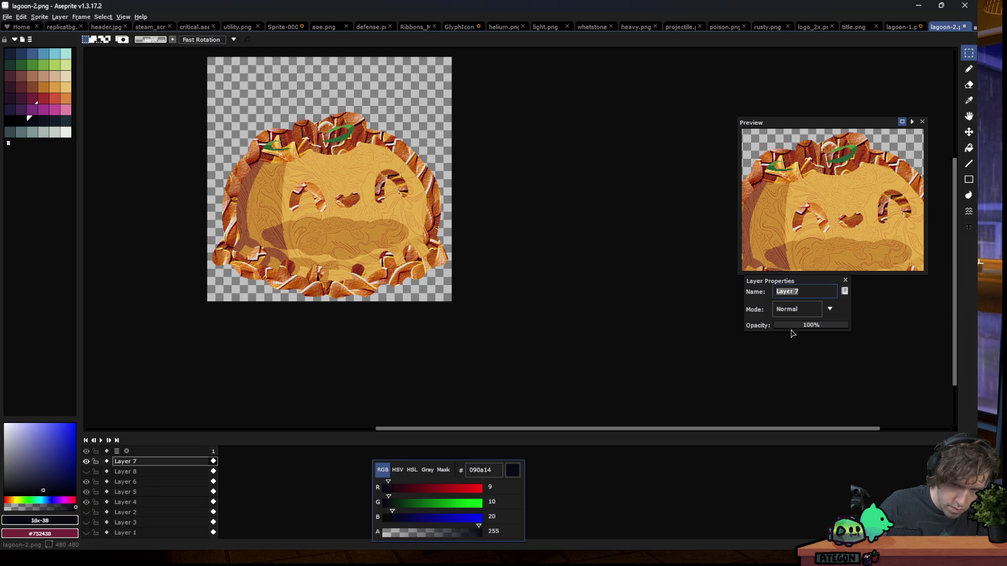
Set Layer 7 to Hard Light blend mode at about 45% opacity, after trying Overlay
drag(792, 328, 796, 326)
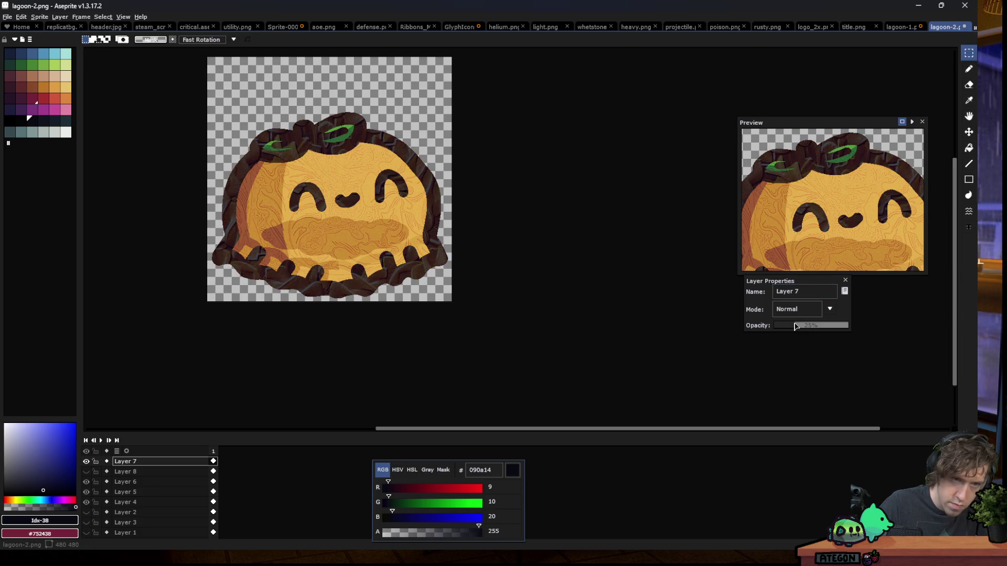
click(799, 310)
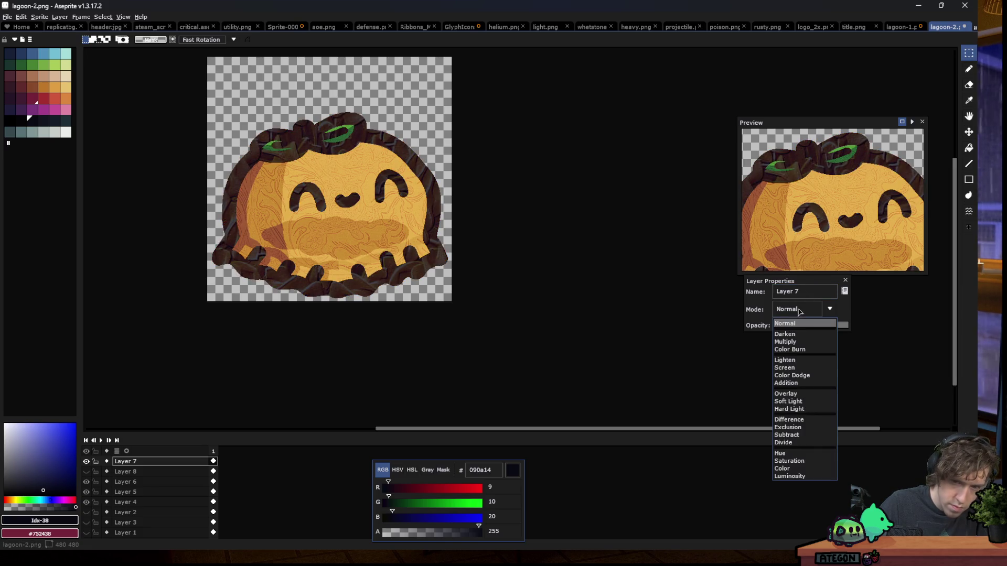
click(786, 393)
click(787, 315)
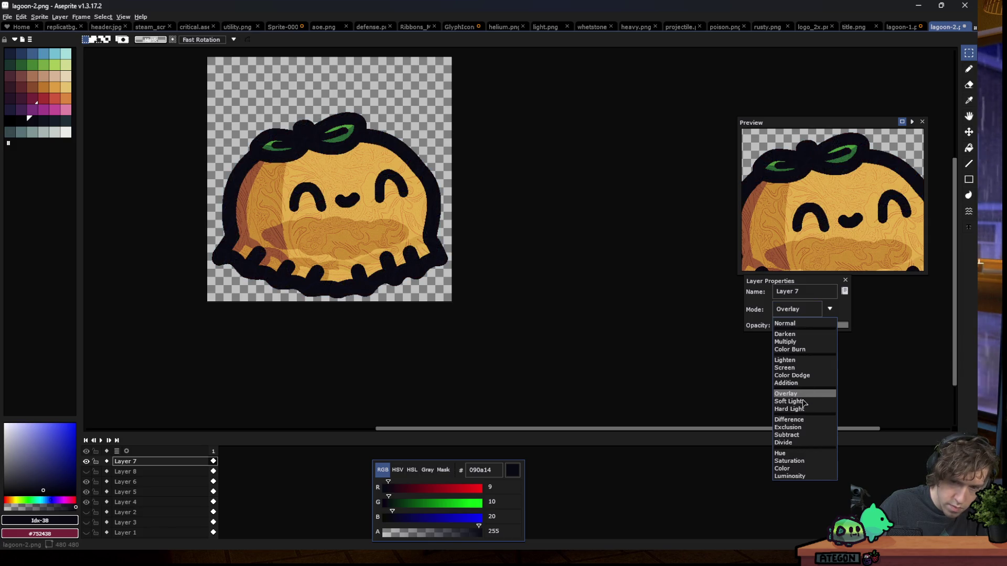
click(802, 409)
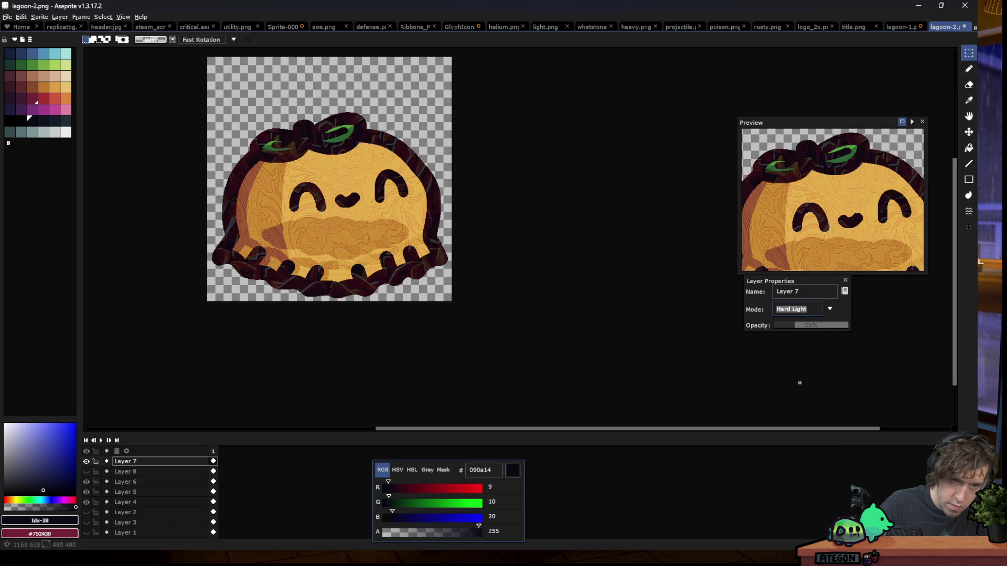
click(811, 326)
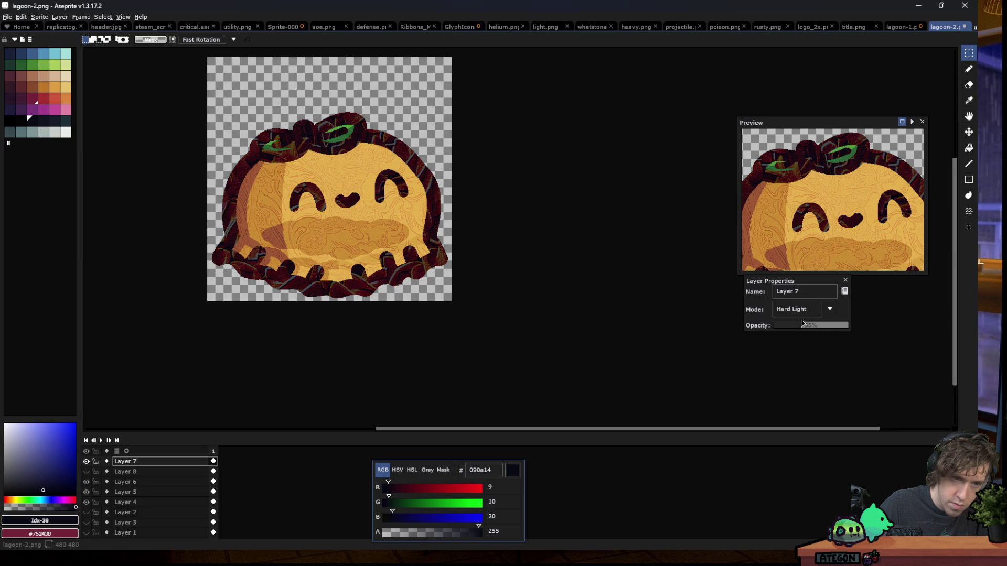
Marquee a rectangle around the face, then clear the selection
scroll(343, 192, up, 1)
drag(218, 173, 484, 274)
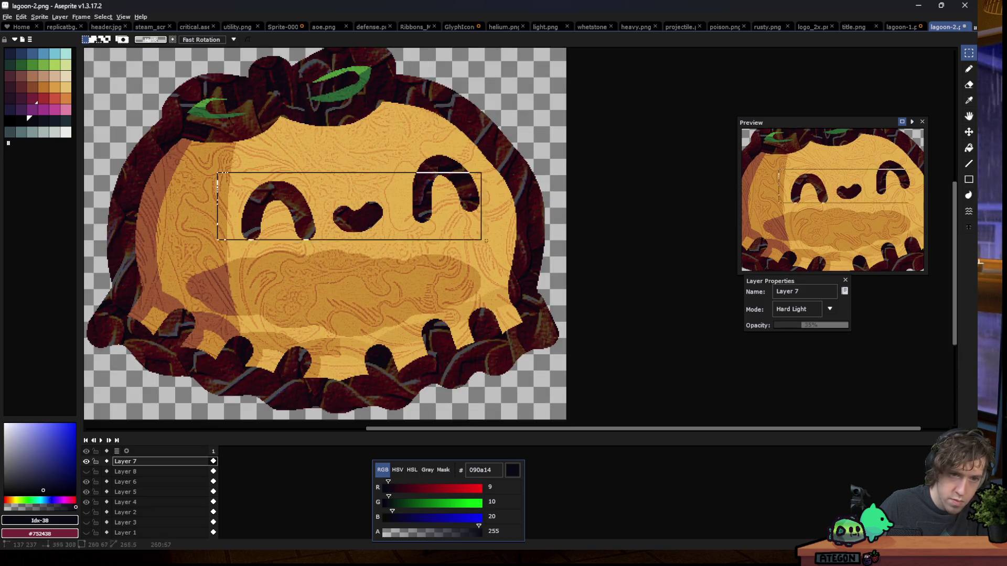
click(435, 214)
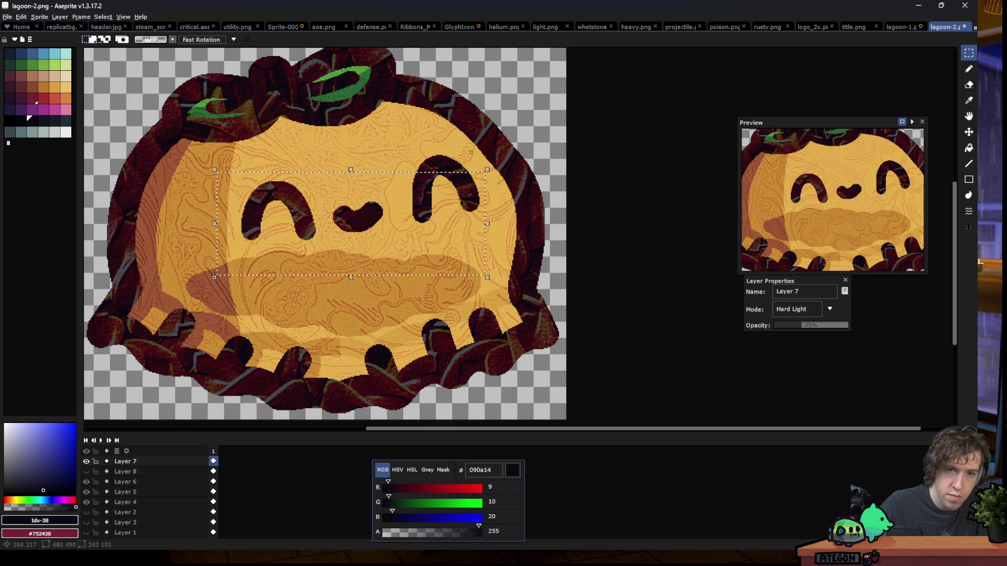
scroll(319, 232, down, 1)
scroll(320, 231, down, 4)
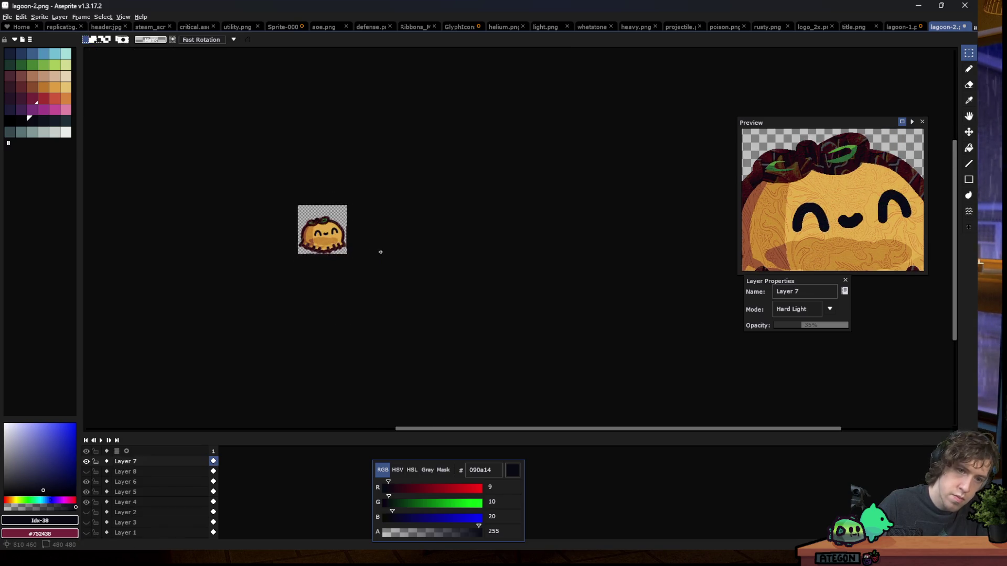
scroll(319, 249, up, 2)
scroll(319, 248, up, 1)
scroll(319, 248, up, 1)
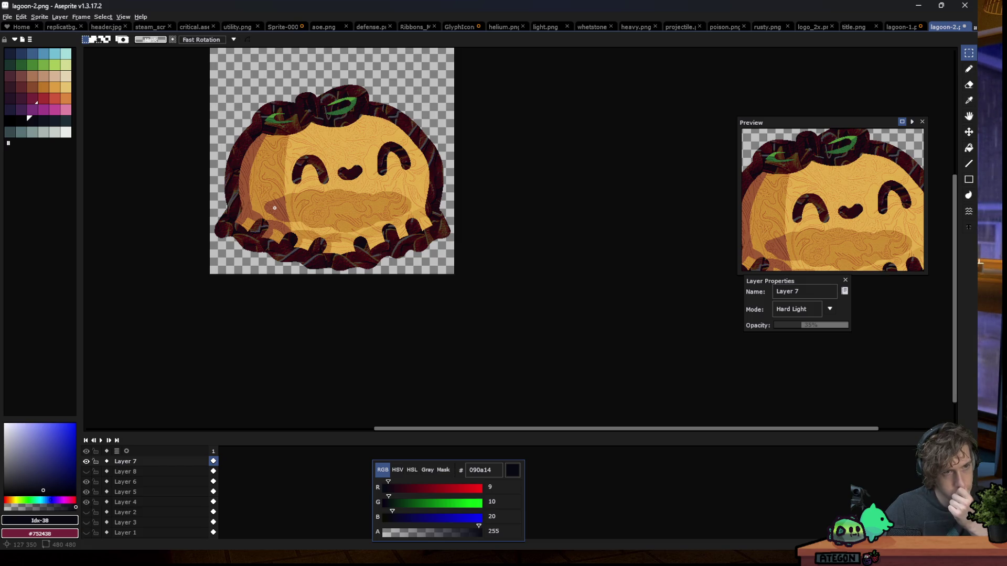
key(F9)
Preview blur-9x9 and blur-5x3-left, then apply the sharpen-5x5 convolution filter to Layer 7
click(136, 170)
scroll(141, 173, down, 3)
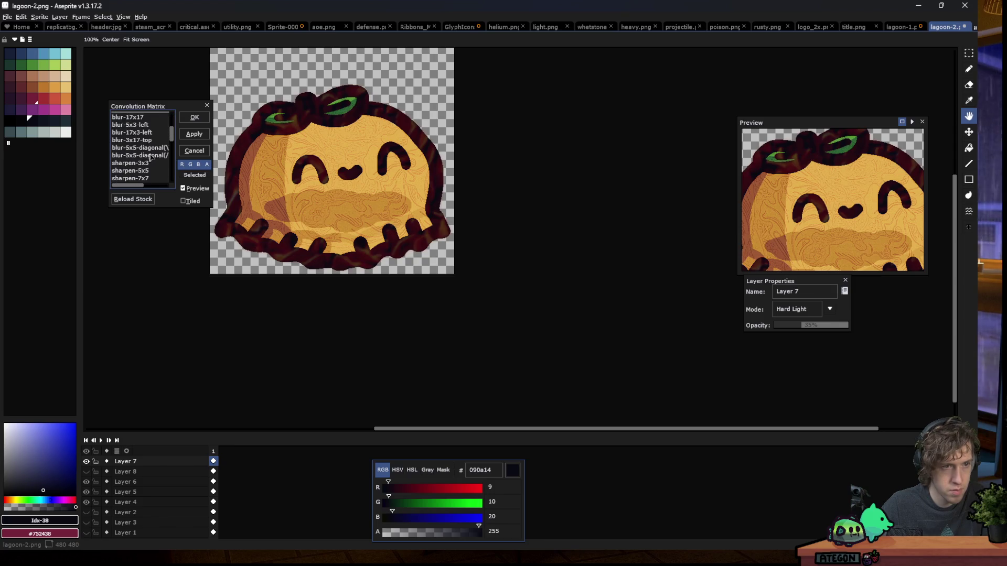
click(143, 125)
click(149, 151)
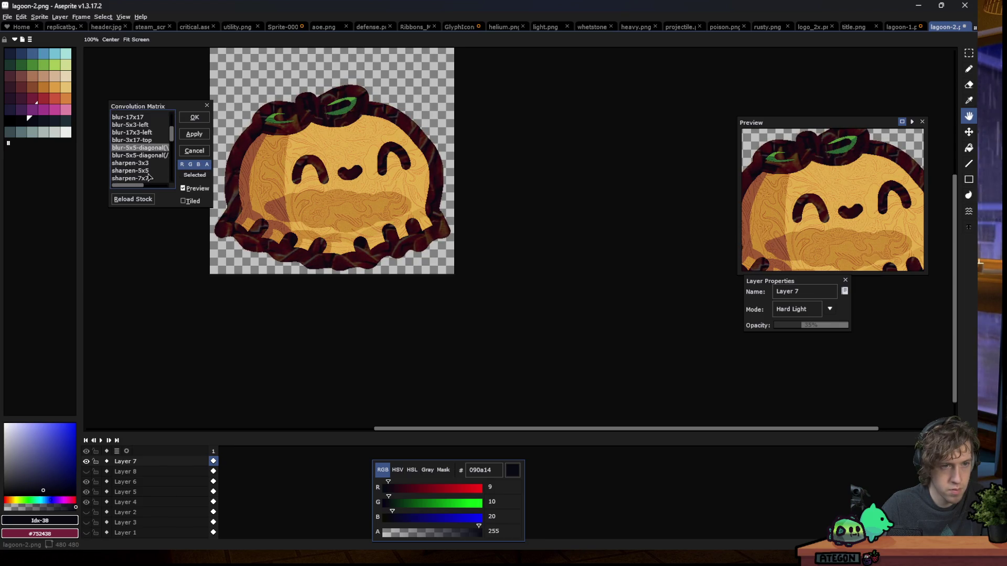
click(149, 171)
scroll(151, 159, down, 3)
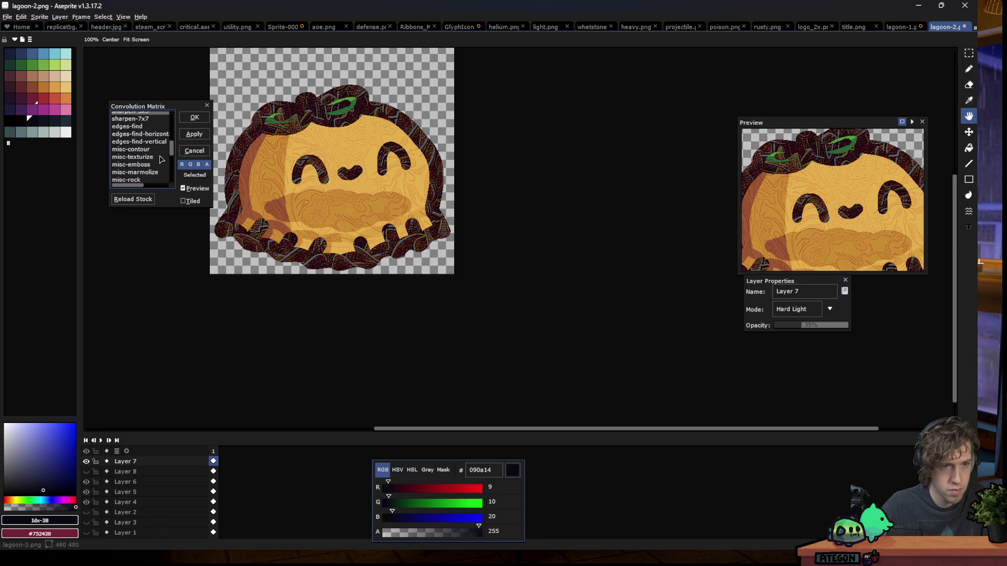
click(199, 123)
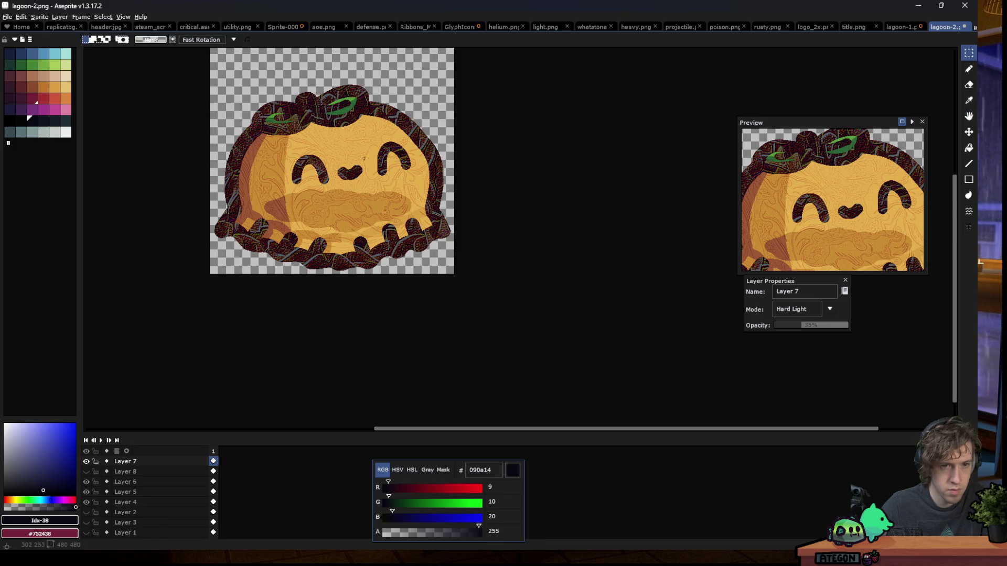
Lower Layer 7's opacity to 10% and add a new empty Layer 9 above it
mouse_move(800, 325)
mouse_down()
mouse_move(786, 329)
mouse_move(810, 330)
mouse_up()
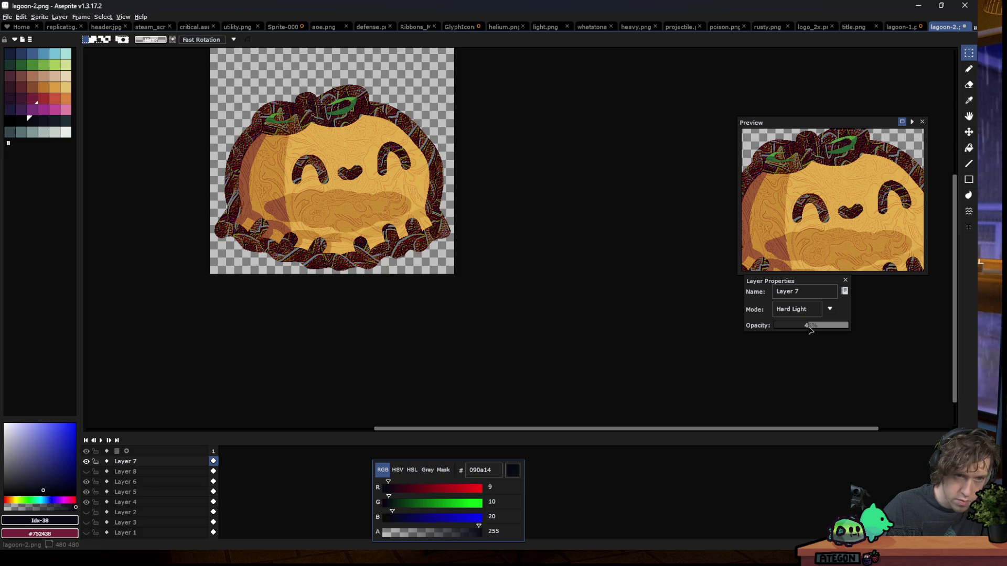
key(shift+n)
scroll(254, 315, up, 1)
Make Layer 8 visible, move it above Layer 7, and hide Layer 9
key(g)
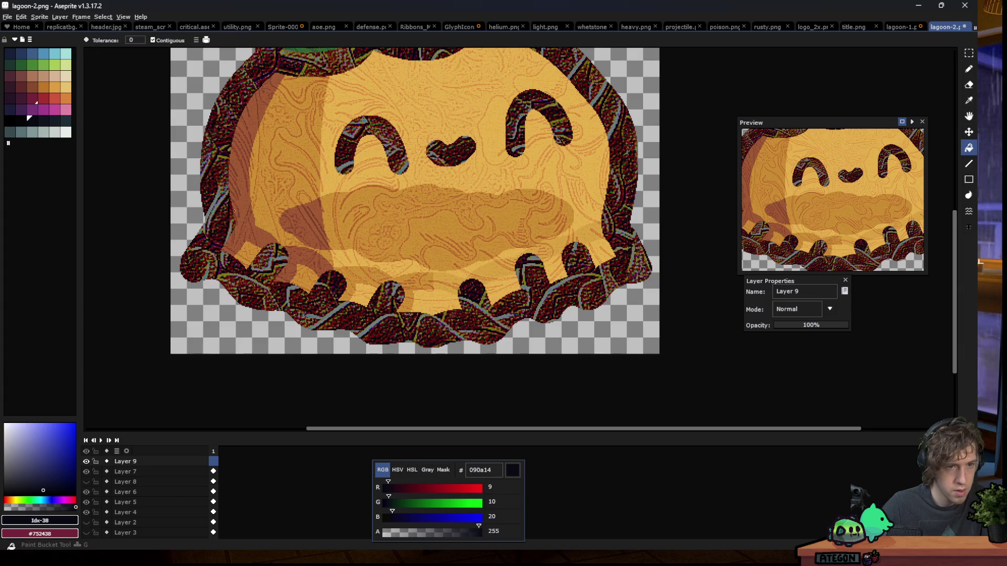
click(148, 481)
key(w)
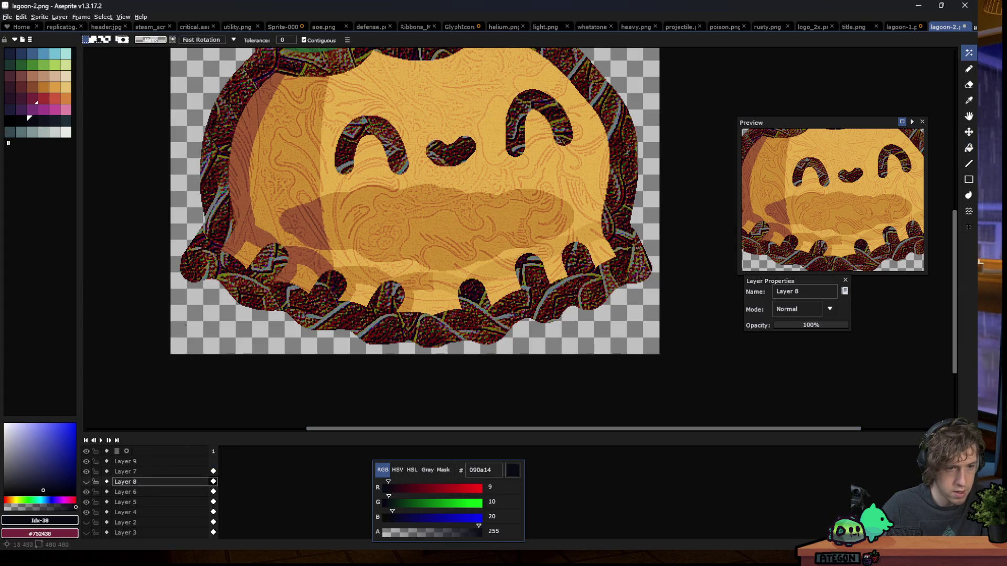
click(86, 481)
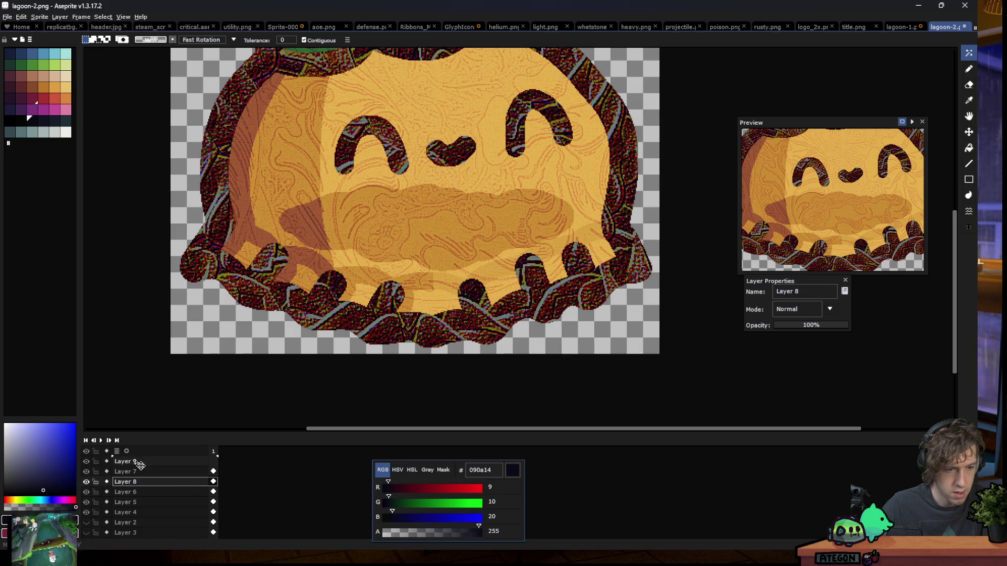
drag(140, 482, 137, 468)
click(86, 461)
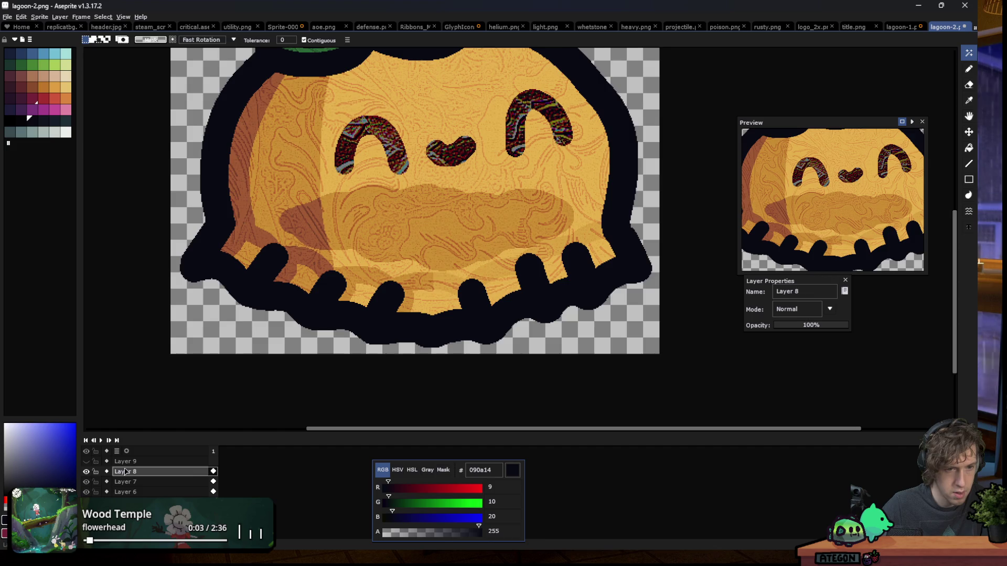
Set Layer 8's blend mode to Overlay and toggle its visibility to compare the look
click(797, 309)
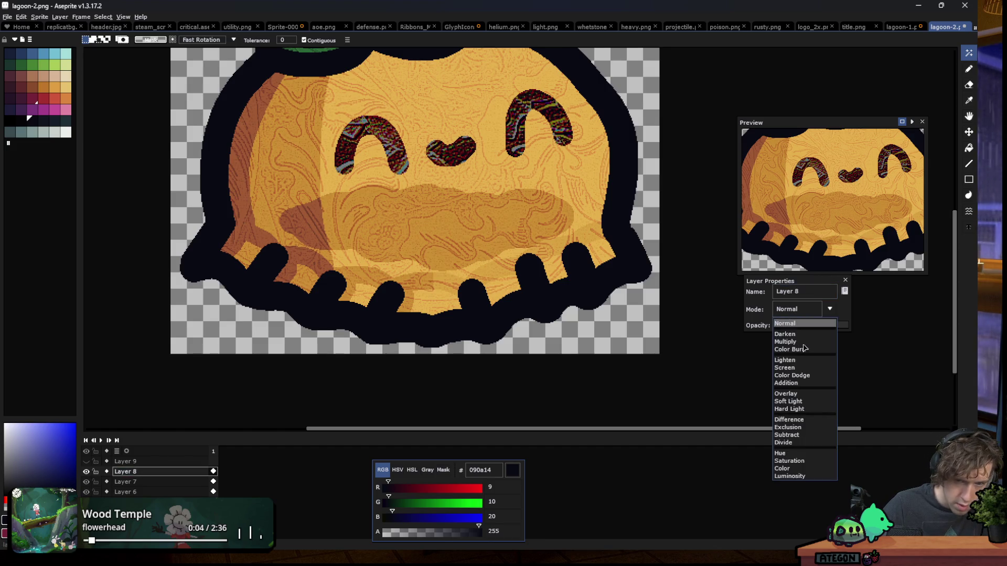
click(796, 393)
scroll(214, 271, down, 2)
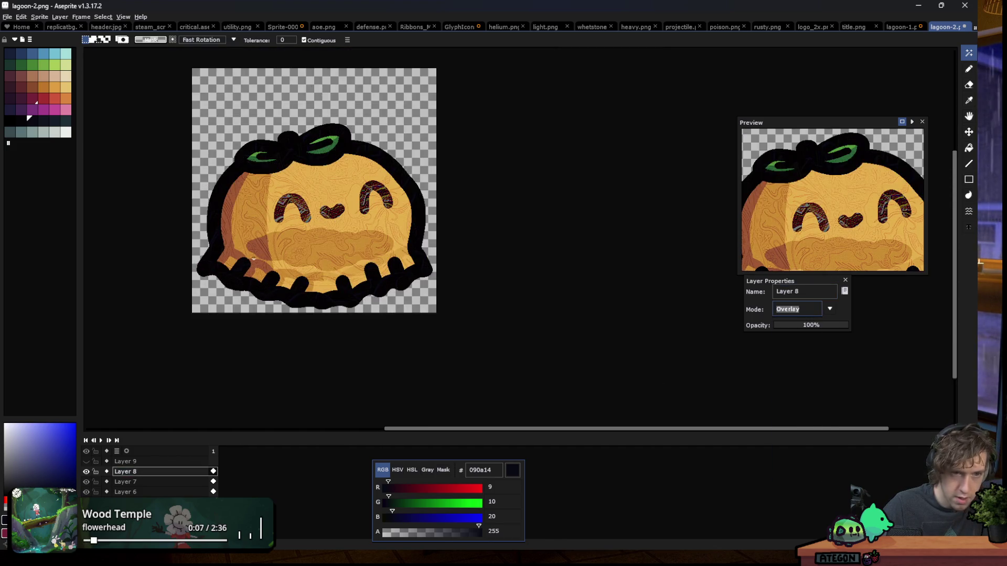
click(137, 482)
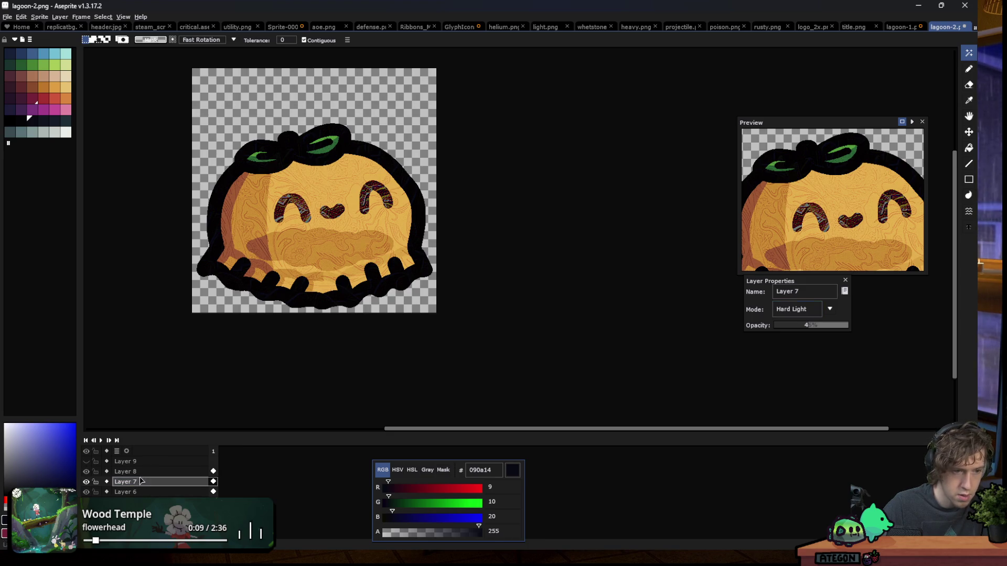
click(132, 471)
click(86, 472)
click(87, 472)
scroll(258, 221, down, 3)
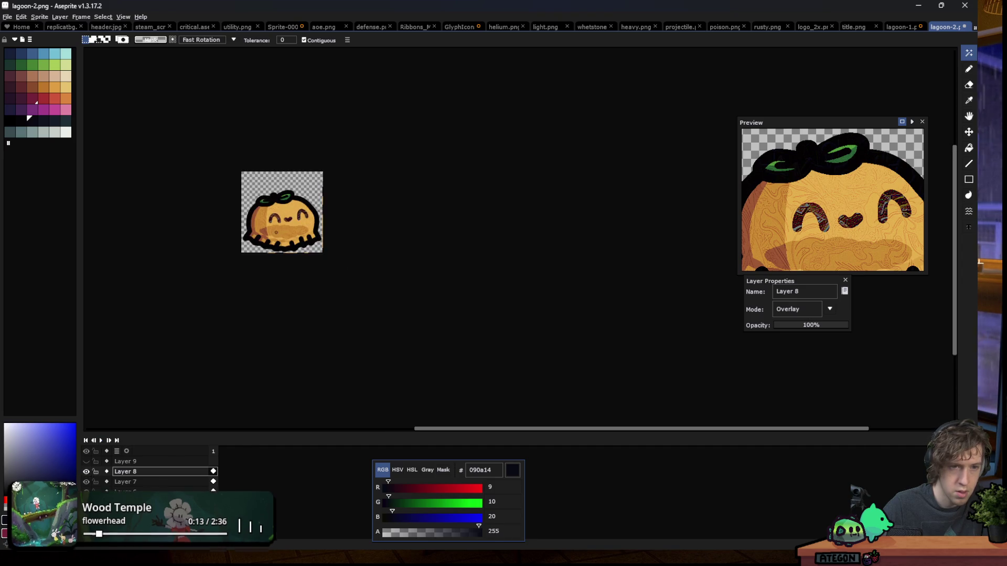
scroll(267, 225, down, 1)
scroll(273, 228, up, 1)
scroll(278, 233, up, 3)
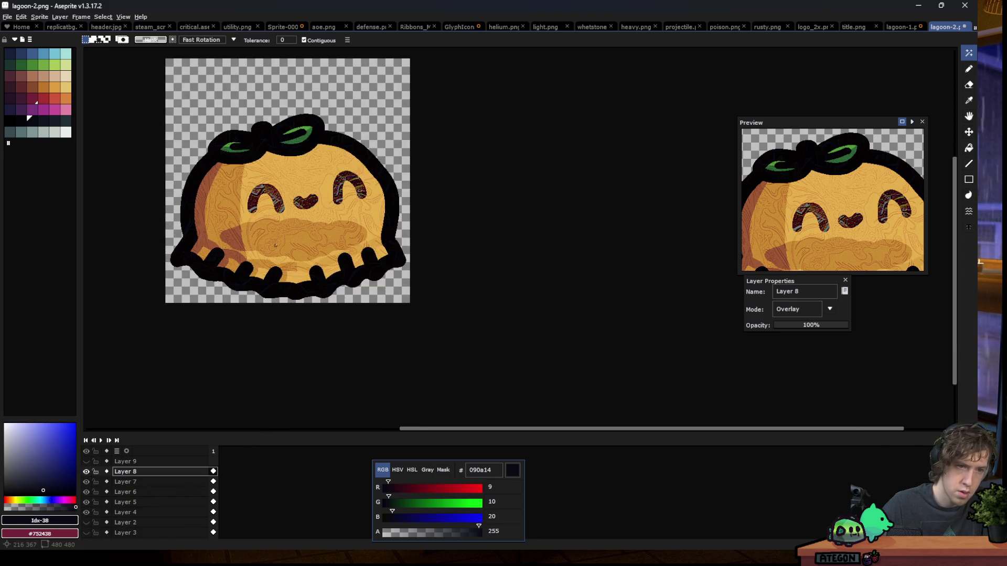
click(149, 482)
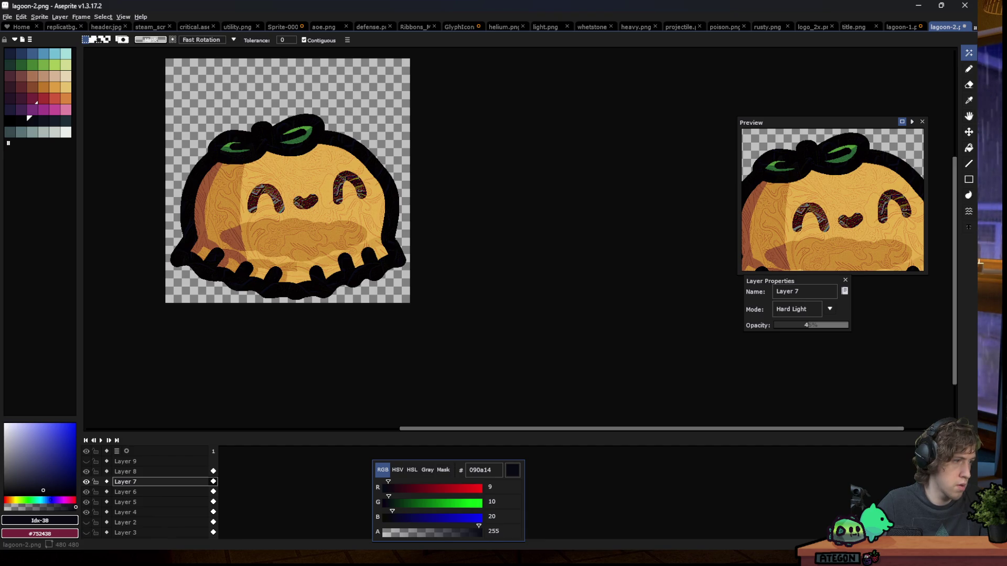
scroll(232, 312, down, 3)
scroll(231, 312, up, 1)
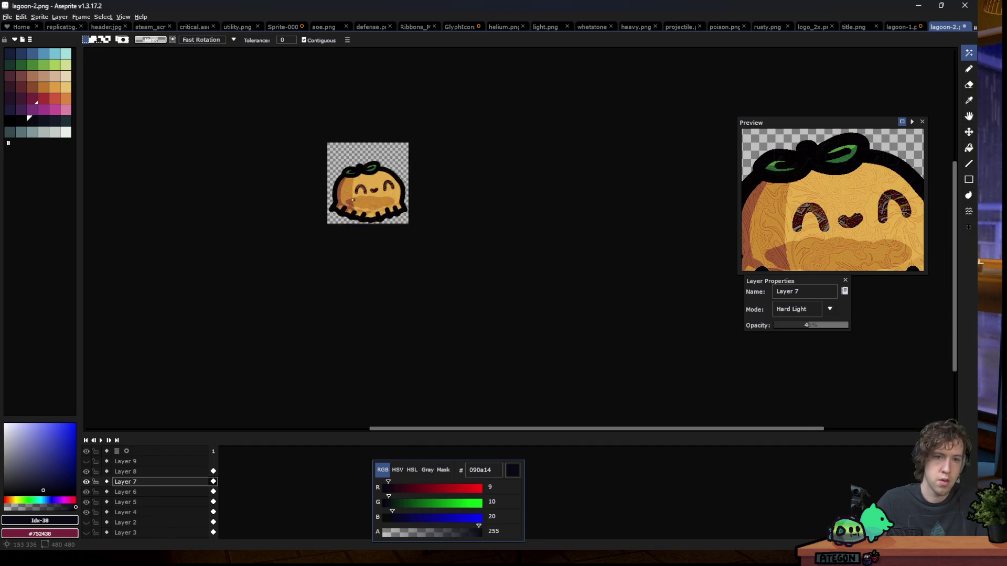
scroll(232, 312, up, 1)
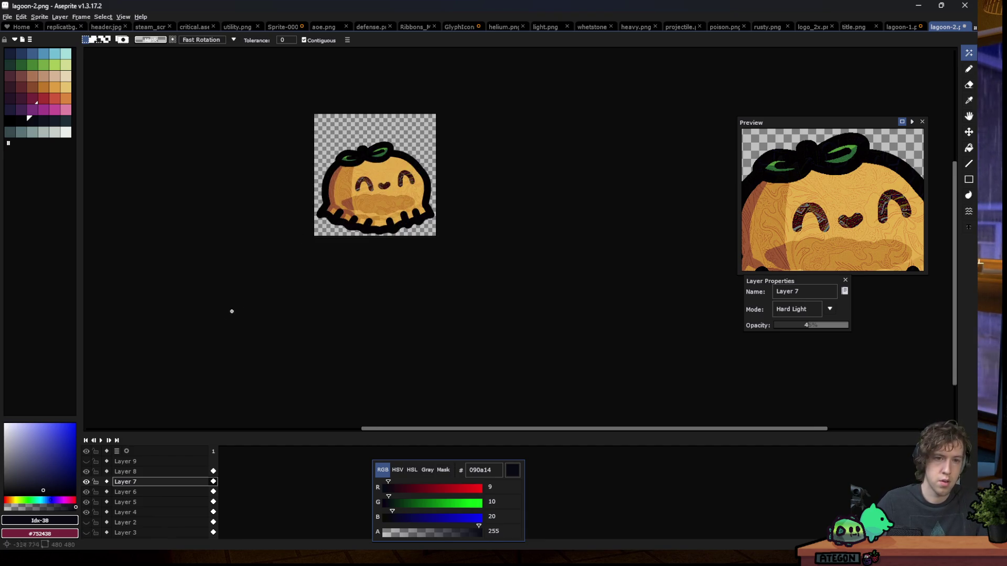
click(86, 492)
click(86, 482)
click(86, 472)
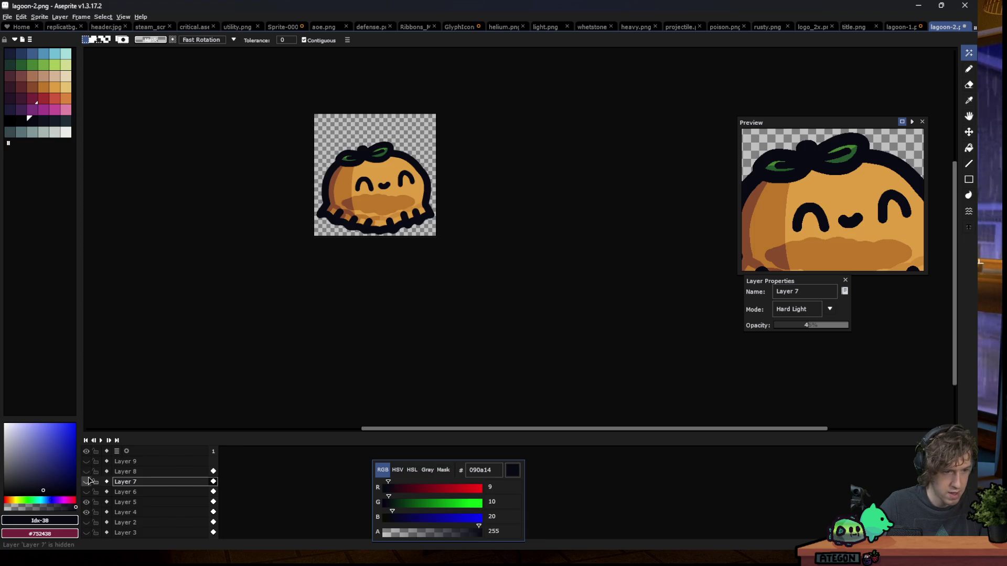
click(87, 492)
click(87, 492)
click(87, 492)
click(87, 482)
click(86, 471)
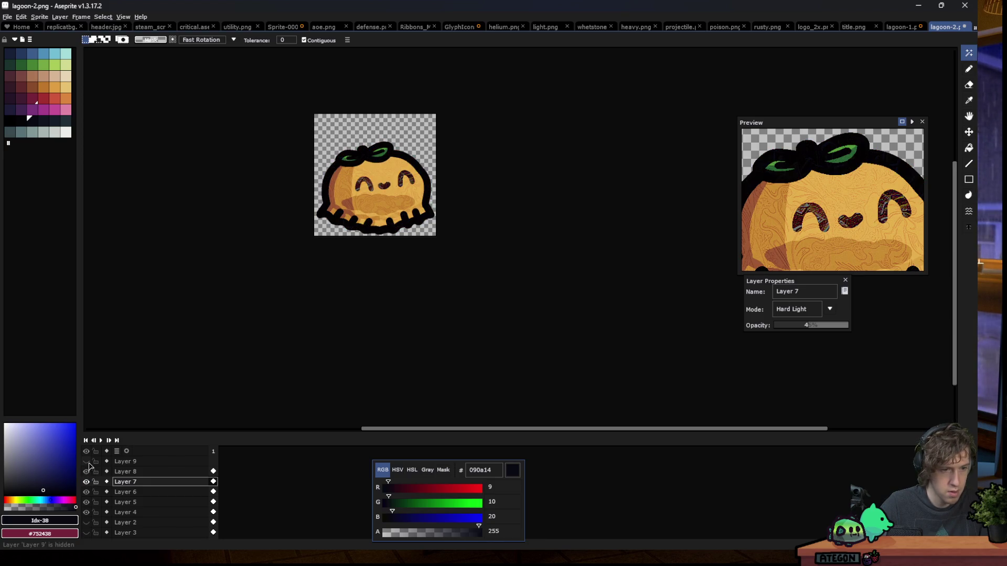
scroll(367, 220, up, 2)
scroll(348, 241, down, 2)
Step through Layers 9, 8 and 7, ending on Layer 7 with nothing selected
scroll(349, 241, up, 1)
scroll(349, 241, down, 3)
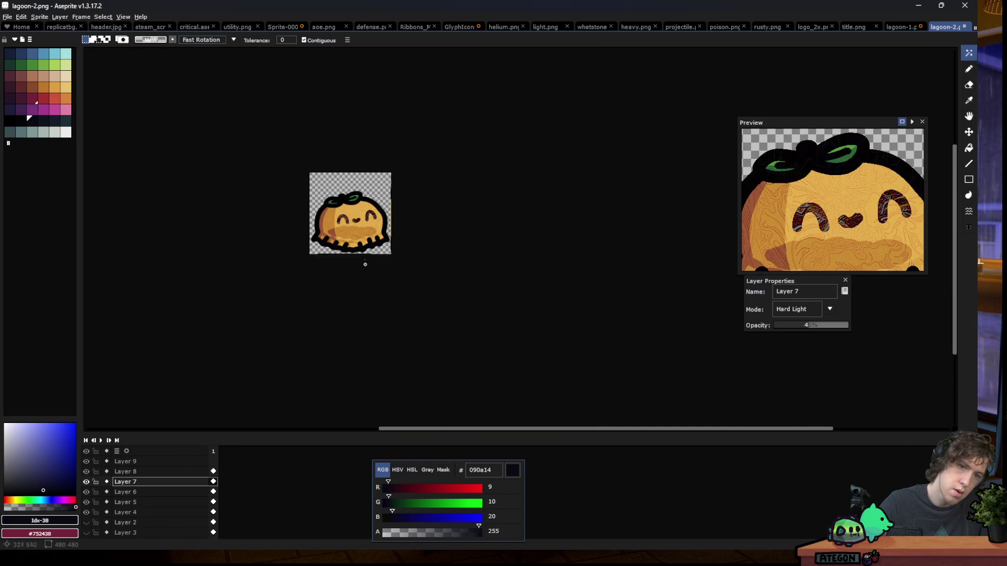
scroll(365, 267, up, 2)
scroll(365, 266, up, 1)
click(129, 461)
click(141, 471)
ctrl+click(141, 472)
click(131, 482)
key(ctrl+d)
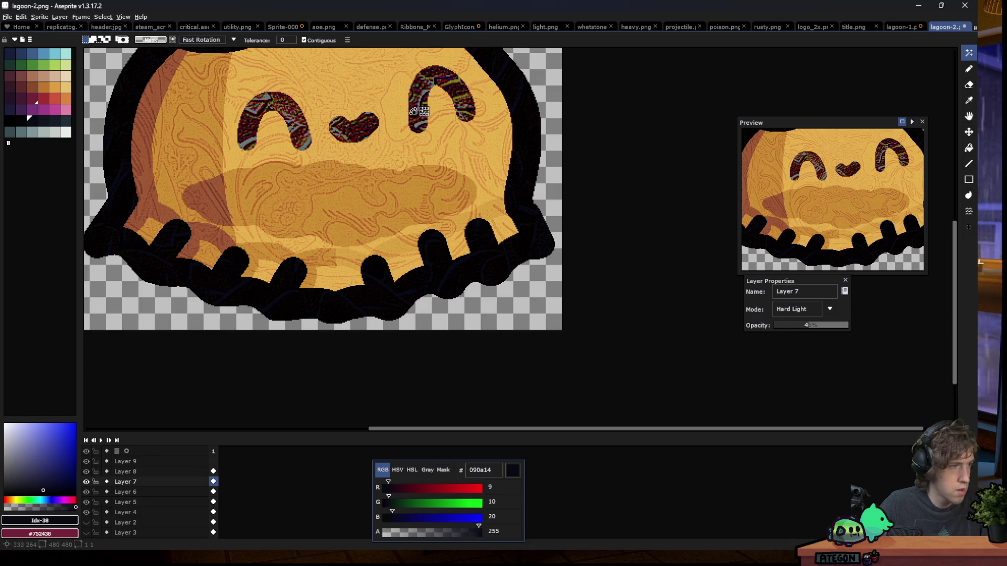
Magic-wand the eyes and mouth, raising tolerance from 25 to 200 to 250
click(291, 42)
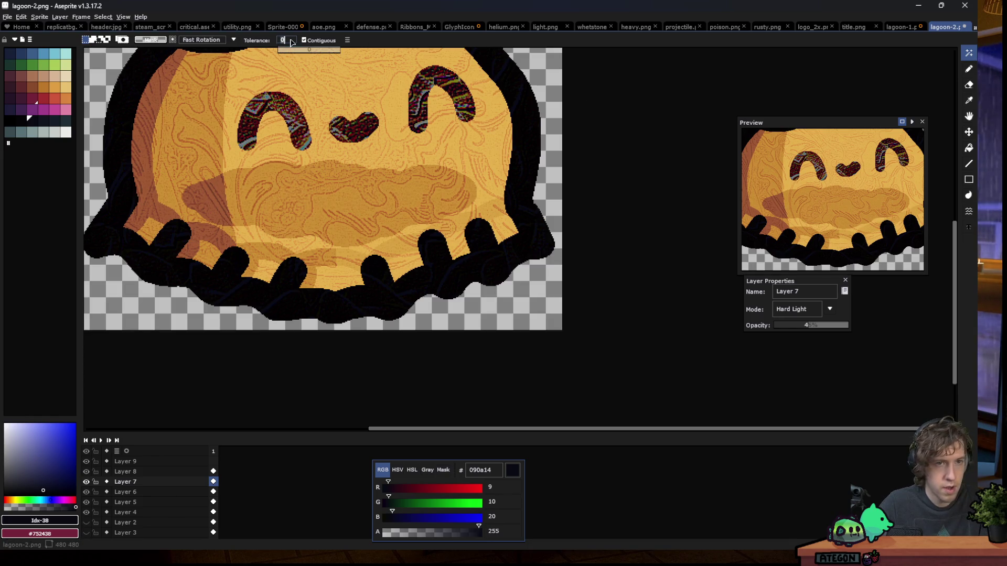
text(25)
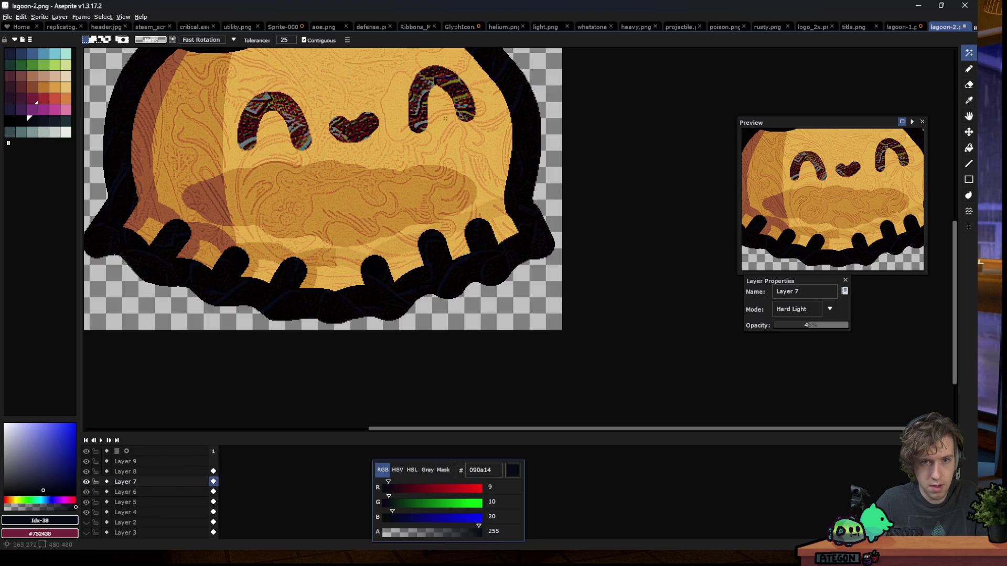
click(466, 103)
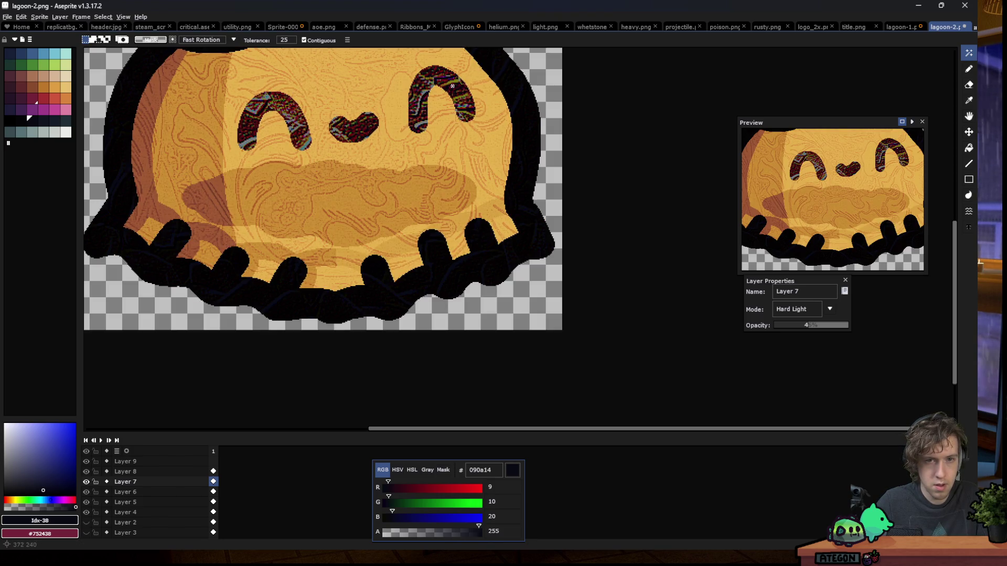
click(287, 42)
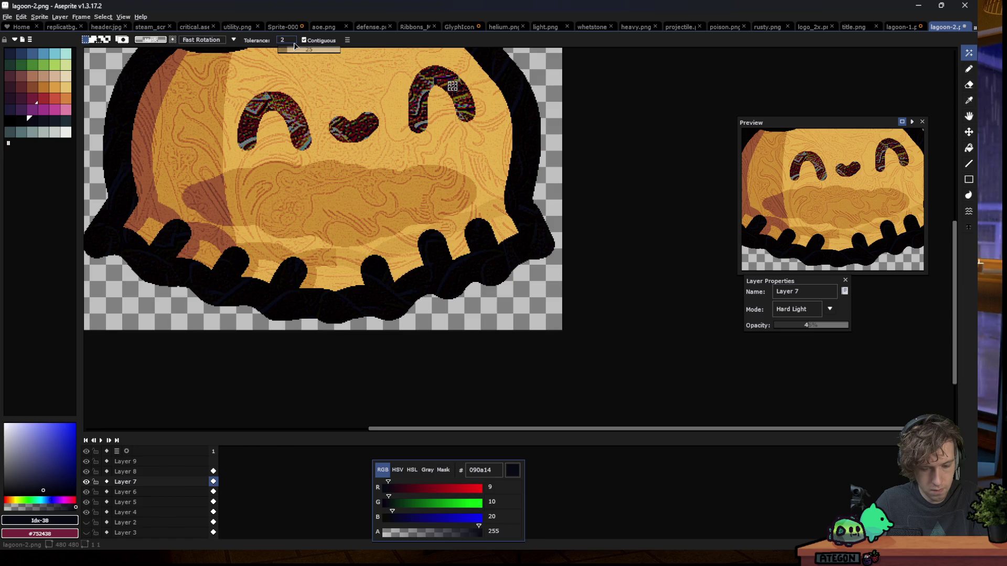
text(00)
key(Return)
click(454, 88)
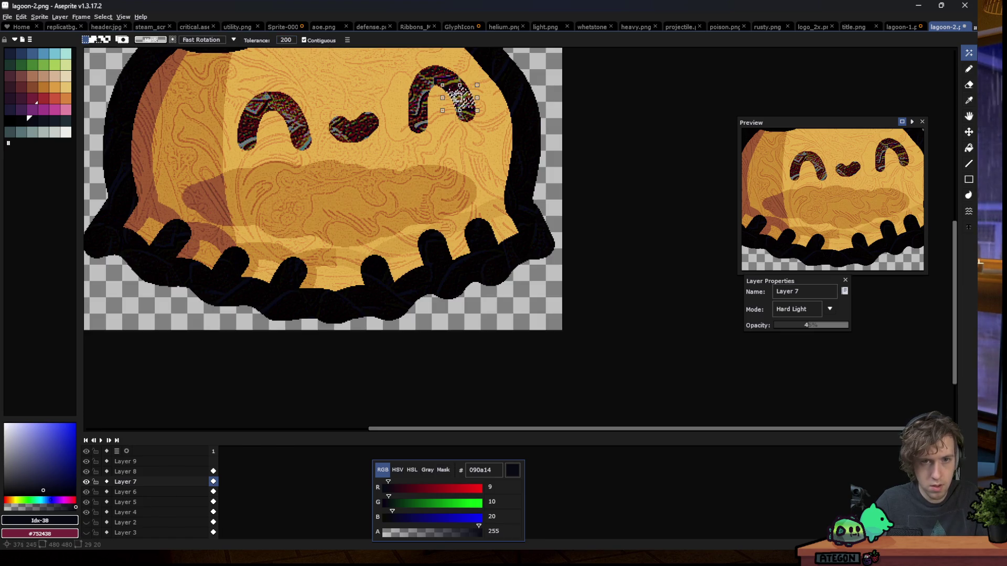
click(294, 45)
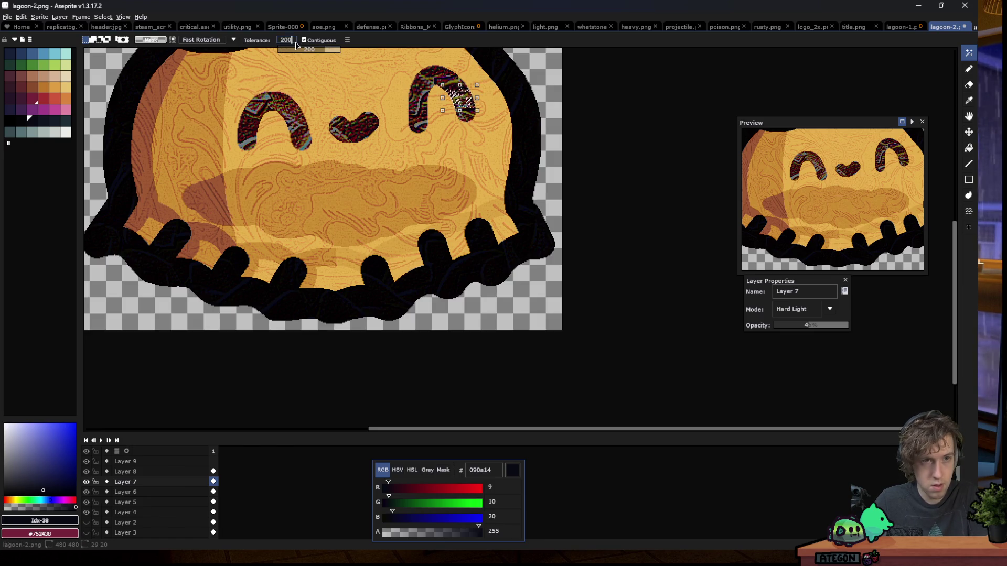
text(250)
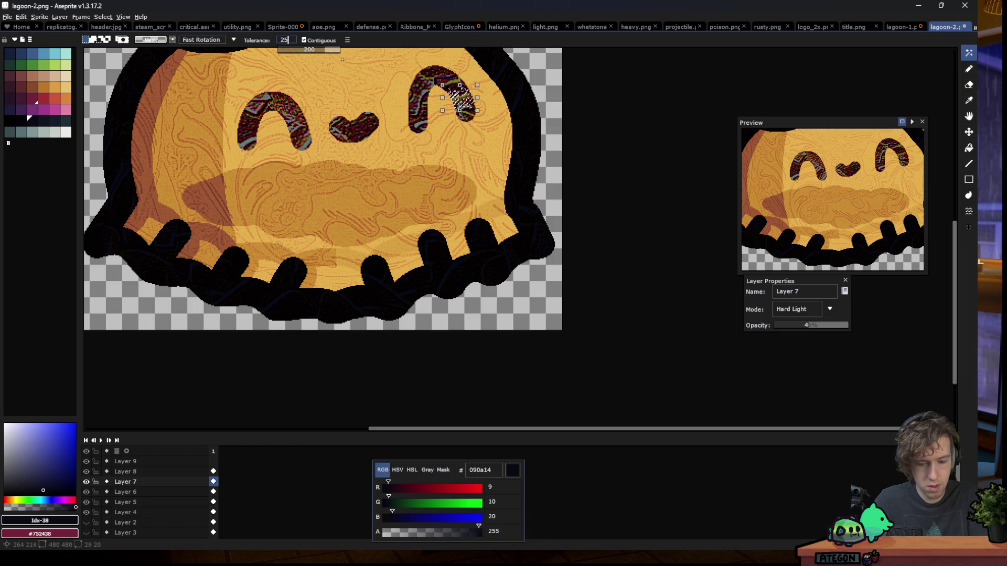
shift+click(354, 128)
shift+click(451, 94)
shift+click(299, 135)
scroll(354, 126, up, 1)
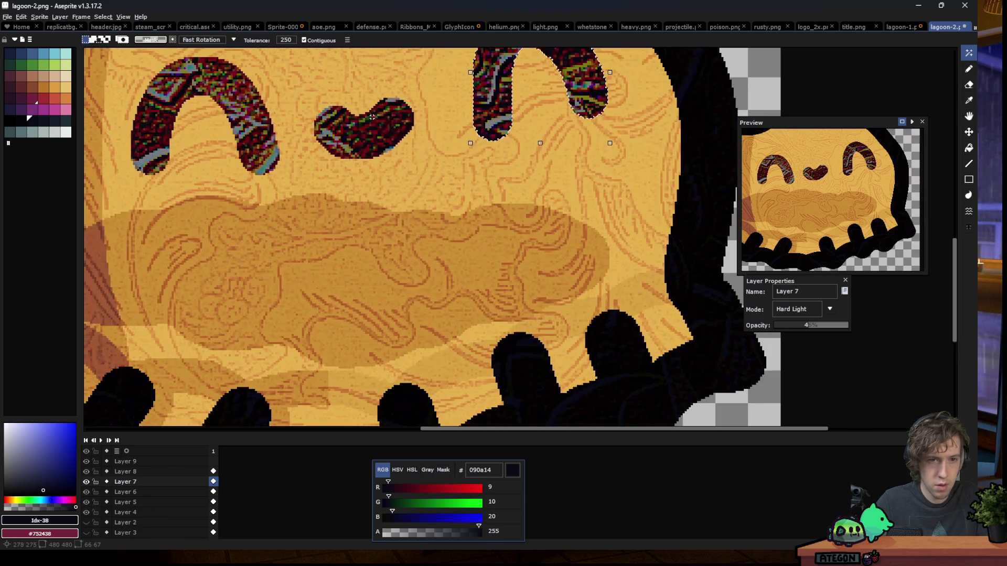
scroll(354, 126, up, 1)
shift+click(336, 137)
shift+click(341, 124)
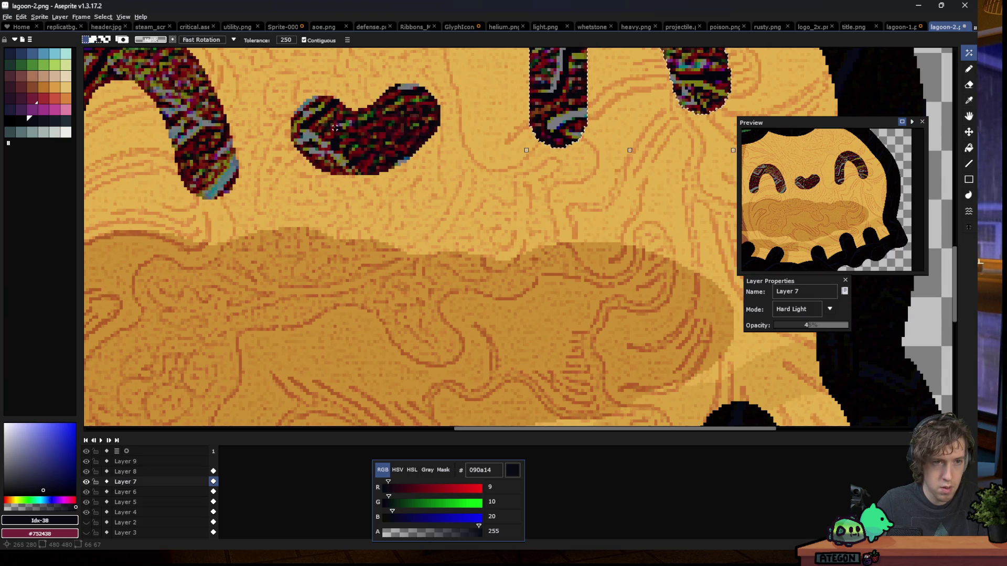
scroll(362, 129, down, 1)
Reselect all dark outline and eye pixels non-contiguously, remove eye interiors, then switch to Layer 8
key(ctrl+d)
click(305, 40)
click(362, 137)
scroll(367, 152, down, 2)
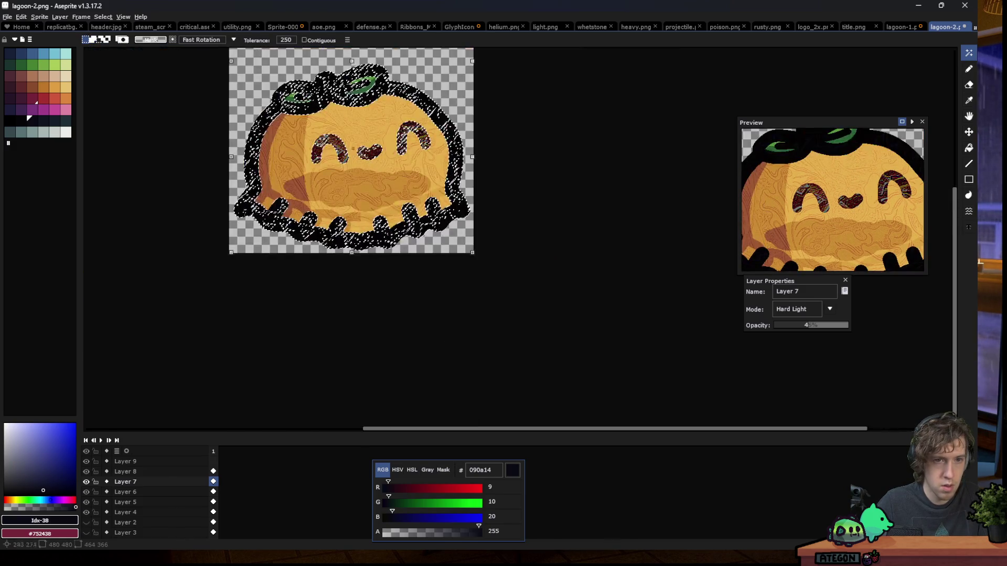
scroll(374, 154, up, 2)
scroll(306, 175, up, 1)
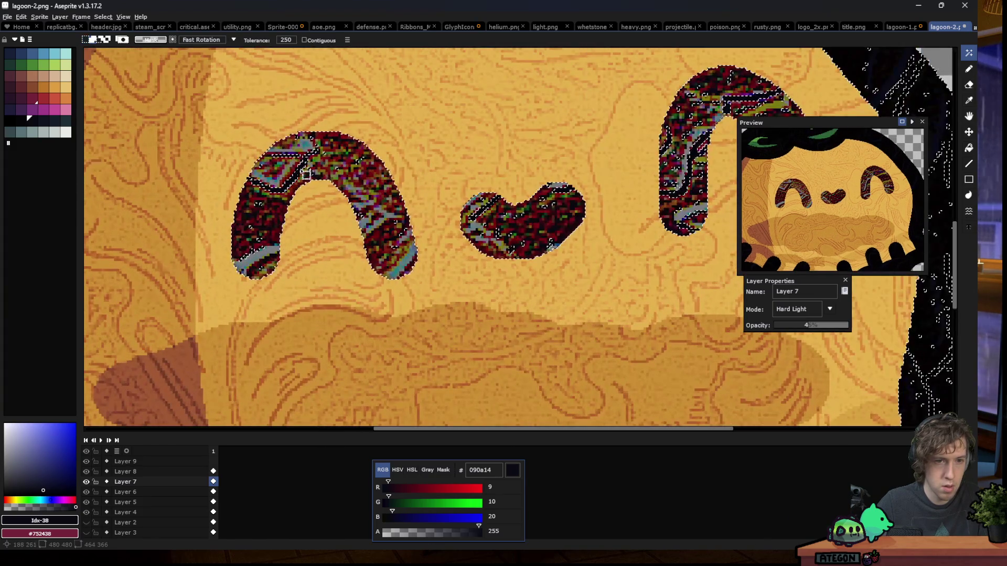
click(305, 169)
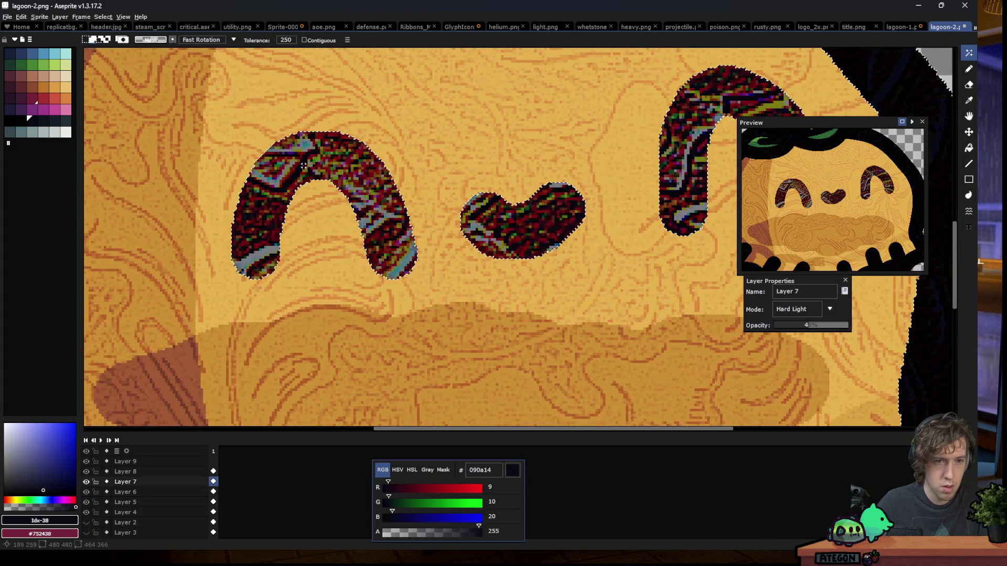
scroll(303, 166, down, 1)
scroll(303, 166, down, 1)
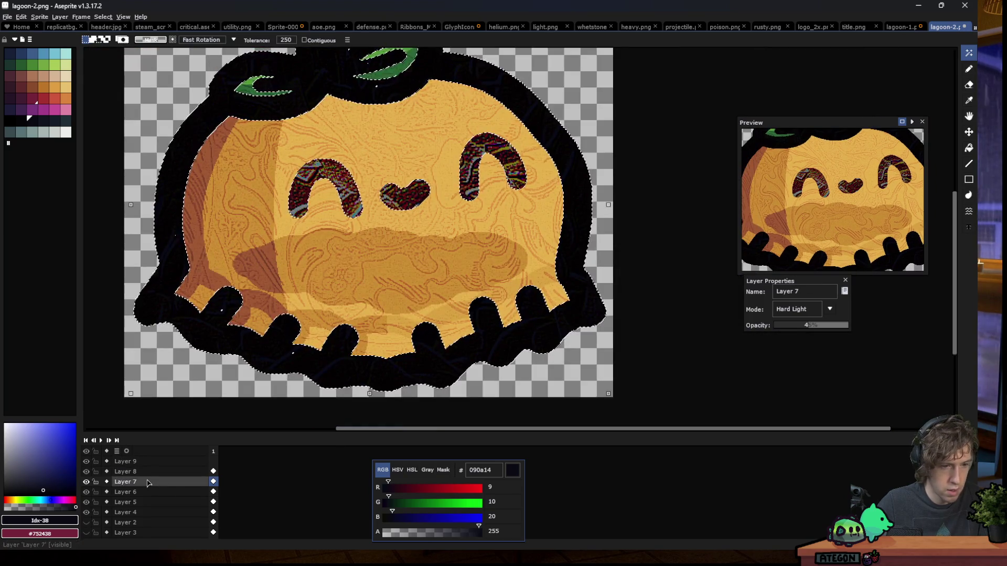
click(126, 471)
Bucket-fill the left eye, mouth and right eye solid black on Layer 8, then deselect
key(g)
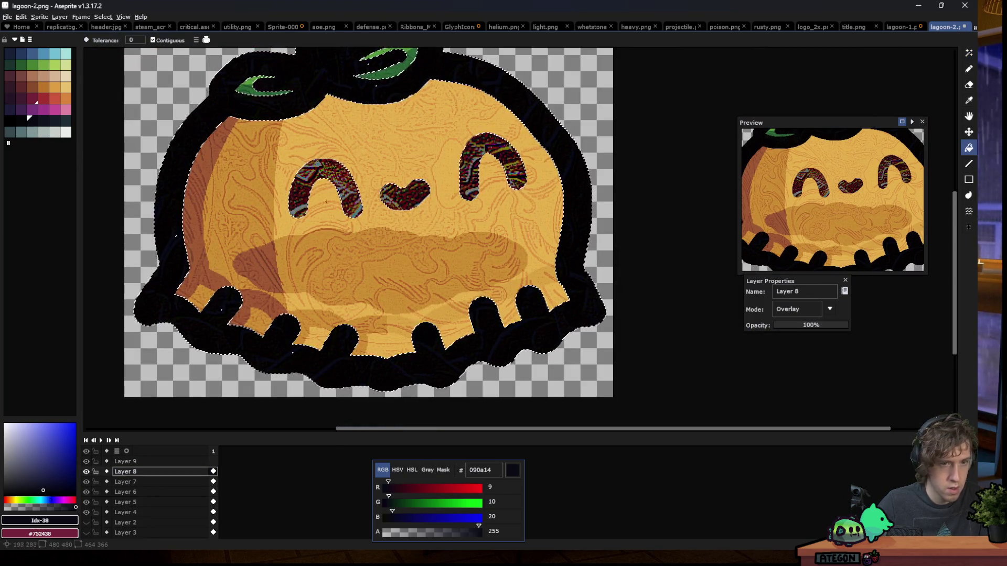
click(325, 199)
click(404, 194)
click(493, 168)
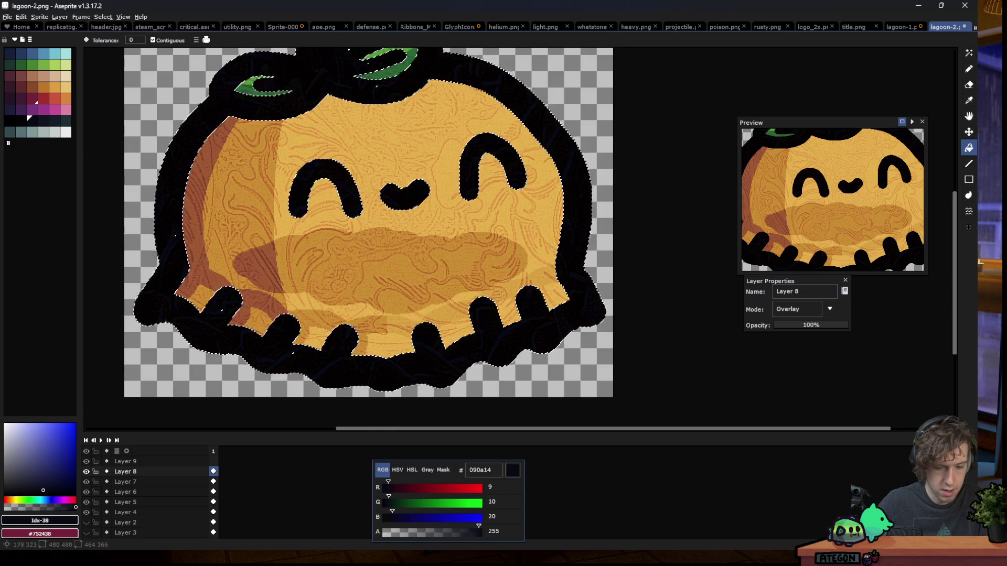
scroll(472, 220, down, 4)
key(m)
key(ctrl+d)
scroll(257, 309, up, 2)
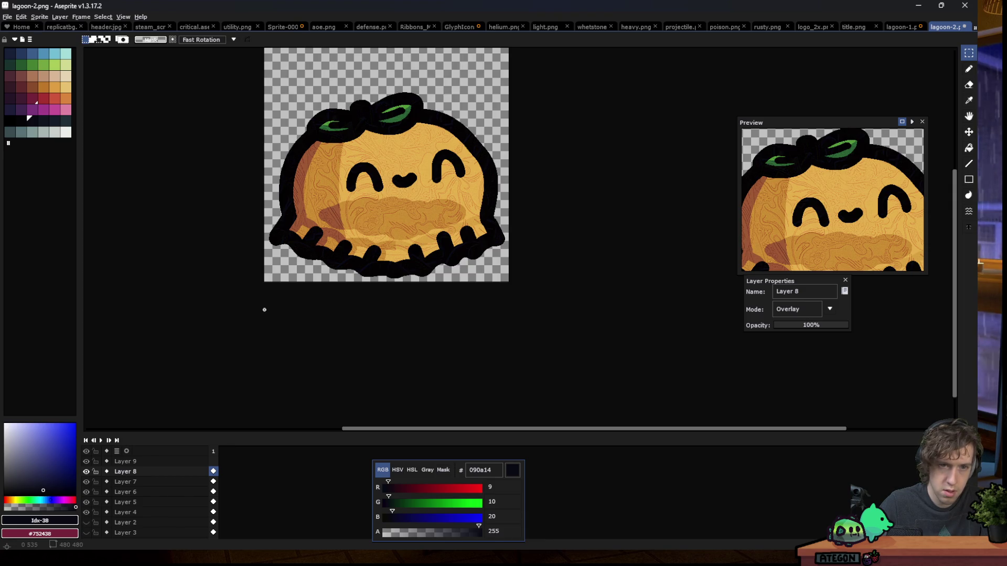
scroll(265, 310, down, 1)
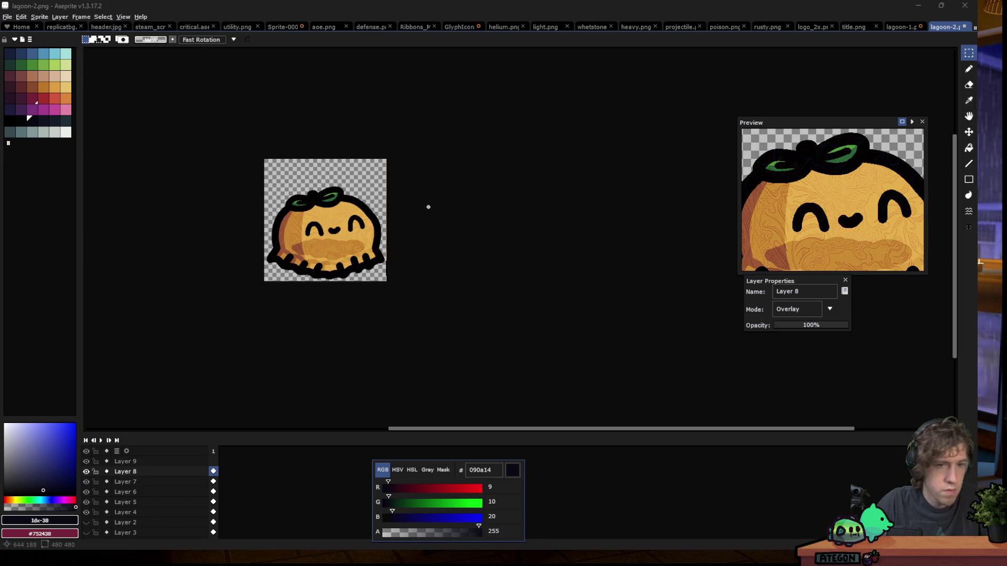
scroll(275, 219, up, 2)
Draw two dark curling hair strokes over the head on Layer 9 with a slightly smaller pencil
click(126, 462)
key(b)
scroll(349, 176, up, 1)
key(minus)
key(minus)
key(minus)
key(minus)
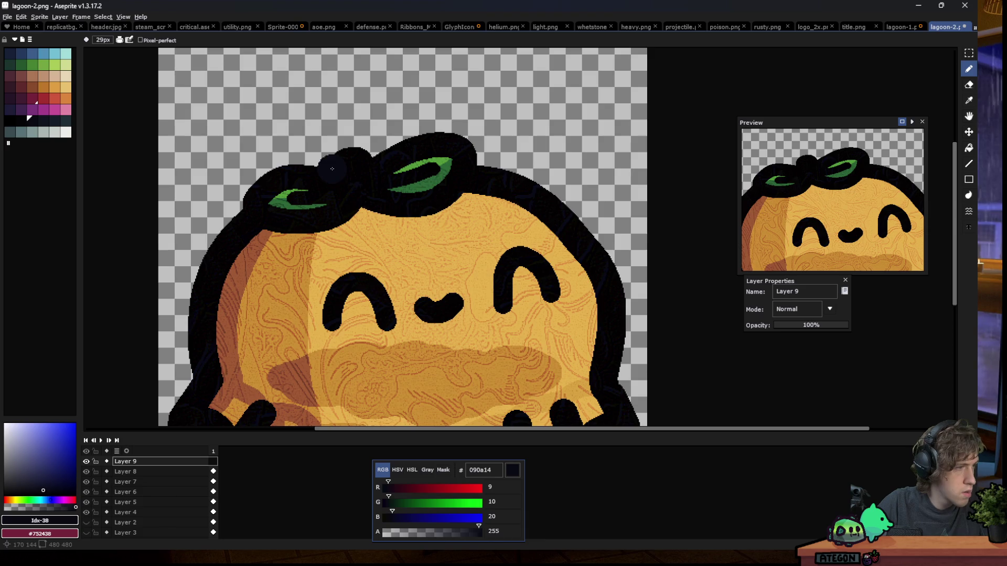
mouse_move(388, 153)
mouse_down()
mouse_move(426, 109)
mouse_move(520, 199)
mouse_up()
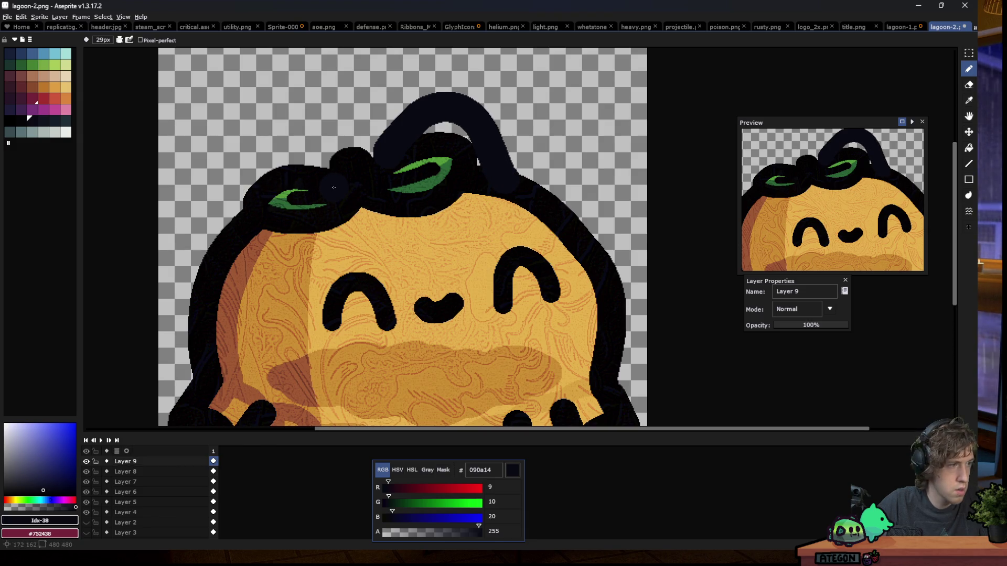
mouse_move(307, 161)
mouse_down()
mouse_move(236, 177)
mouse_move(239, 275)
mouse_up()
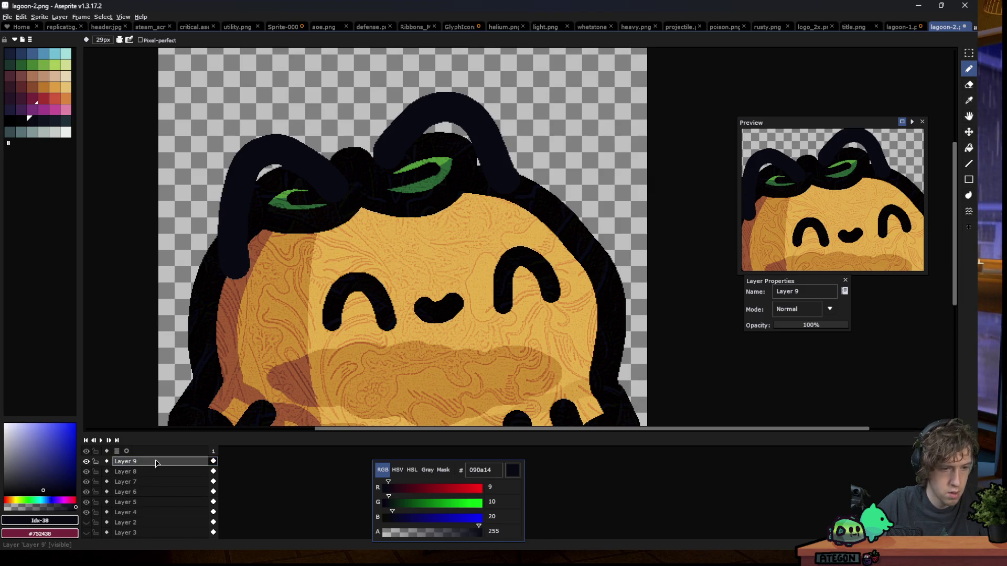
Move Layer 9 below Layer 4 and fill both hair loop gaps with magenta c65197
drag(138, 461, 149, 520)
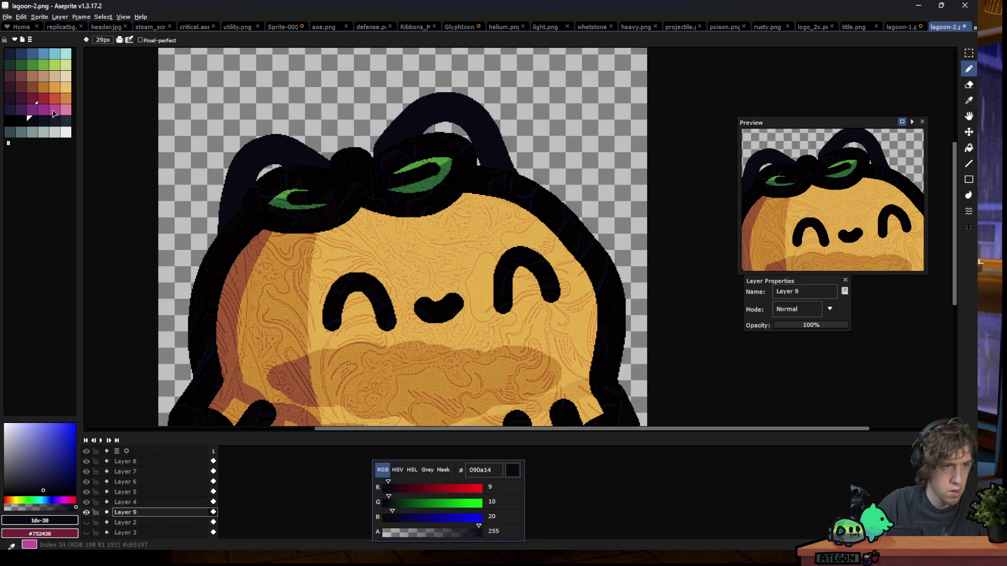
click(53, 109)
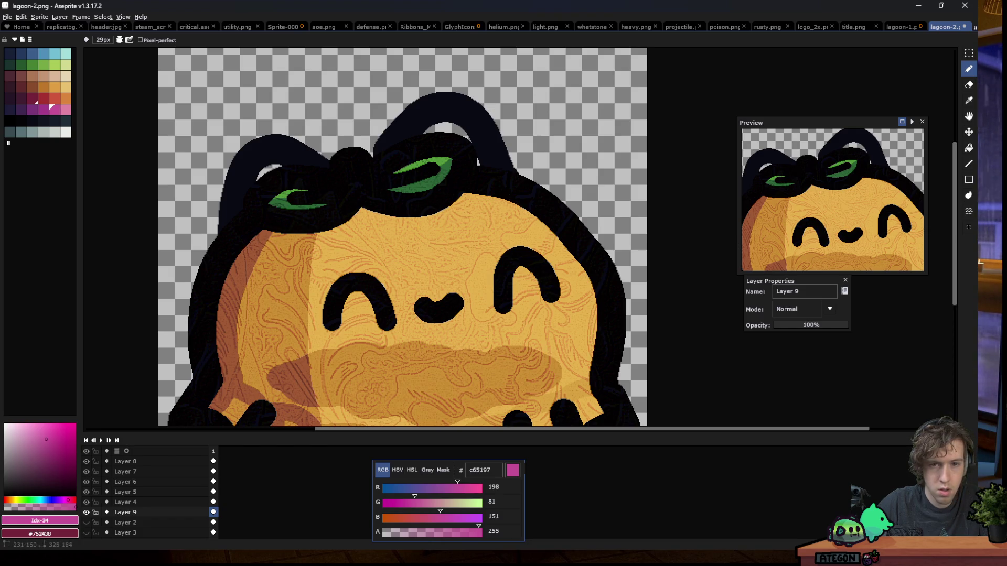
key(g)
click(446, 129)
click(270, 172)
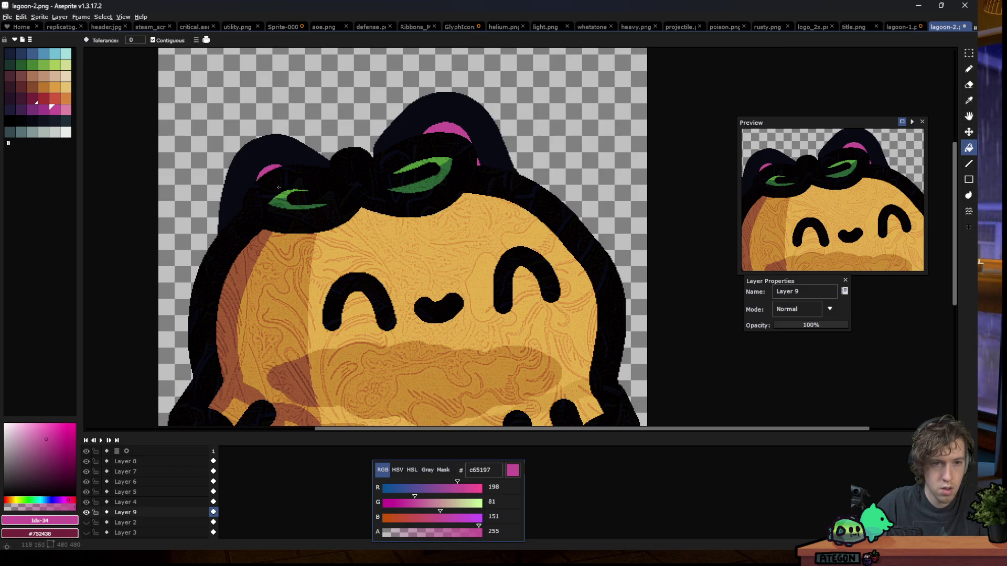
scroll(317, 231, down, 4)
scroll(317, 230, down, 1)
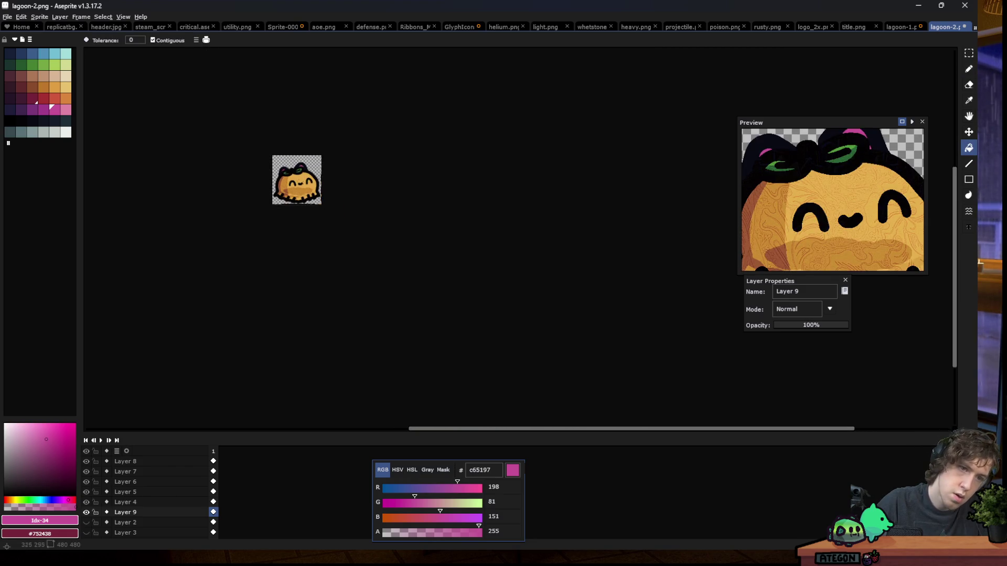
scroll(274, 178, up, 5)
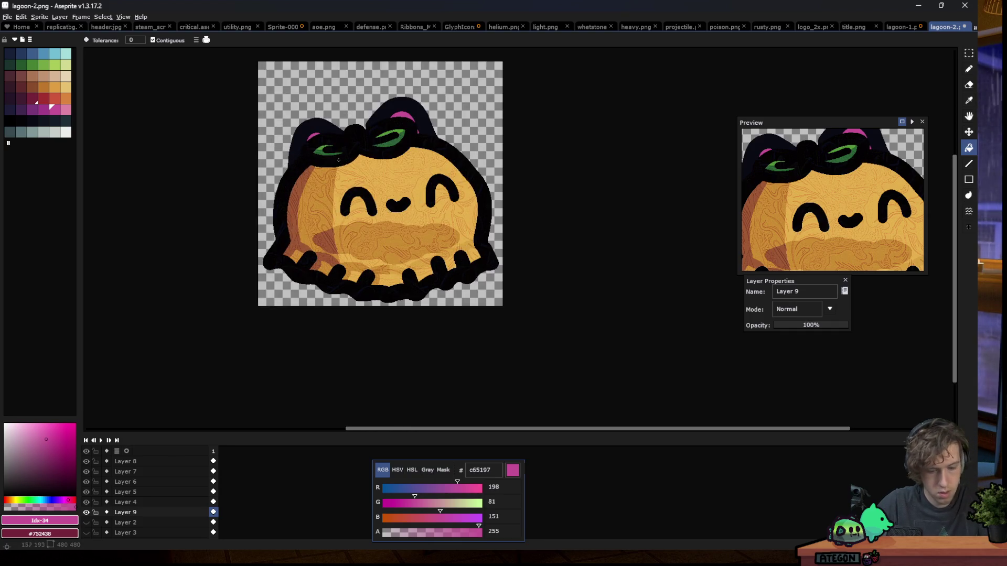
Marquee the top of the sprite containing the hair loops and lift it for moving
key(m)
drag(254, 65, 502, 248)
click(386, 181)
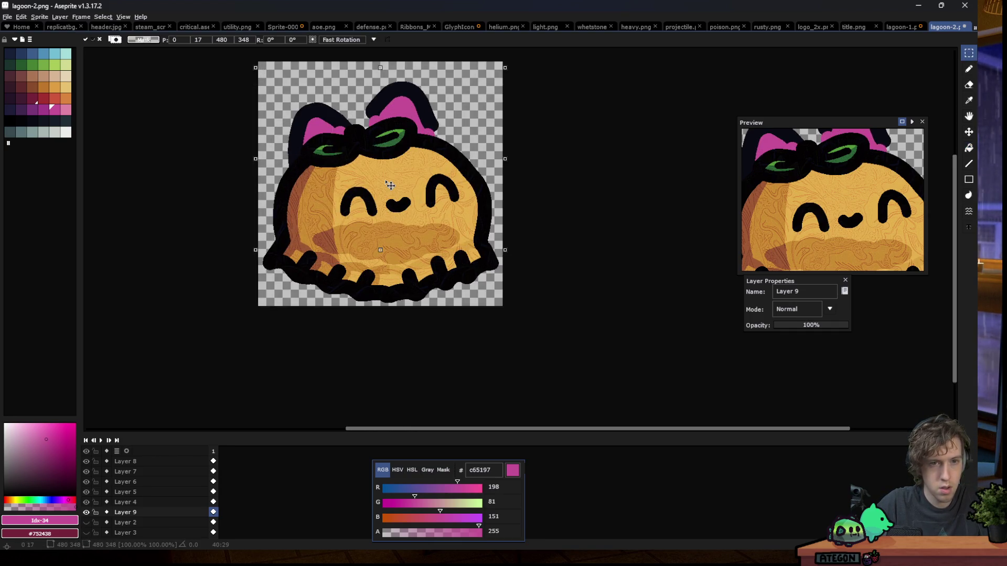
Nudge the floating hair loops slightly down and left, then drop them in place
drag(384, 178, 386, 189)
click(550, 143)
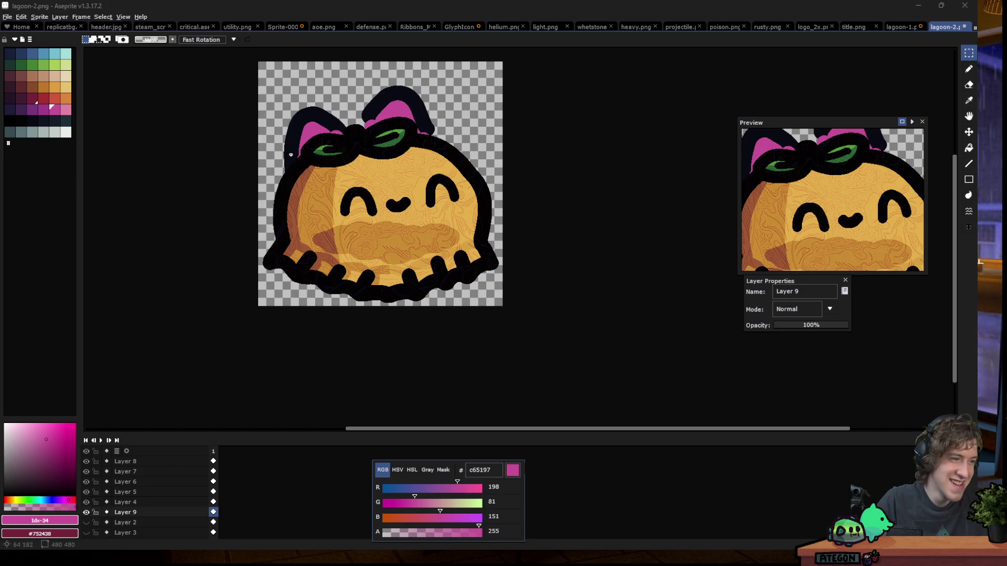
scroll(320, 149, up, 1)
scroll(325, 148, down, 1)
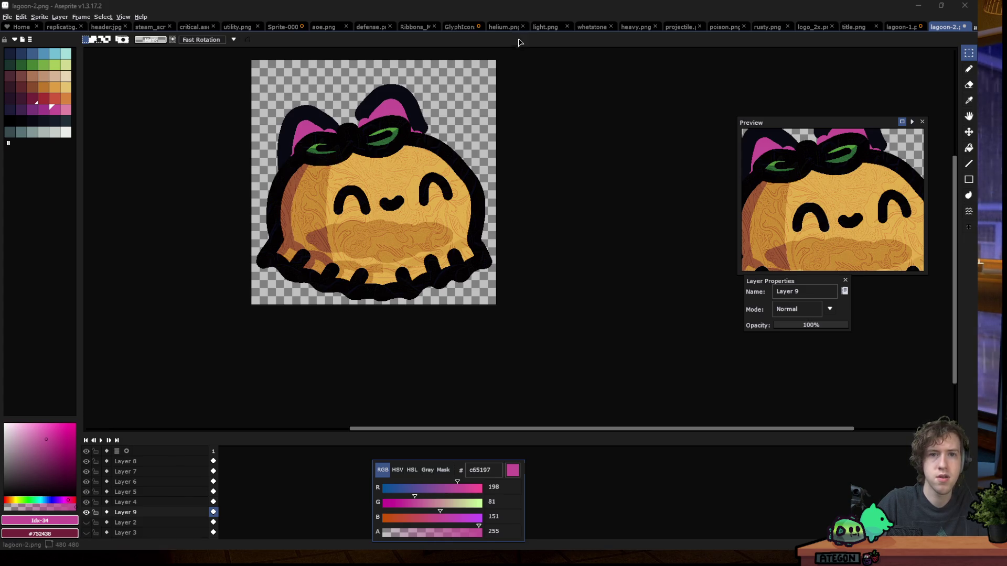
Hide Layer 9's hair, Layer 8's overlay shading and Layer 6's wood-grain texture
click(88, 512)
click(134, 513)
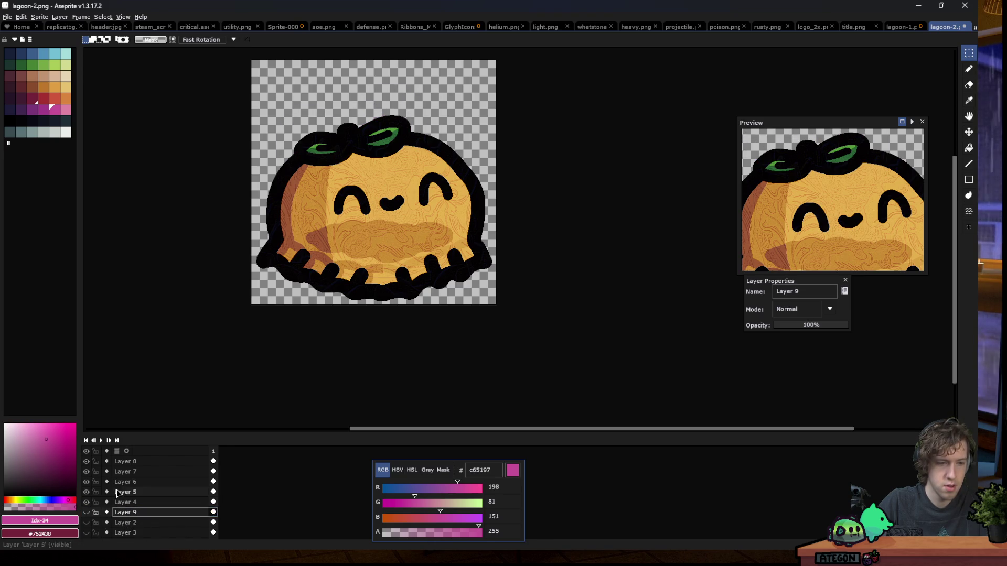
click(87, 462)
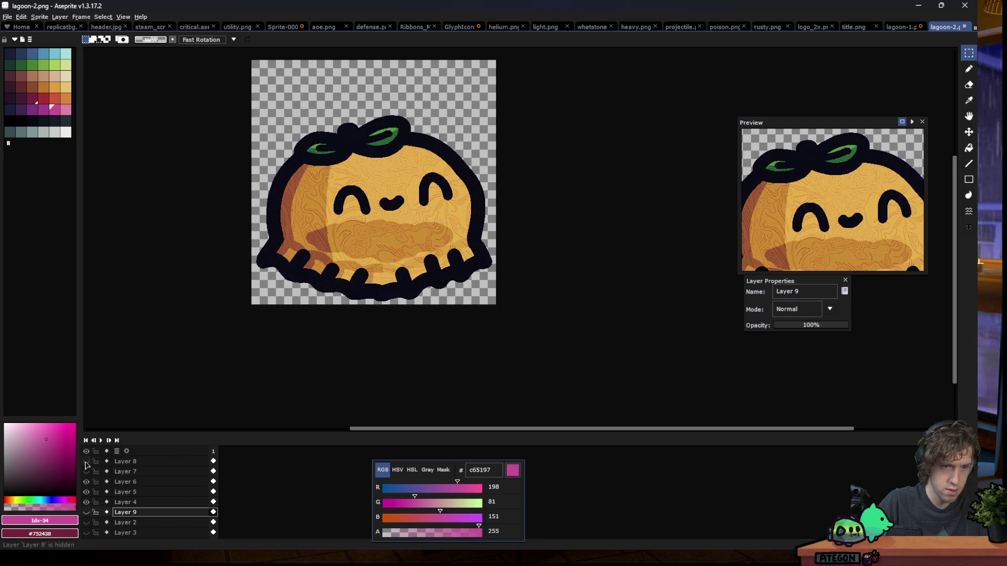
click(86, 482)
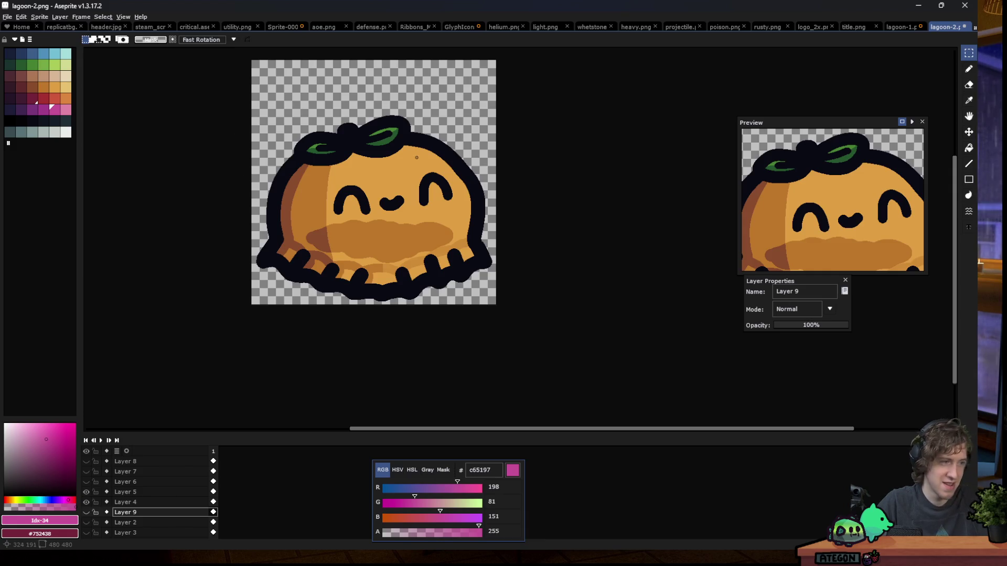
Reselect Layer 9 and make its hair and bows visible again
key(b)
scroll(348, 152, up, 1)
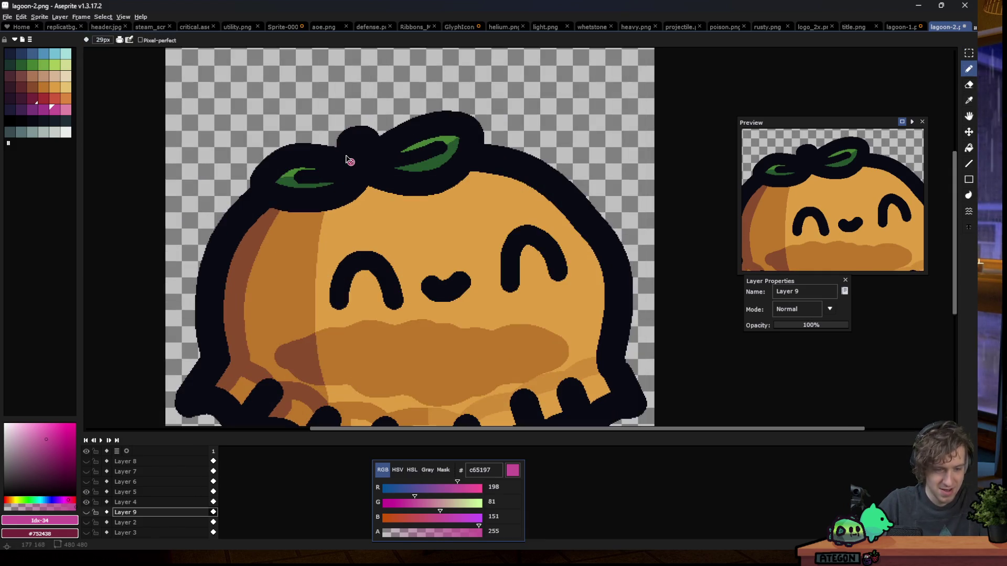
click(139, 503)
click(126, 512)
click(86, 512)
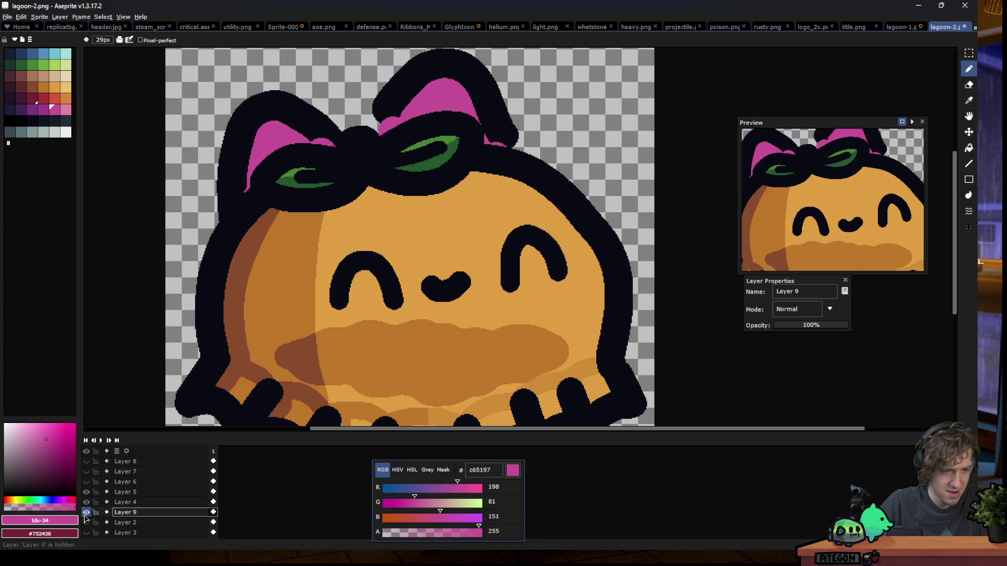
Delete the hair and magenta bows from Layer 9 with a rectangular selection
key(m)
scroll(350, 277, down, 2)
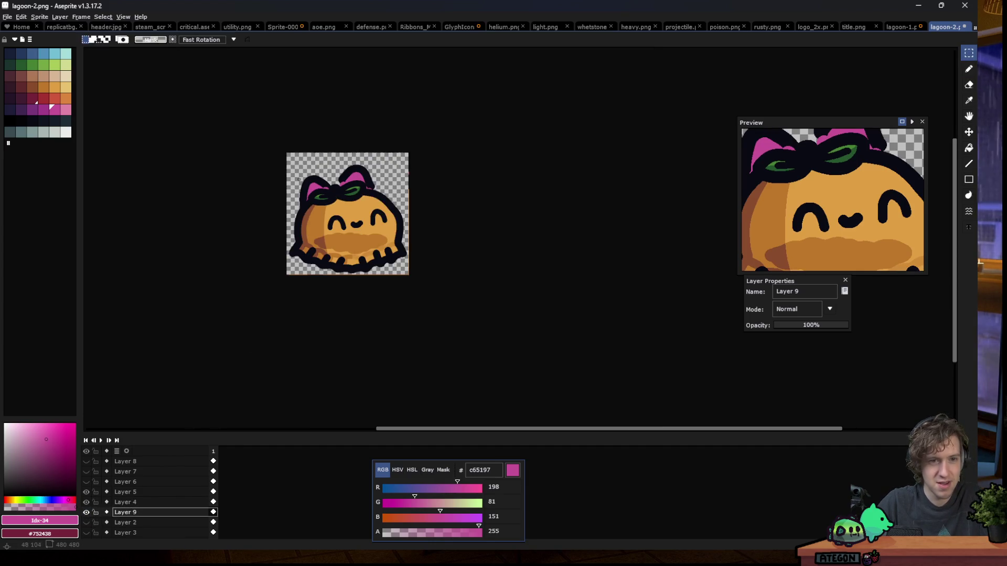
scroll(350, 277, up, 1)
drag(282, 140, 490, 263)
key(Delete)
Pick dark 090a14 and dab a small dark blob on the bow with the pencil
scroll(394, 226, up, 1)
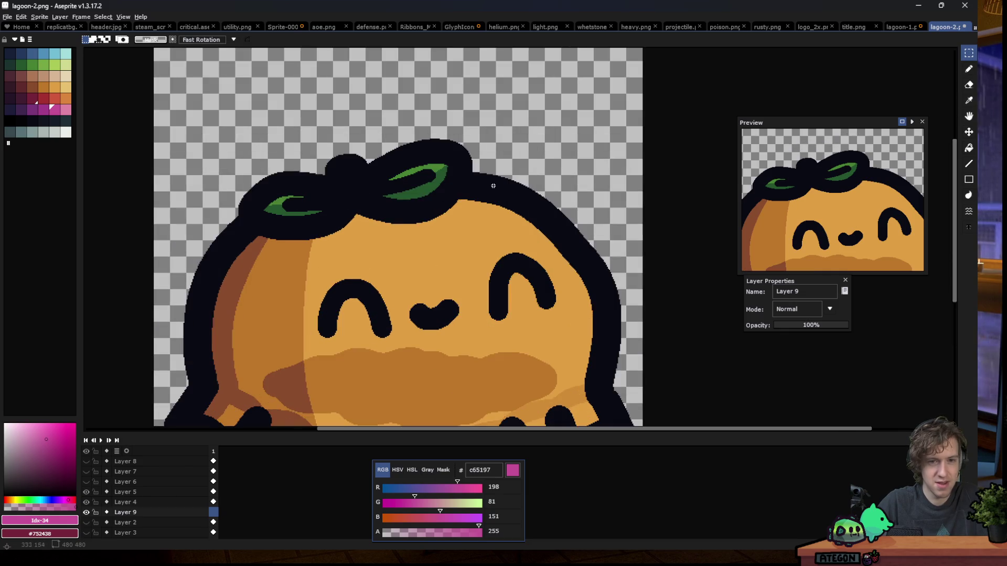
click(29, 120)
key(b)
click(376, 150)
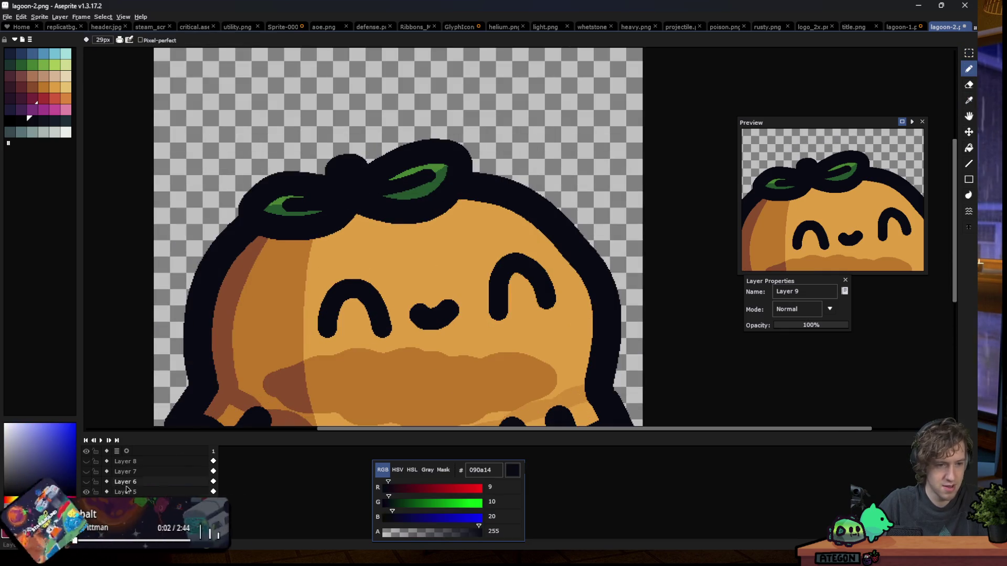
Hide Layer 5's leaf bow and add a new layer above Layer 4
click(87, 492)
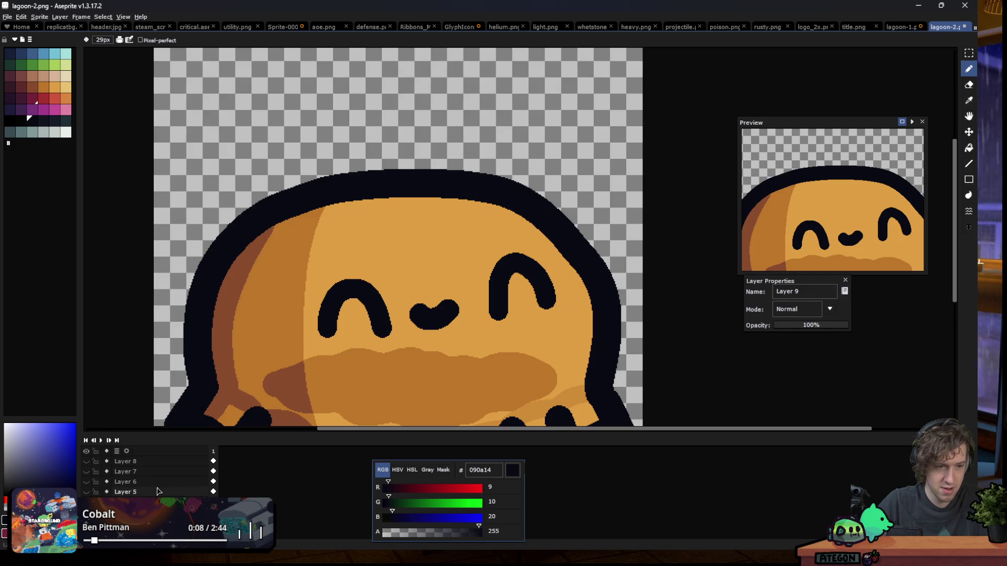
click(87, 492)
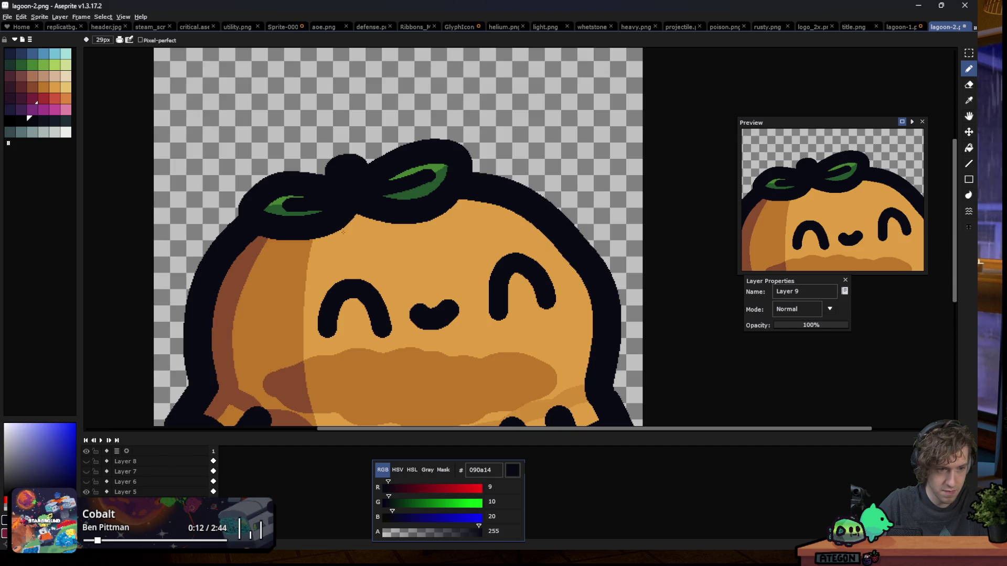
click(86, 492)
click(126, 493)
click(130, 501)
key(shift+n)
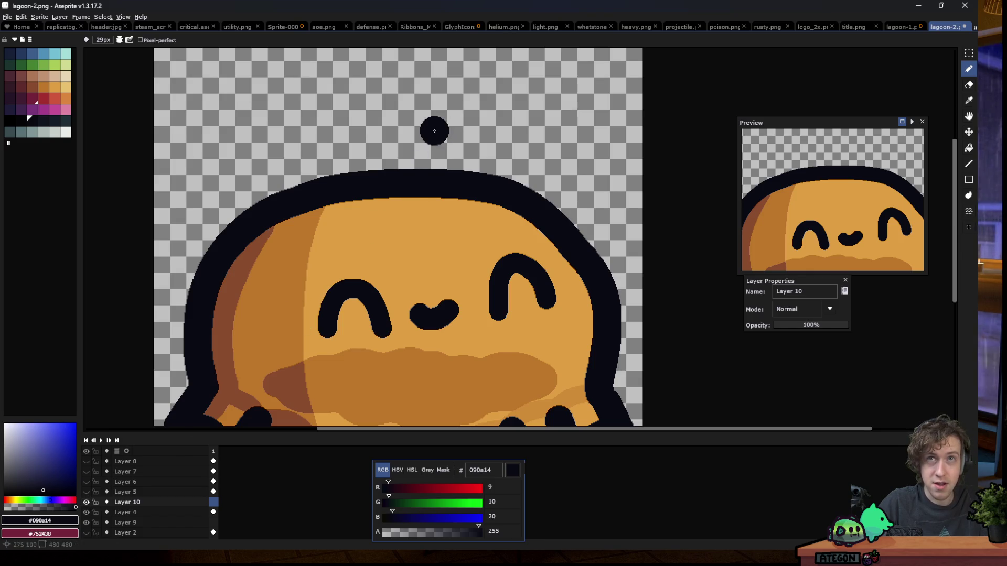
Draw the first dark curl rising from the head, undoing a misplaced stroke, plus a small bump
drag(454, 181, 422, 110)
key(ctrl+z)
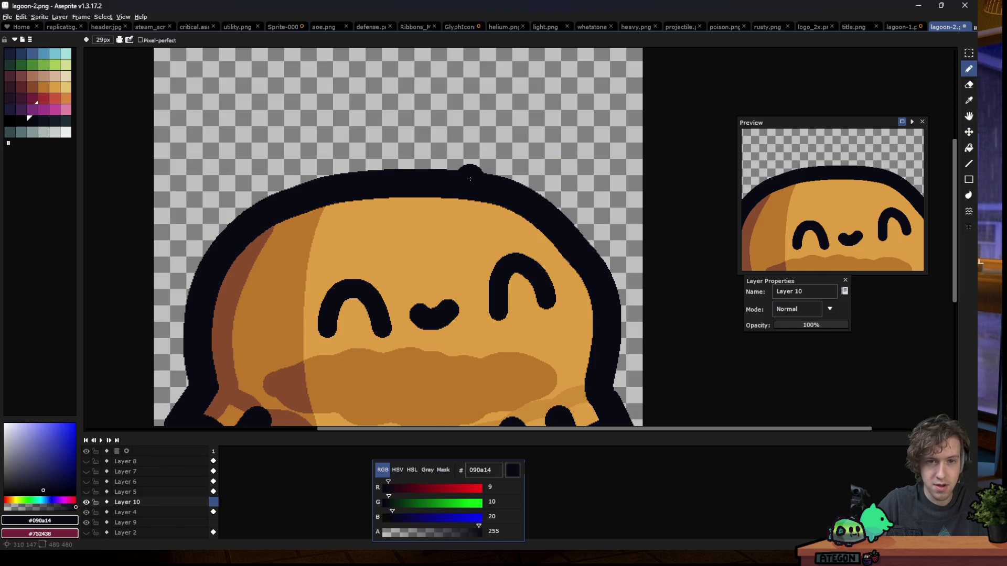
mouse_move(461, 176)
mouse_down()
mouse_move(386, 124)
mouse_move(516, 171)
mouse_move(506, 231)
mouse_move(467, 185)
mouse_up()
drag(296, 183, 291, 194)
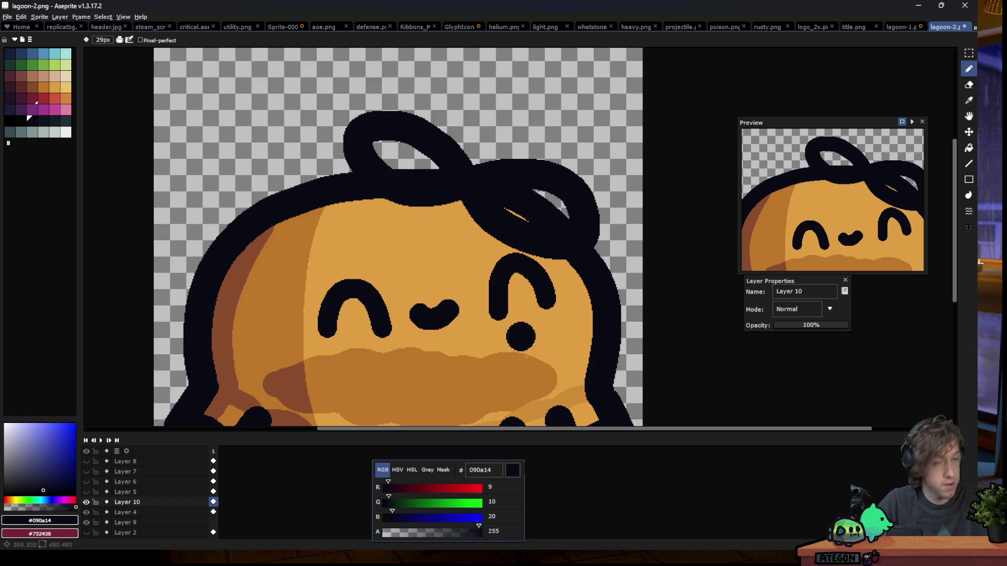
Draw two more dark hair curls looping and arcing over the head
mouse_move(435, 516)
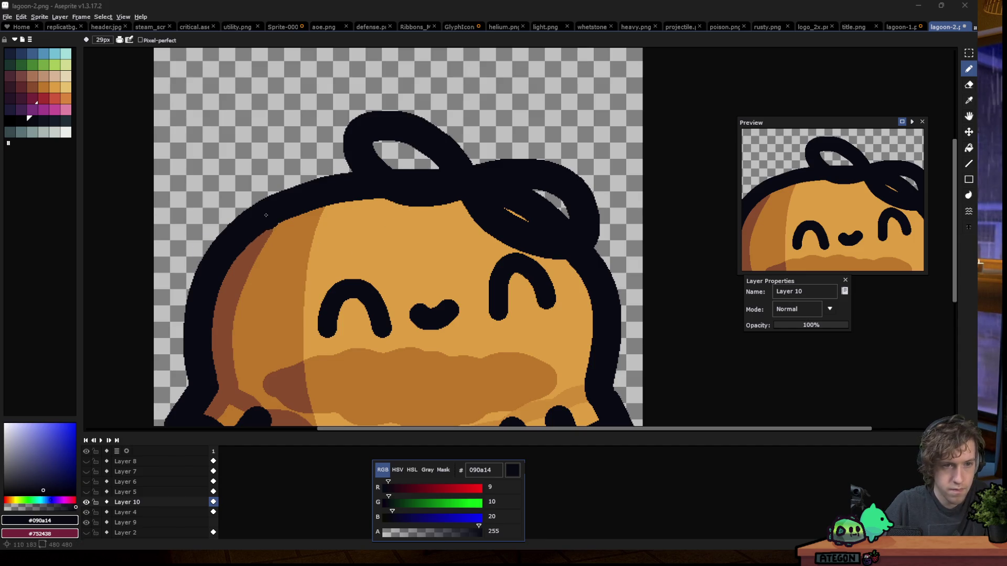
mouse_move(266, 212)
mouse_down()
mouse_move(344, 150)
mouse_move(257, 210)
mouse_move(320, 174)
mouse_up()
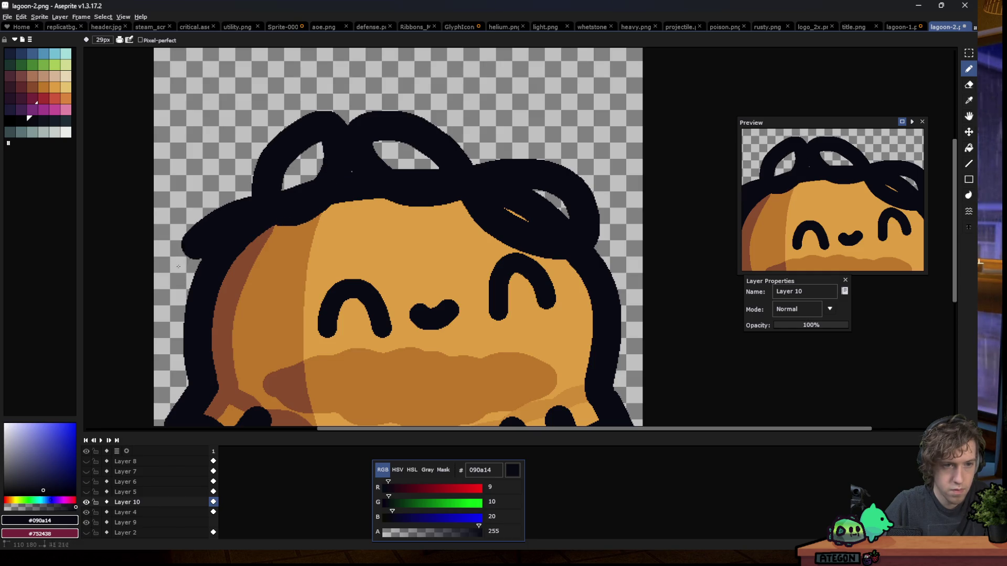
scroll(321, 174, down, 5)
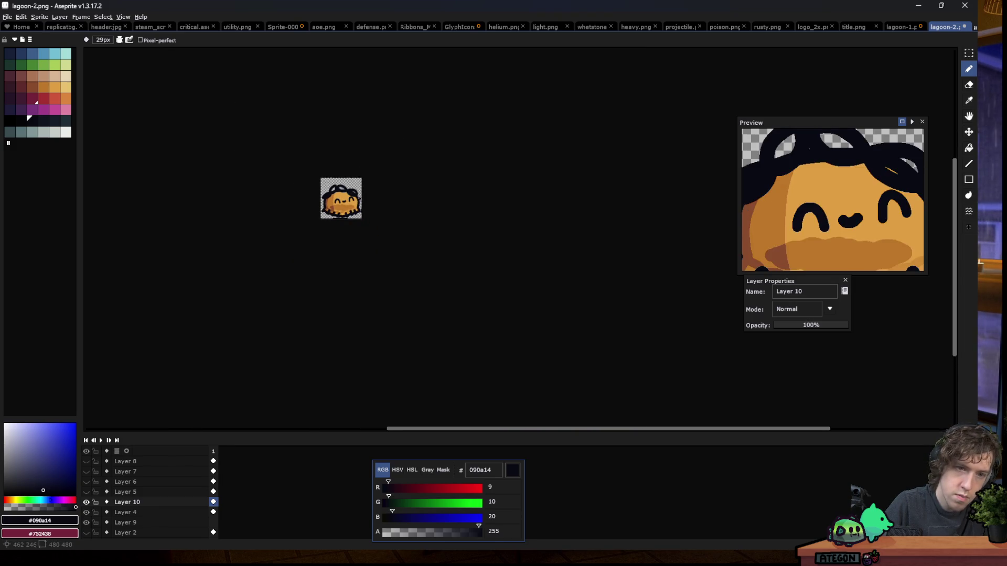
scroll(348, 199, up, 4)
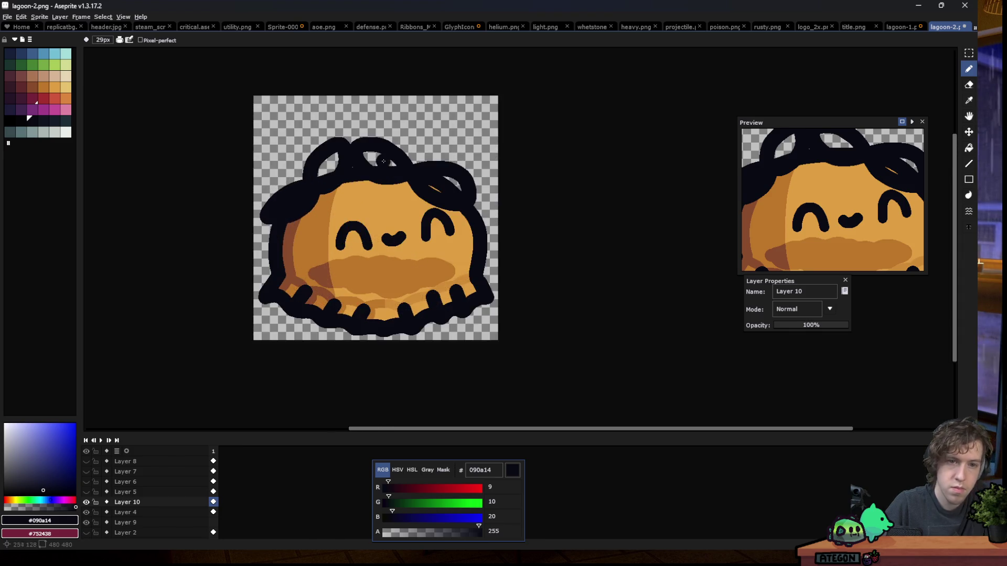
scroll(414, 152, up, 1)
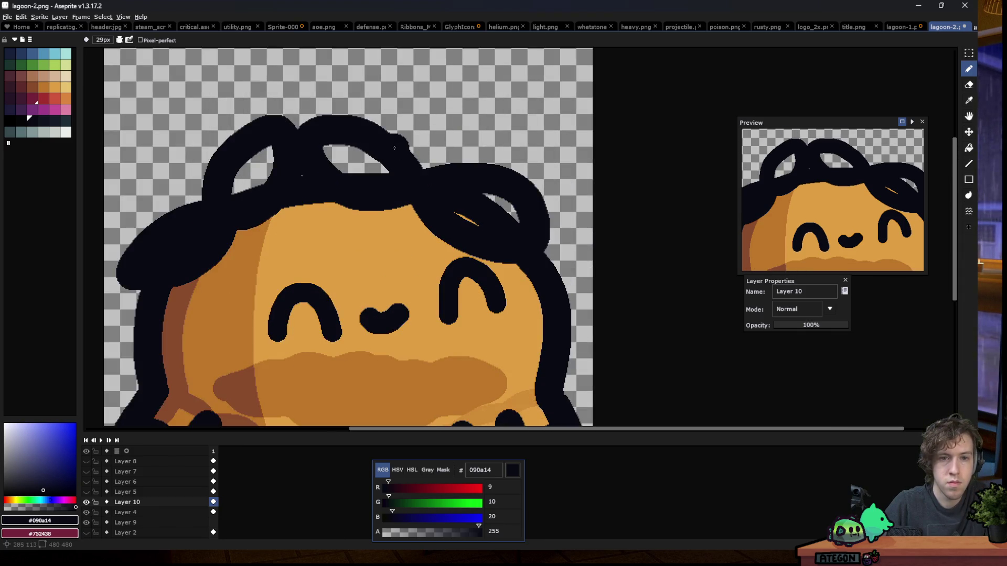
mouse_move(394, 128)
mouse_down()
mouse_move(517, 147)
mouse_move(521, 202)
mouse_up()
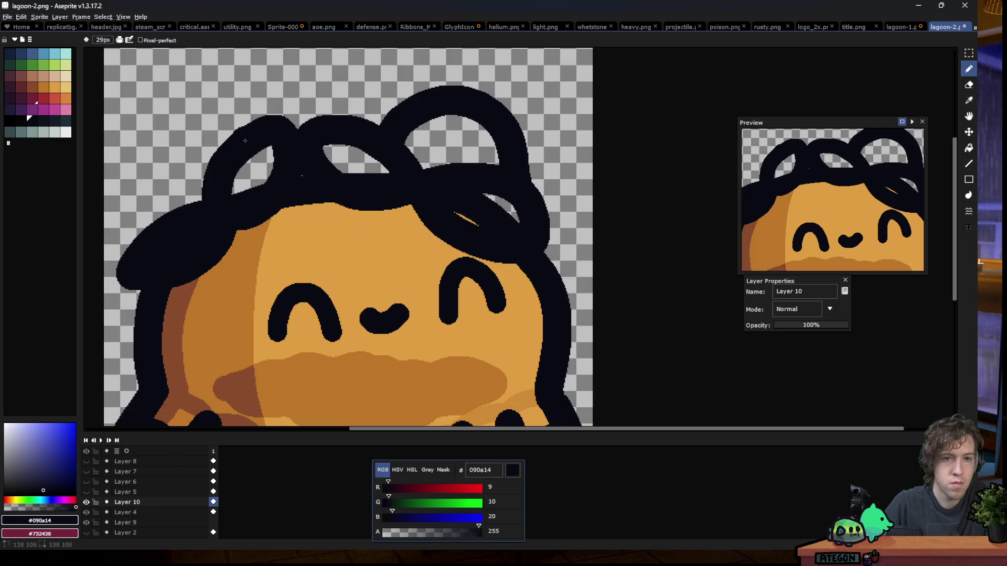
Redraw the left curl, then add curls along the top-right and down the left side
drag(239, 123, 163, 138)
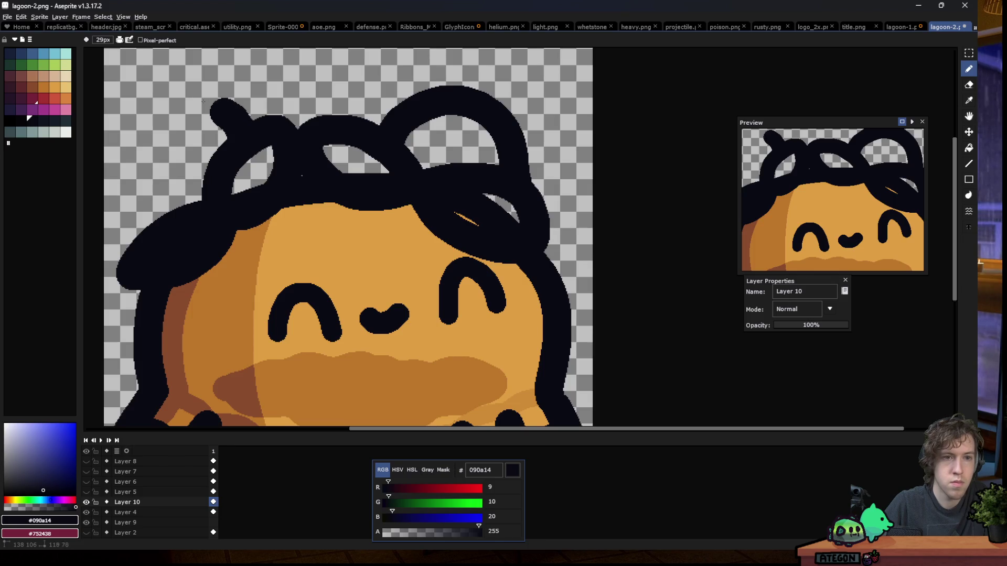
key(ctrl+z)
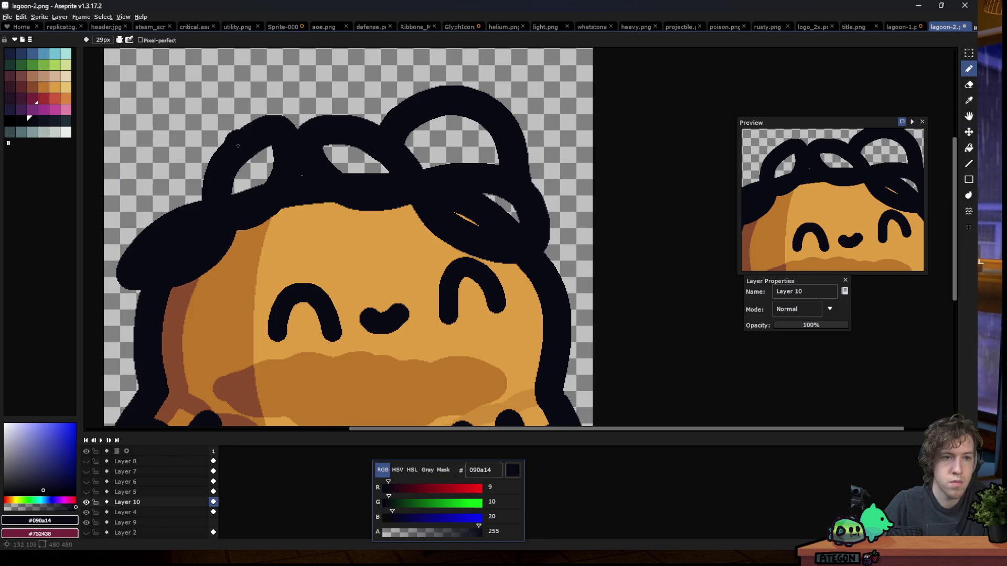
drag(237, 147, 164, 245)
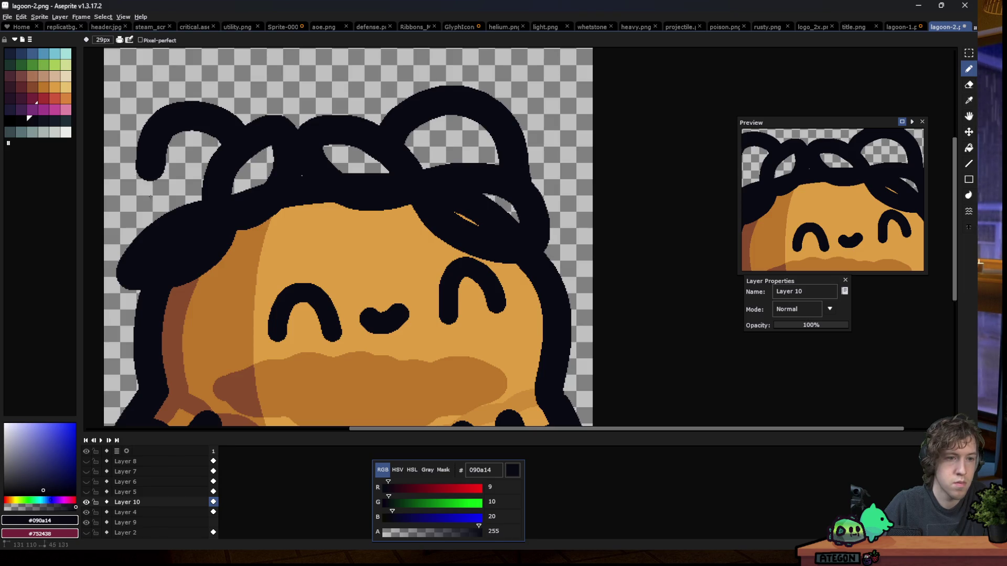
scroll(273, 277, down, 5)
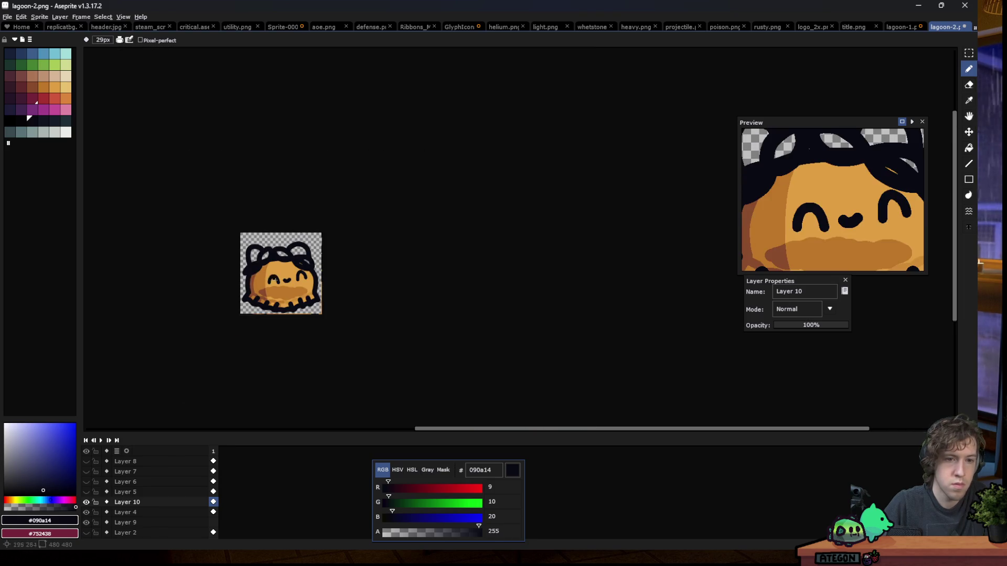
scroll(221, 290, up, 5)
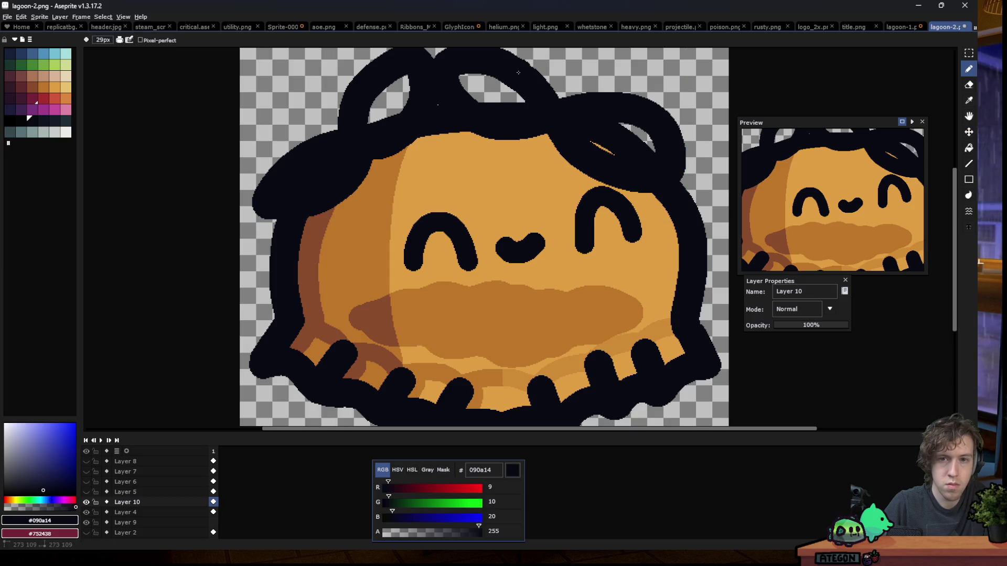
drag(568, 47, 636, 99)
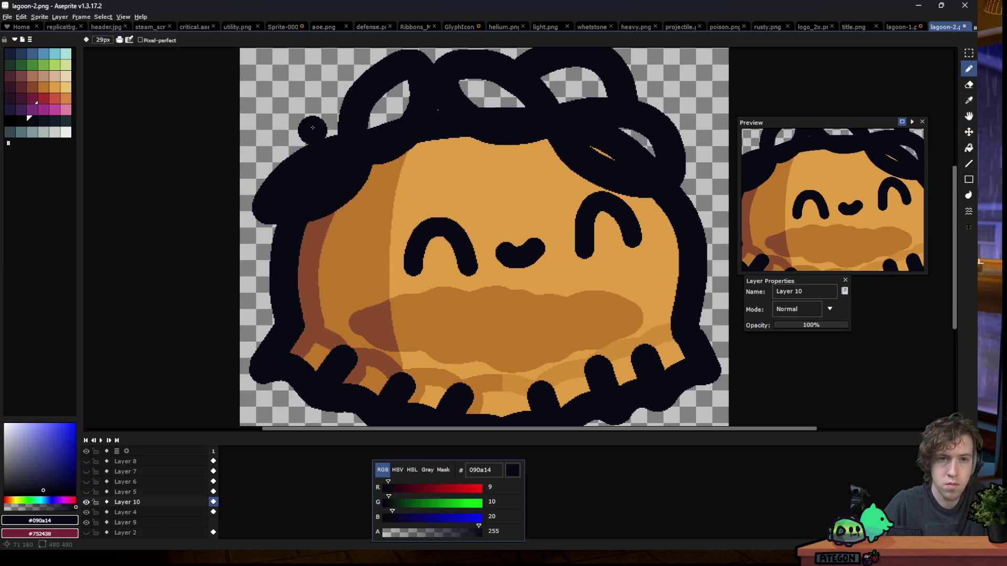
mouse_move(375, 83)
mouse_down()
mouse_move(282, 110)
mouse_move(279, 176)
mouse_up()
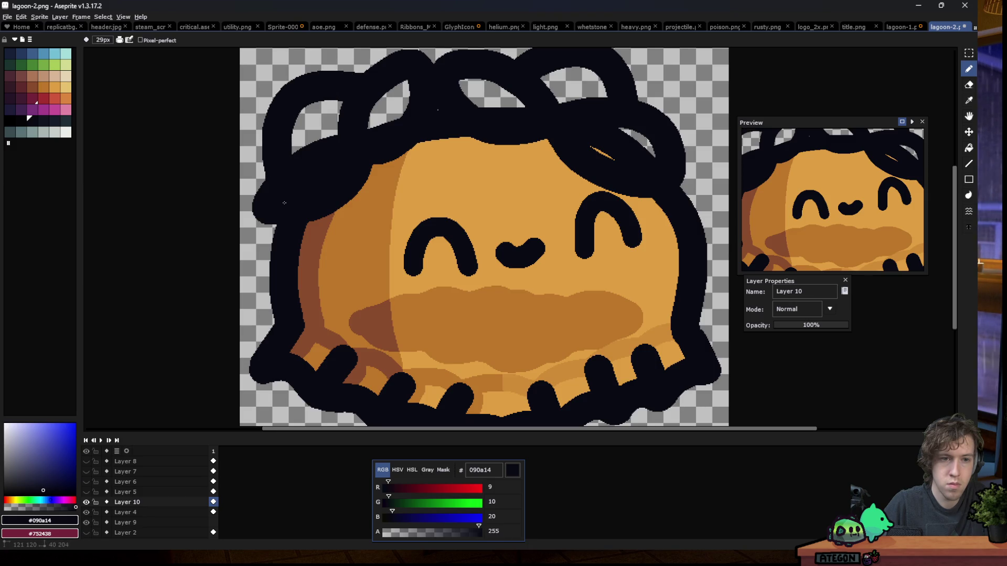
Bucket-fill the left and right hair loops with magenta
click(50, 111)
key(g)
click(318, 126)
click(575, 84)
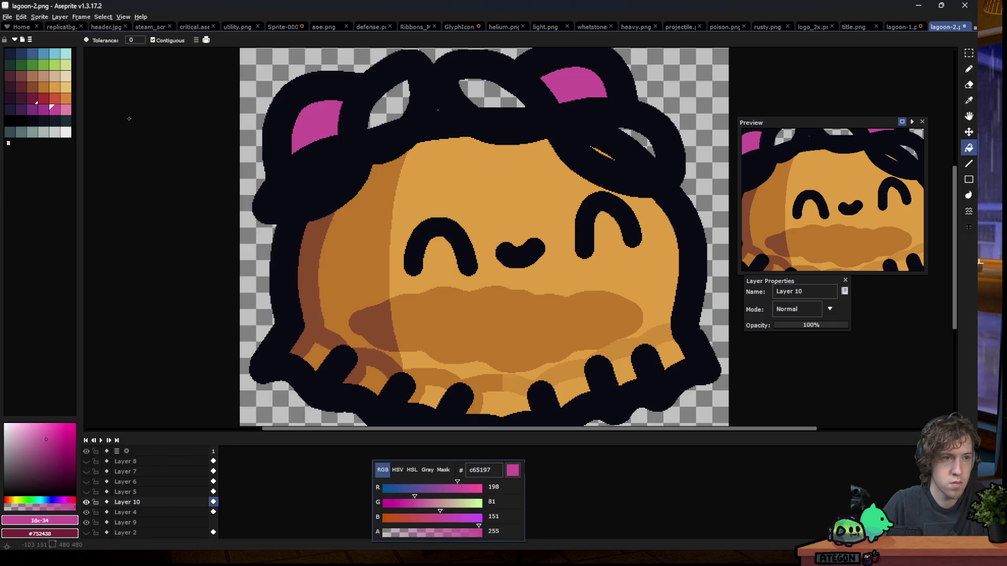
Fill the four leaf shapes among the curls with green
click(43, 64)
click(316, 179)
click(388, 108)
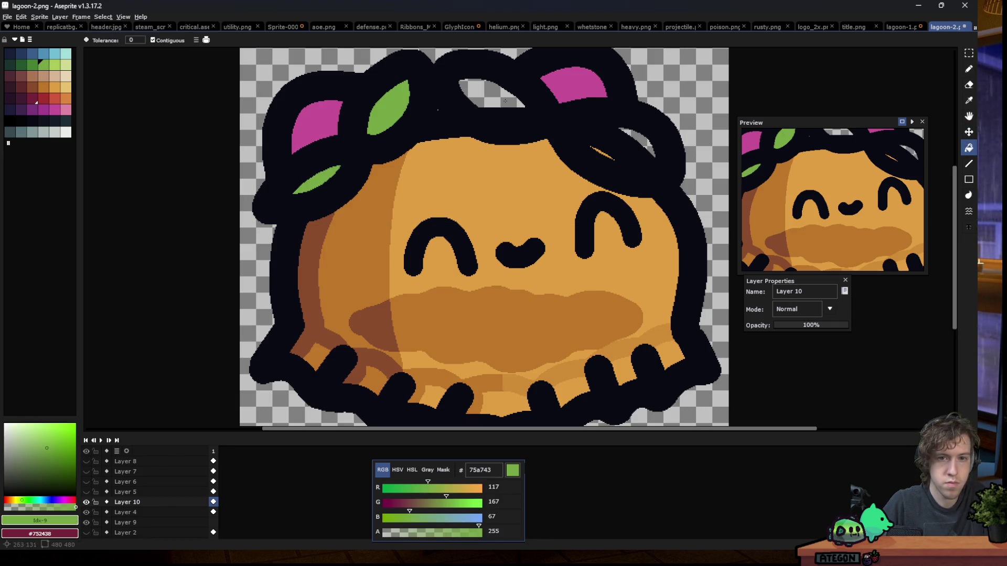
click(508, 100)
click(620, 145)
scroll(290, 178, down, 5)
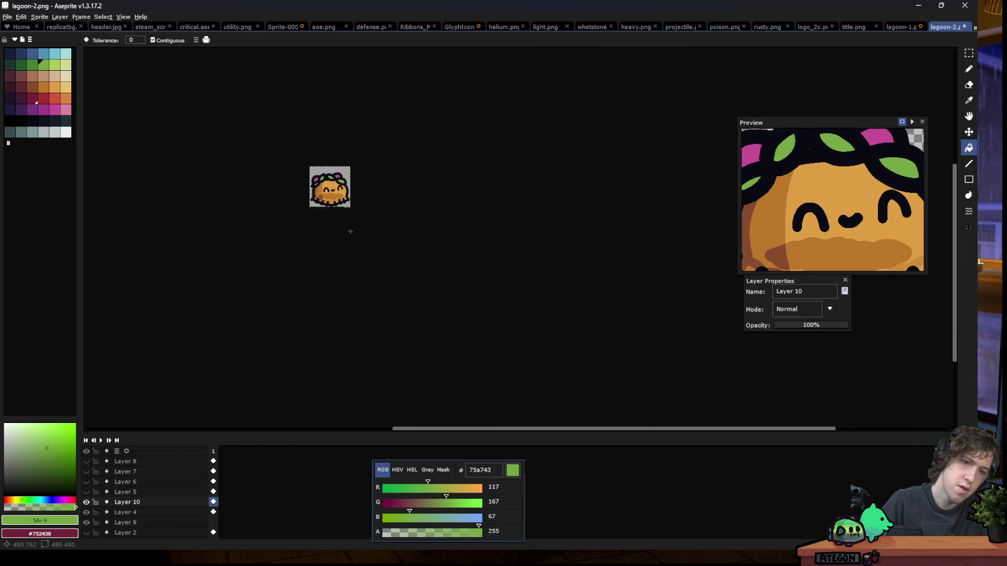
scroll(328, 207, up, 3)
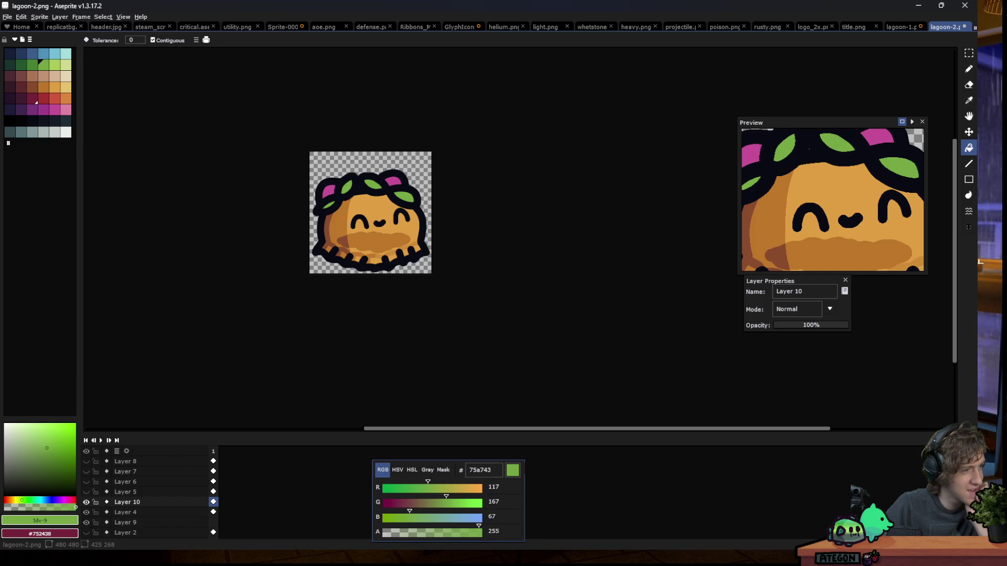
click(86, 482)
click(86, 482)
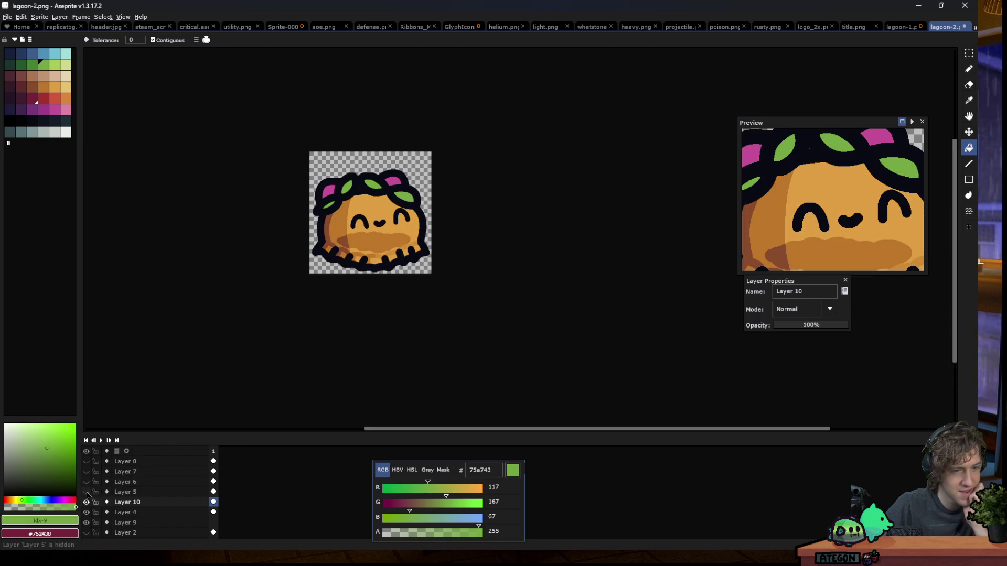
click(87, 492)
click(87, 502)
click(86, 503)
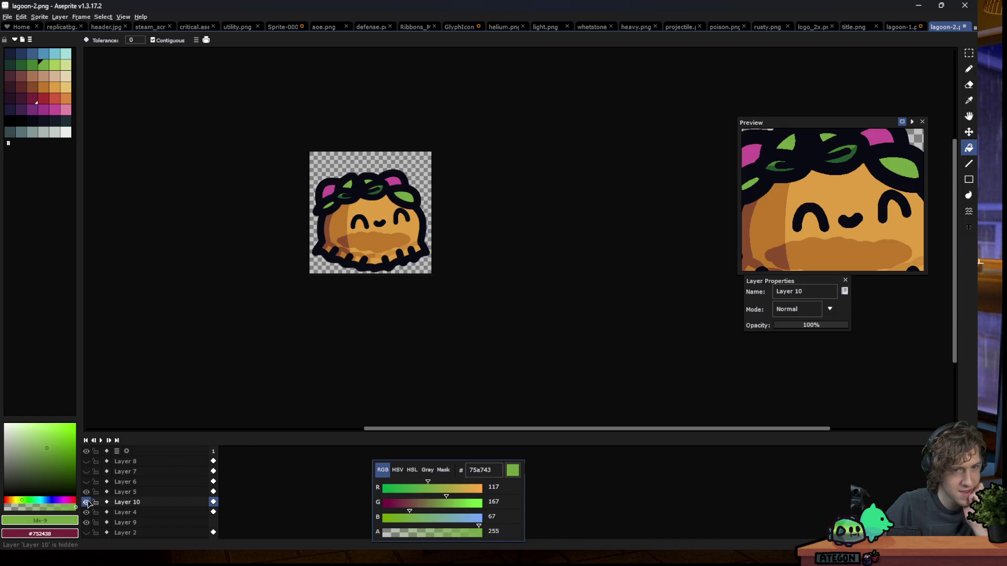
click(87, 492)
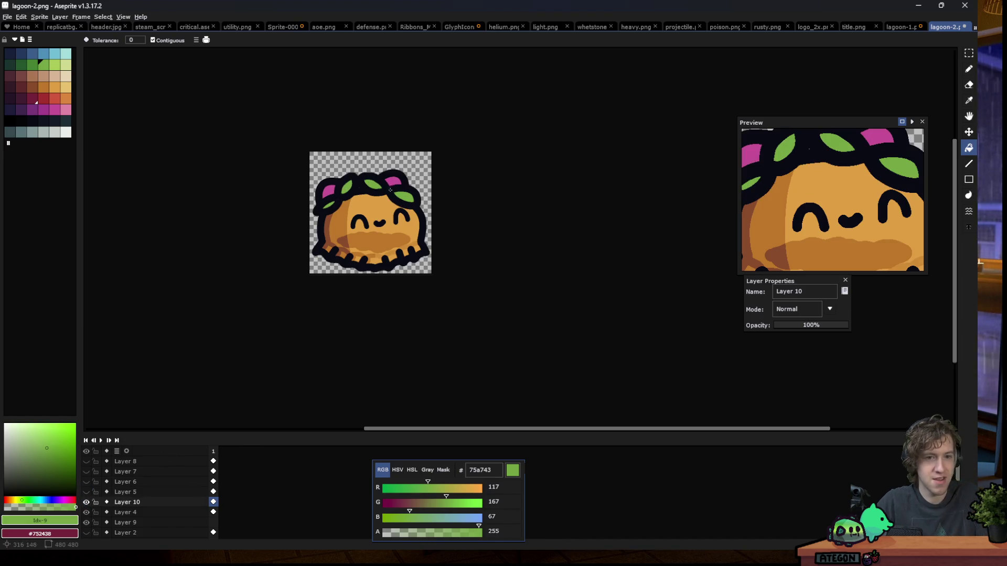
scroll(394, 183, up, 2)
scroll(420, 185, up, 4)
key(i)
click(447, 189)
key(b)
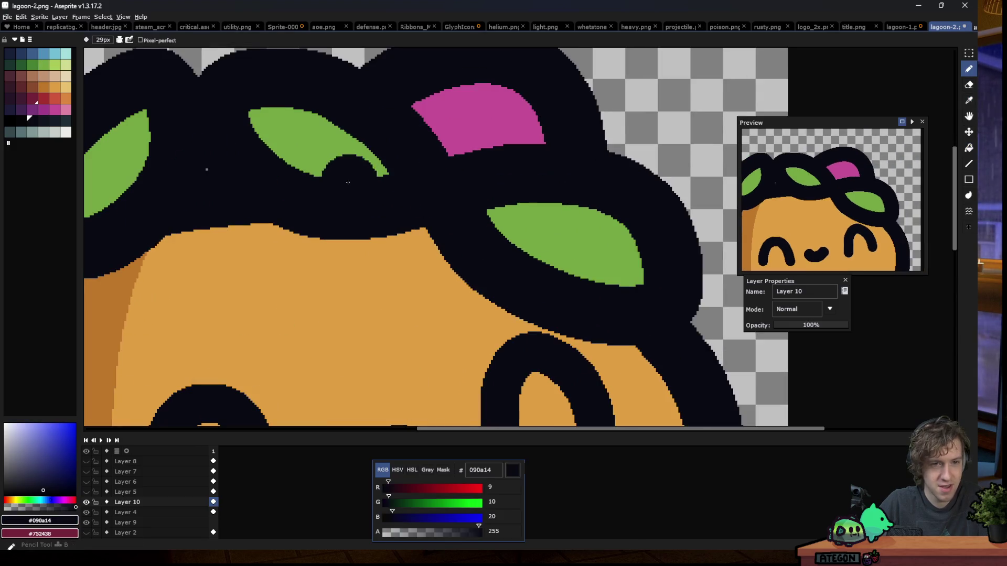
click(288, 177)
key(ctrl+z)
mouse_move(314, 7)
mouse_down()
mouse_move(315, 65)
mouse_move(318, 1)
mouse_up()
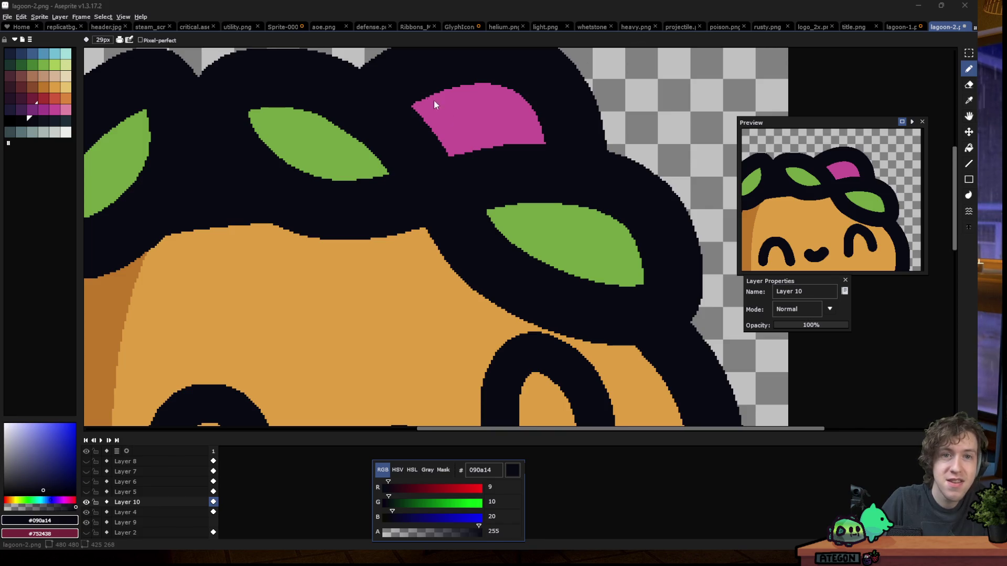
key(alt+Tab)
click(499, 226)
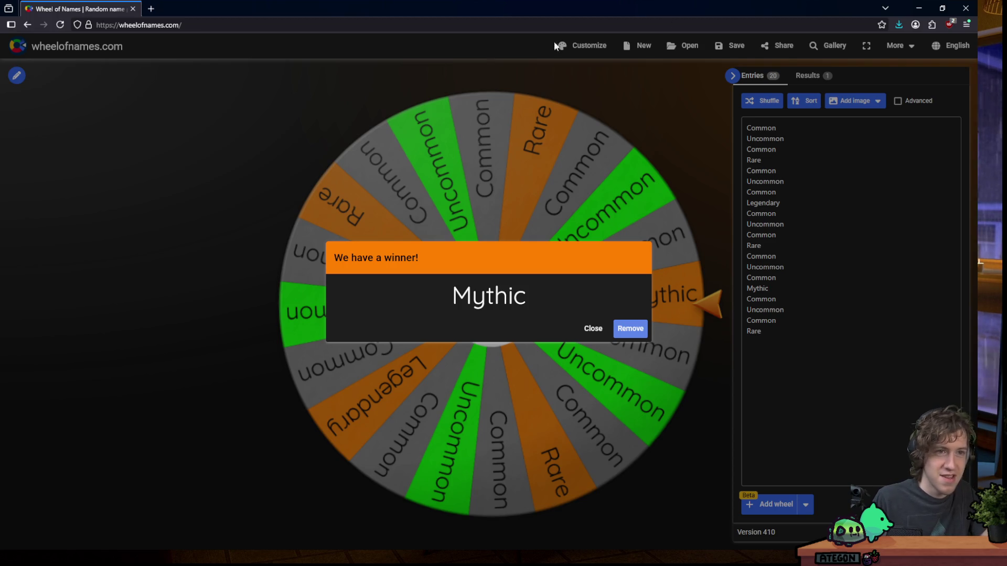
Restore the browser from maximized to a smaller window
mouse_move(382, 7)
mouse_down()
mouse_move(442, 45)
mouse_move(472, 0)
mouse_up()
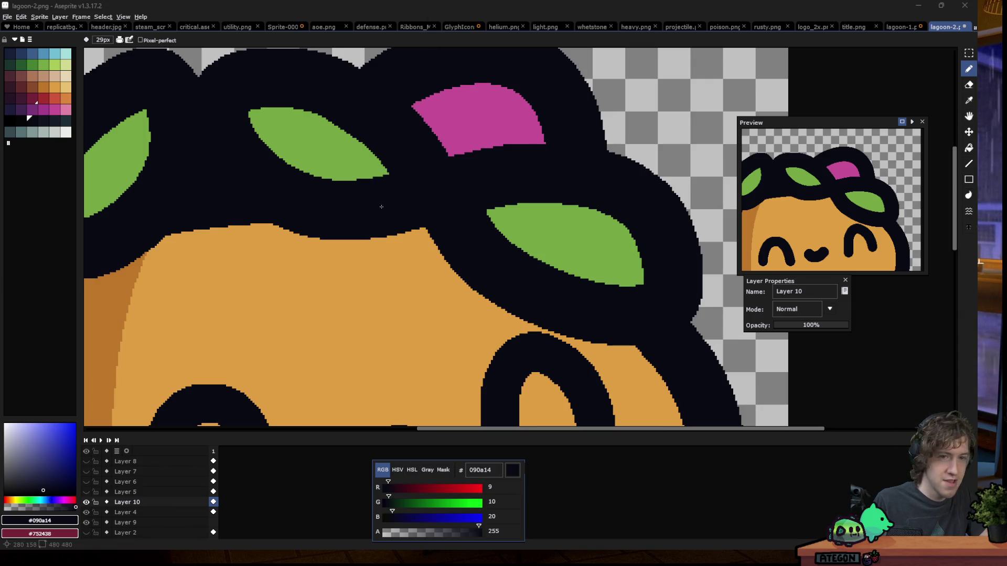
Zoom around the sprite and clear the stray dark paint off the green leaf
scroll(388, 183, down, 4)
scroll(379, 212, down, 3)
scroll(379, 214, down, 1)
scroll(356, 192, up, 1)
scroll(357, 192, up, 3)
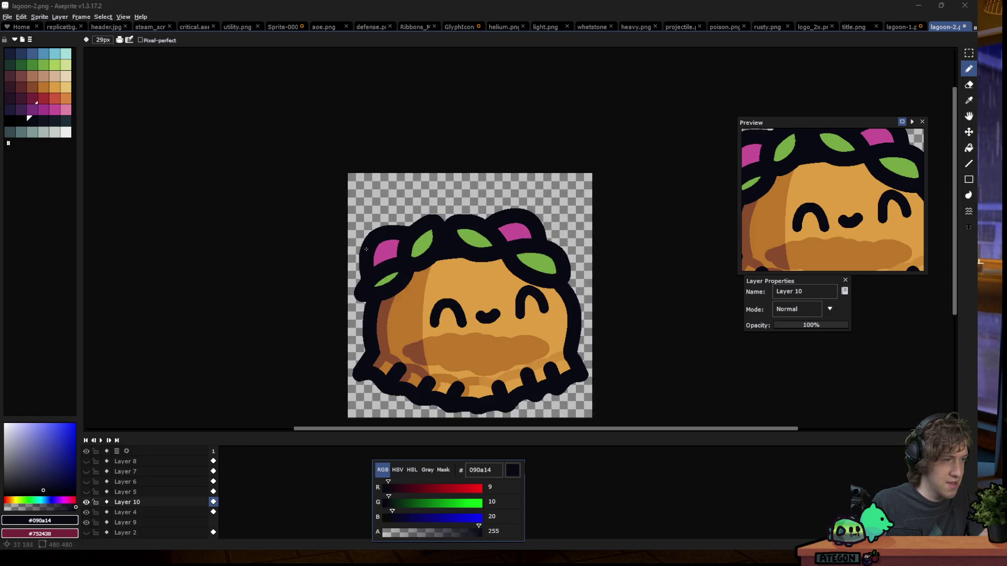
scroll(367, 255, down, 1)
scroll(362, 236, up, 1)
scroll(351, 210, up, 1)
scroll(332, 181, up, 3)
mouse_move(309, 207)
mouse_down()
mouse_move(373, 163)
mouse_move(301, 213)
mouse_up()
scroll(203, 141, down, 5)
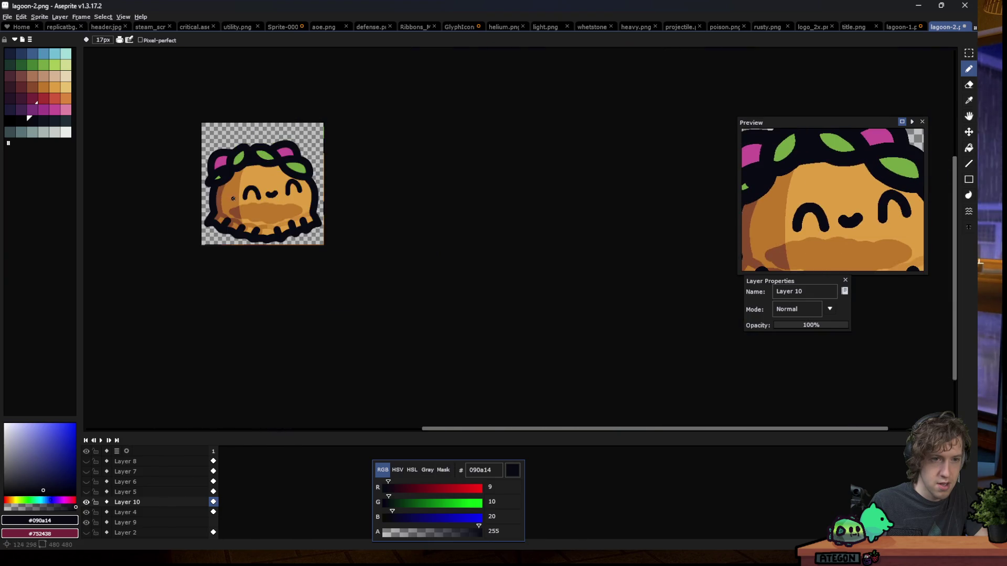
scroll(236, 180, up, 5)
Undo the remaining Layer 10 hair strokes and return to a larger pencil brush
key(bracketleft)
key(bracketleft)
key(bracketleft)
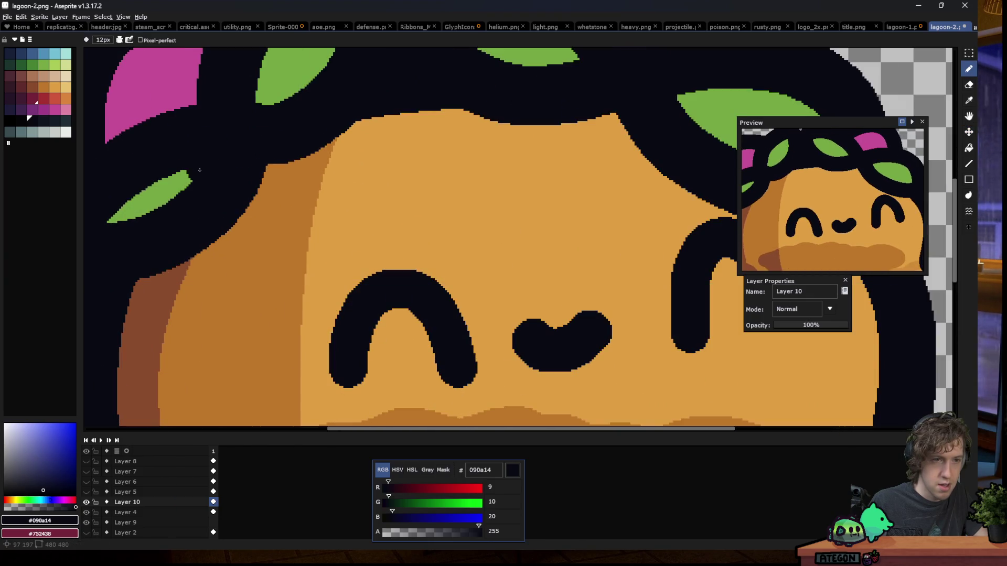
scroll(211, 163, down, 5)
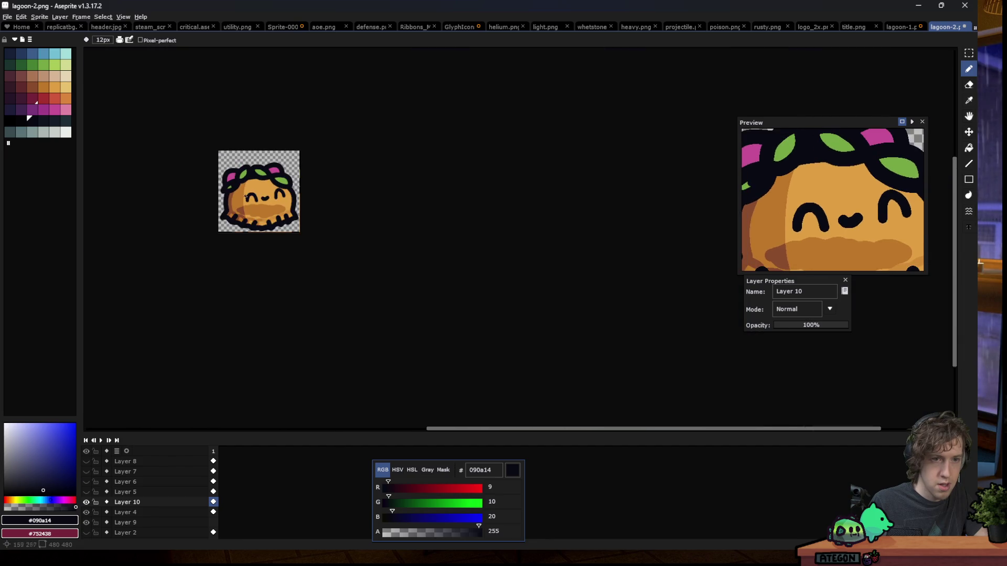
scroll(234, 188, up, 5)
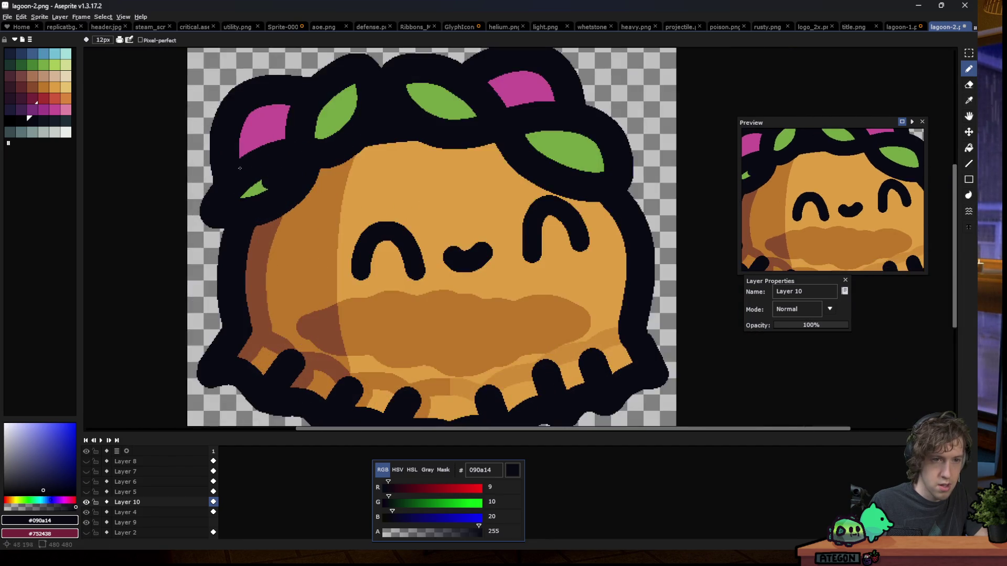
key(v)
drag(320, 173, 328, 176)
key(ctrl+z)
key(ctrl+z)
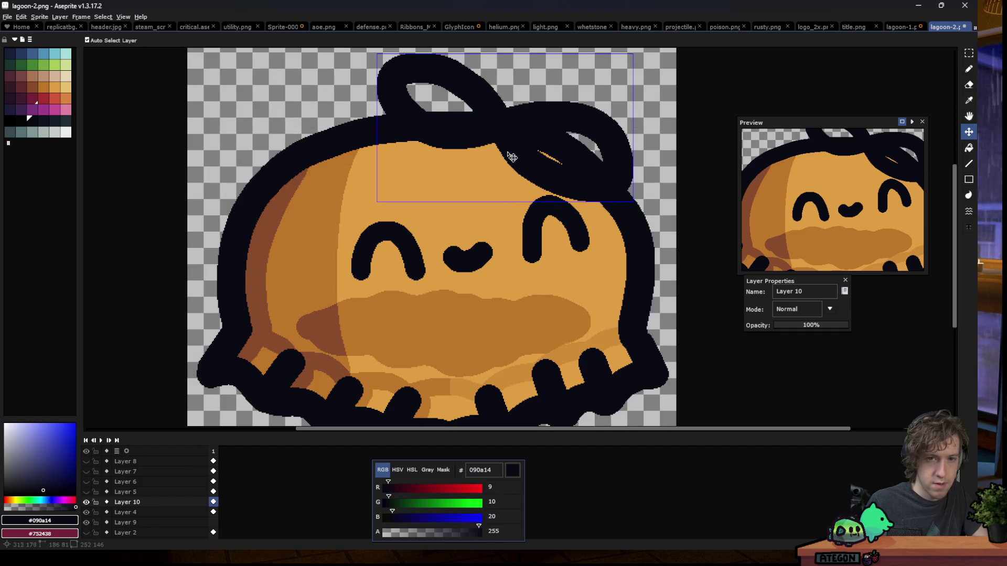
key(ctrl+z)
key(b)
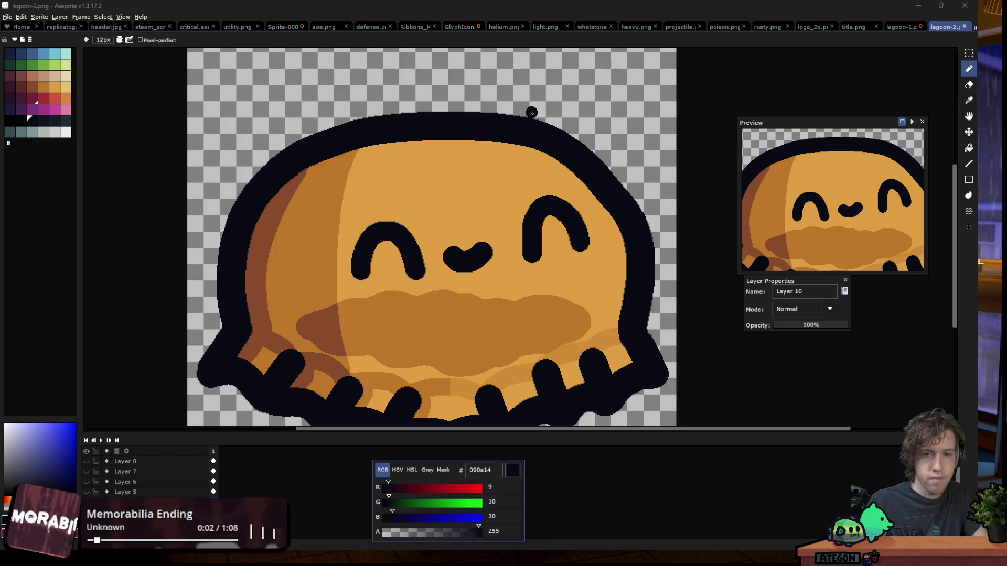
key(plus)
key(plus)
key(plus)
With a bigger brush, draw a thick dark curl atop the head, redoing a misplaced stroke
scroll(539, 119, up, 2)
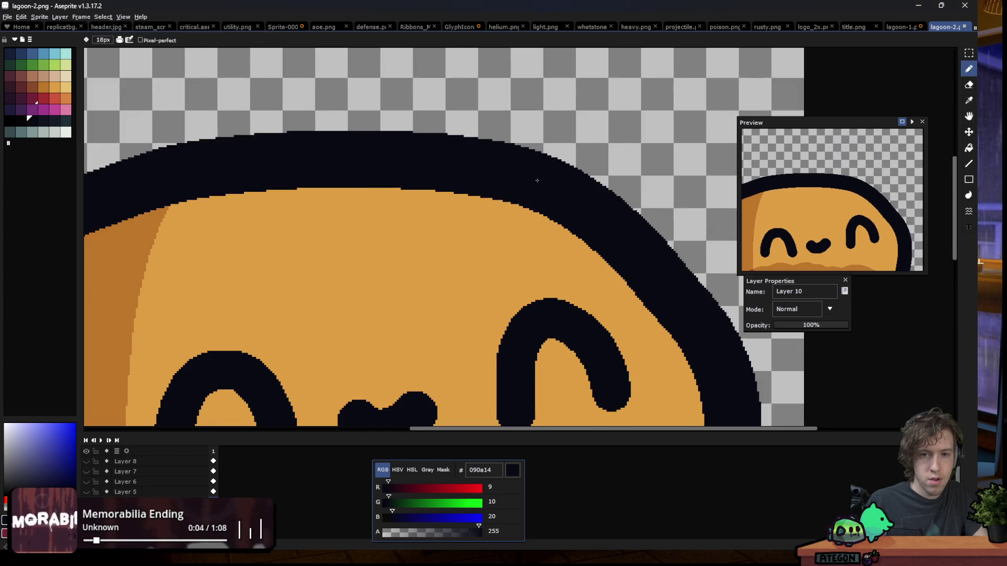
key(plus)
key(plus)
key(plus)
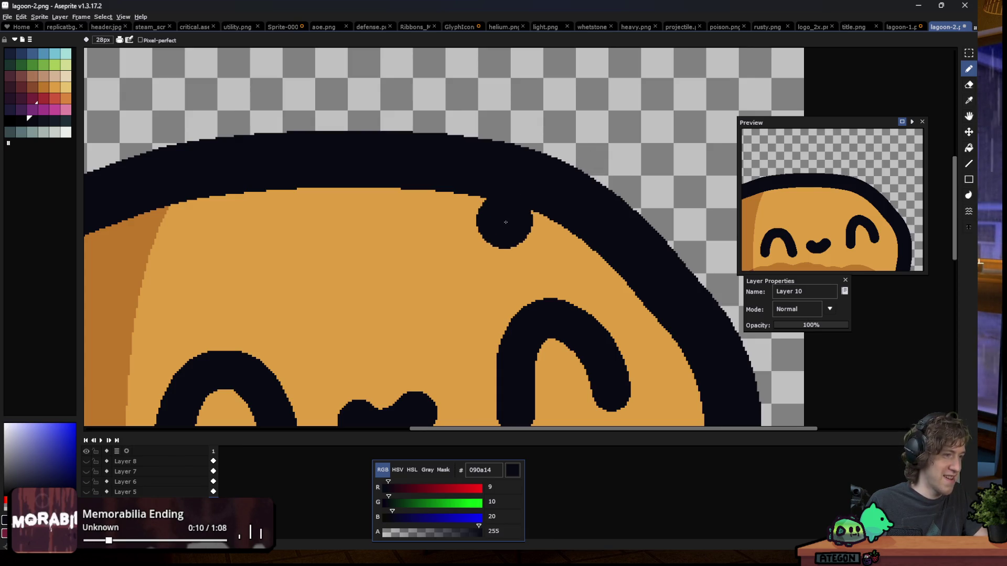
scroll(508, 216, down, 1)
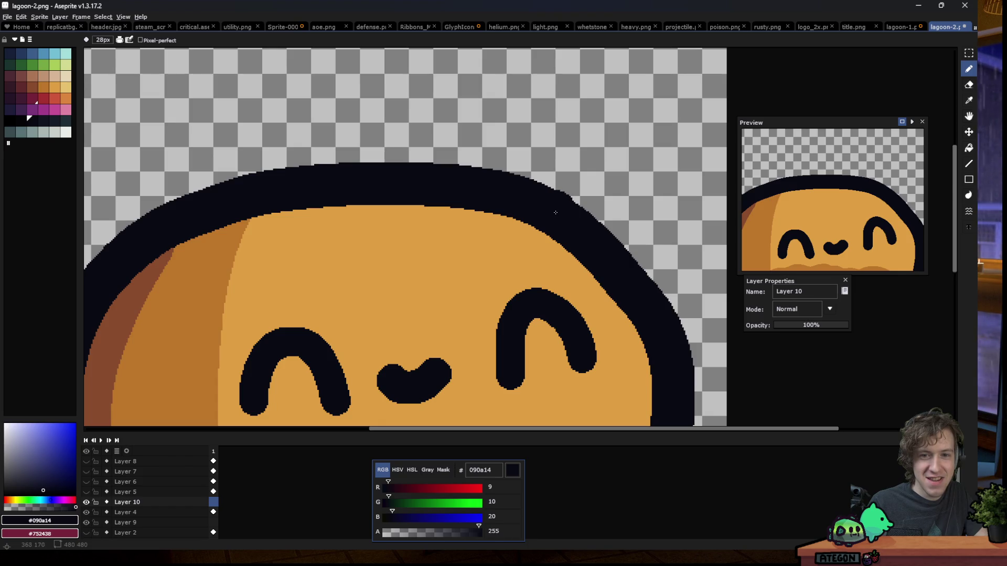
drag(545, 182, 485, 108)
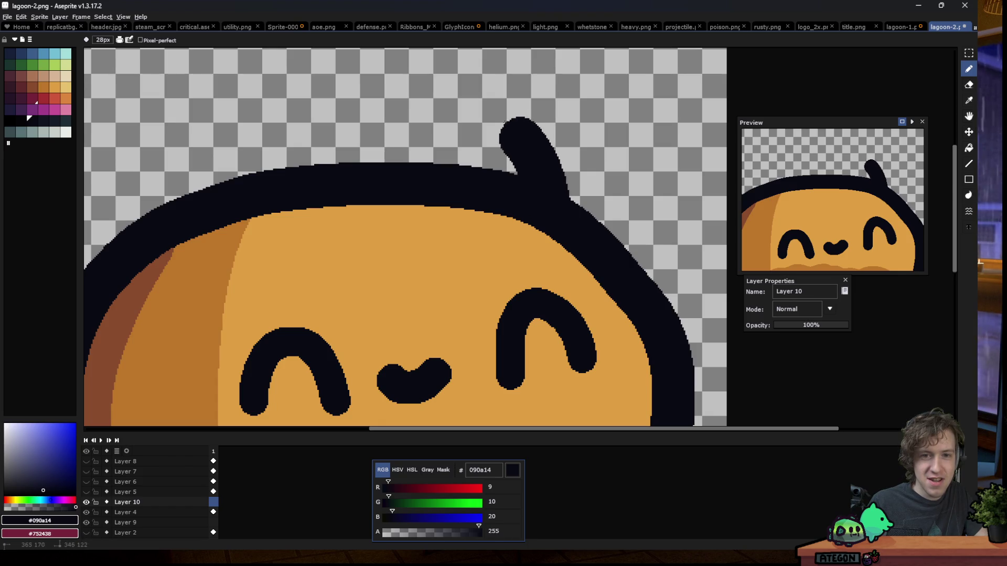
key(v)
key(ctrl+z)
key(b)
mouse_move(545, 179)
mouse_down()
mouse_move(444, 141)
mouse_move(579, 269)
mouse_move(556, 215)
mouse_up()
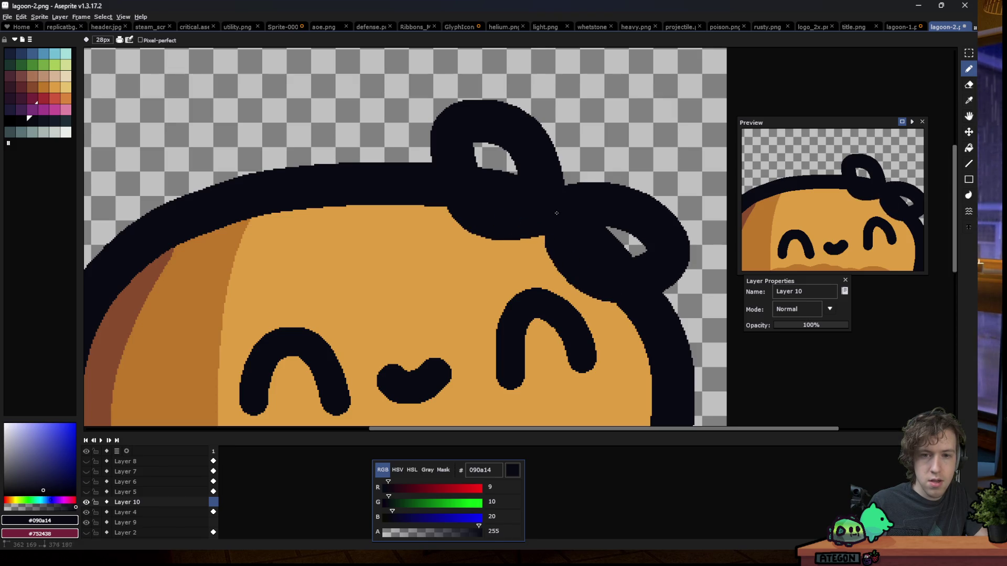
Add rounded curls along the head's top outline and thicken its inner edge
drag(581, 170, 553, 172)
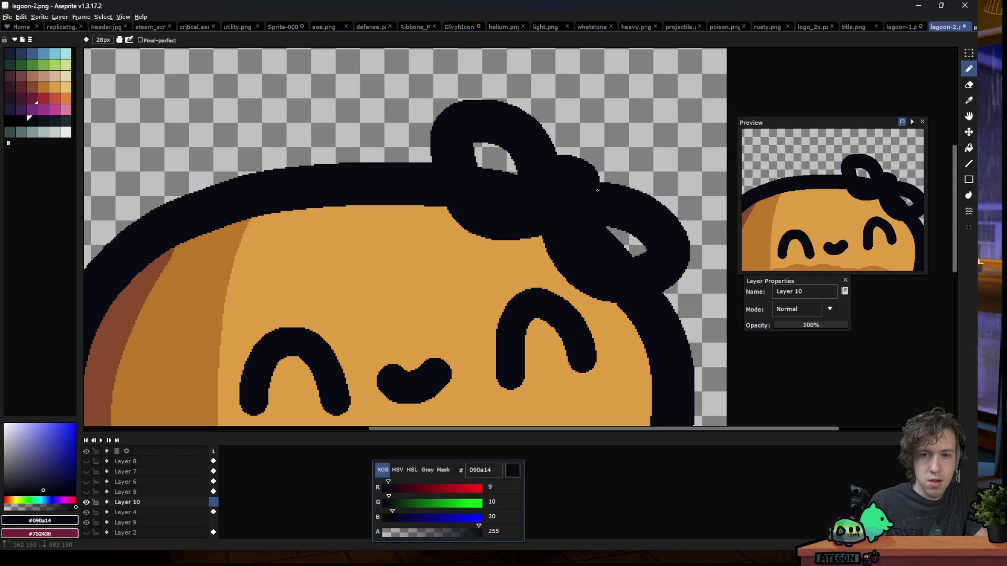
scroll(576, 198, down, 5)
scroll(445, 159, up, 5)
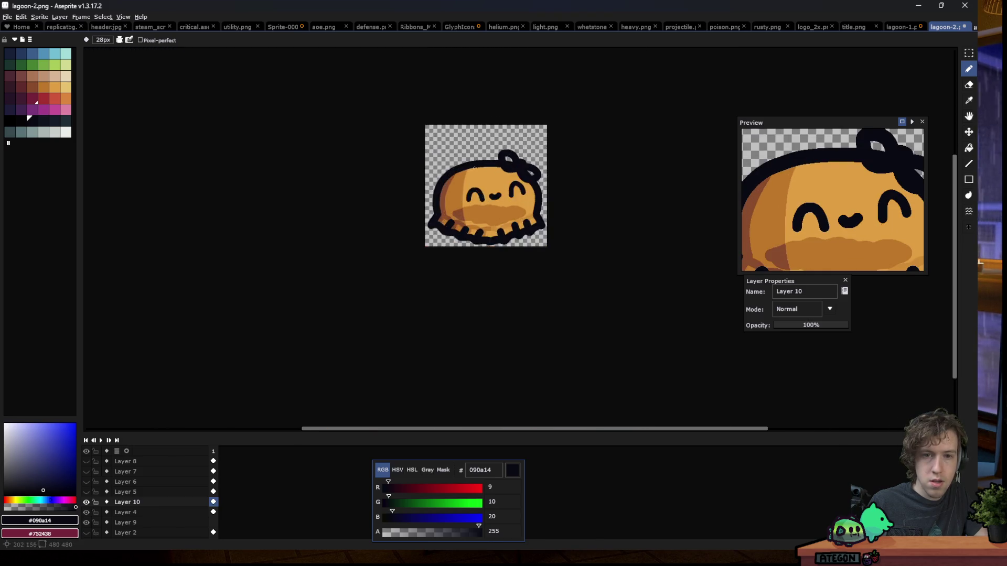
key(ctrl+z)
click(468, 162)
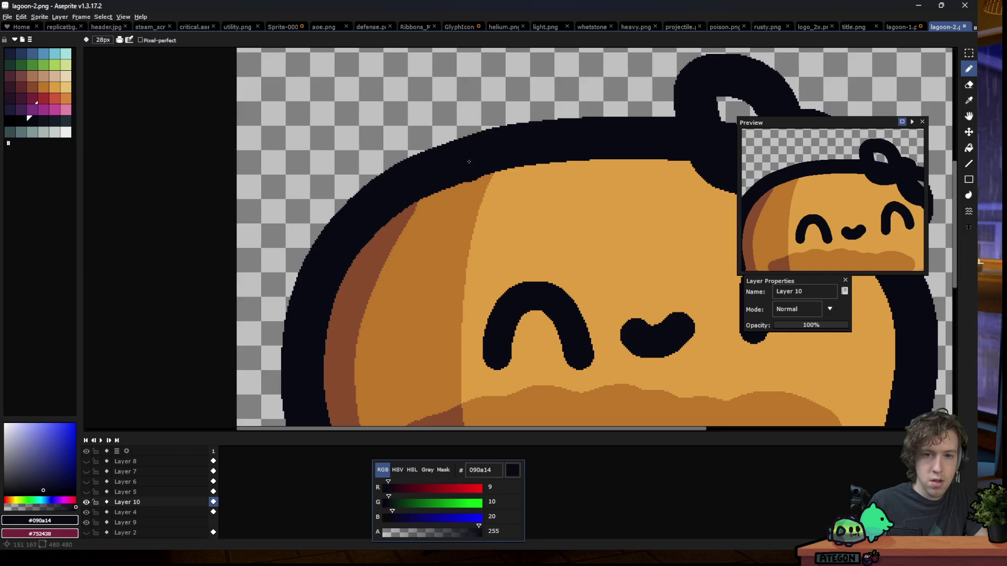
scroll(481, 157, down, 3)
scroll(438, 167, up, 3)
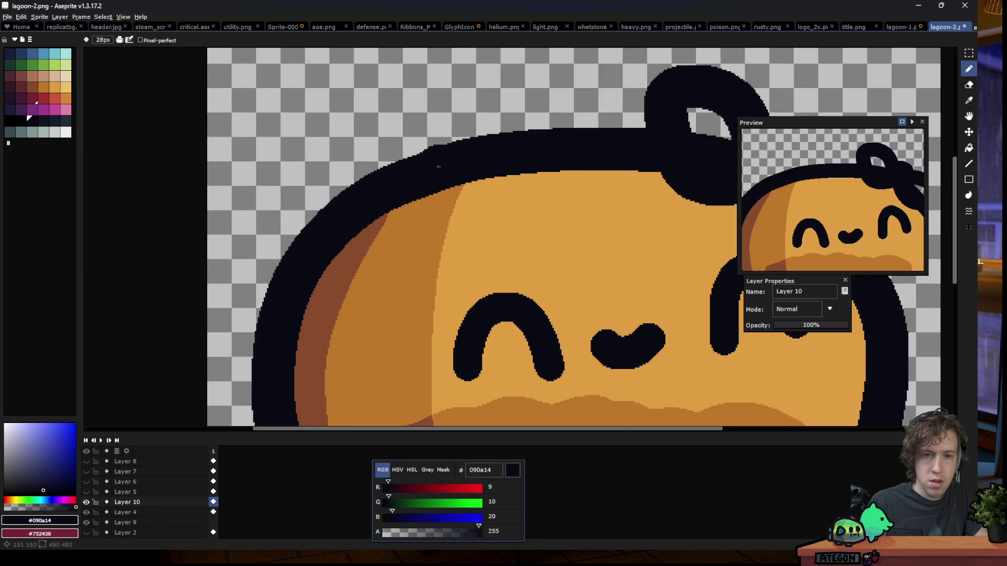
mouse_move(441, 166)
mouse_down()
mouse_move(443, 144)
mouse_move(586, 147)
mouse_move(435, 169)
mouse_move(405, 234)
mouse_move(445, 168)
mouse_up()
drag(436, 125, 413, 128)
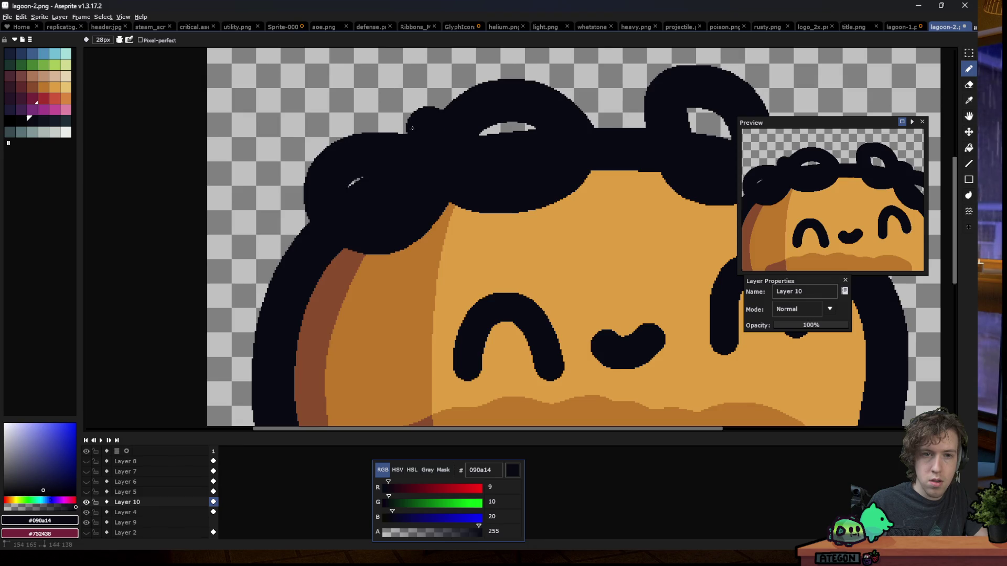
scroll(399, 144, down, 8)
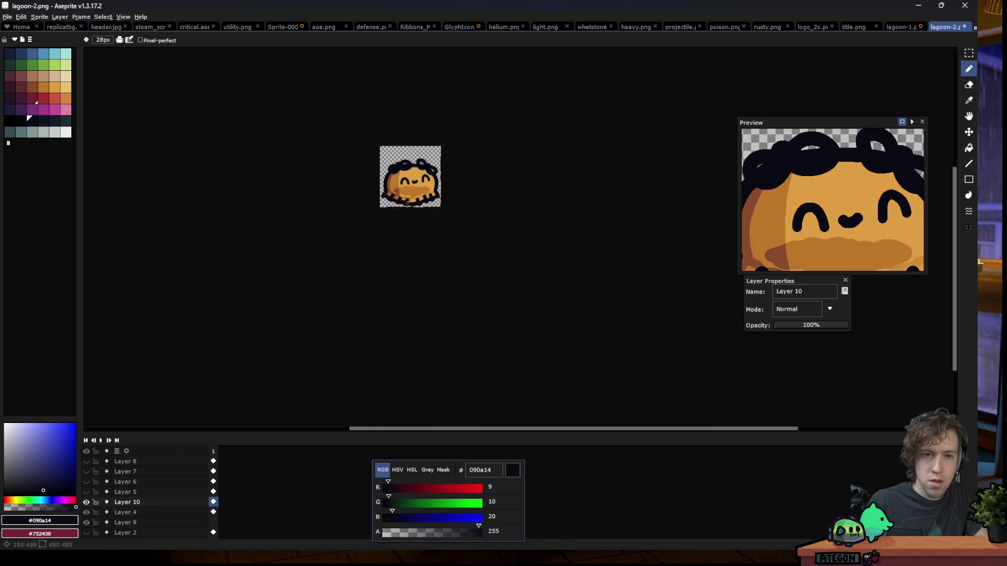
scroll(416, 177, up, 4)
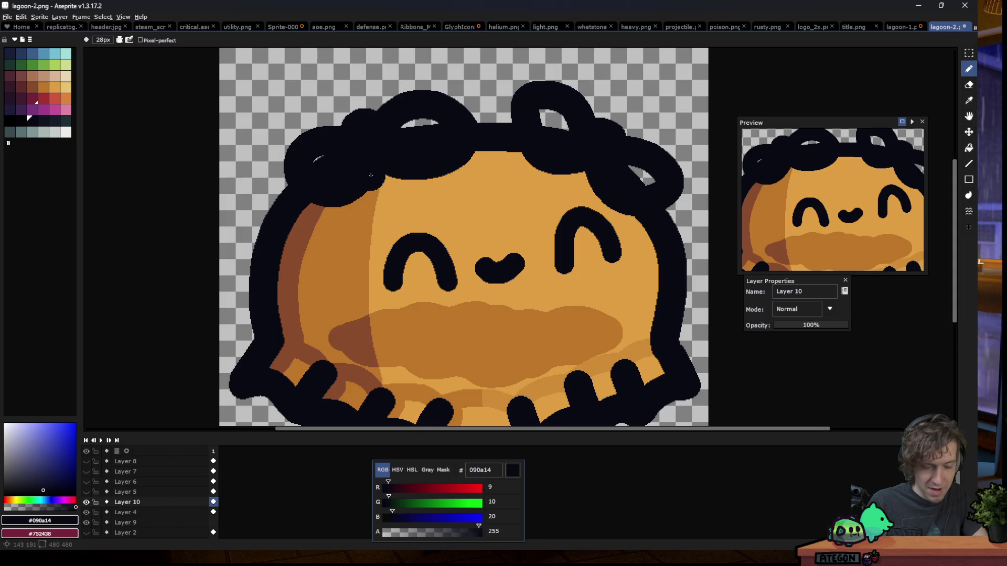
Marquee-select the top-left curls and commit the selection
key(m)
mouse_move(267, 76)
mouse_down()
mouse_move(452, 206)
mouse_move(440, 194)
mouse_up()
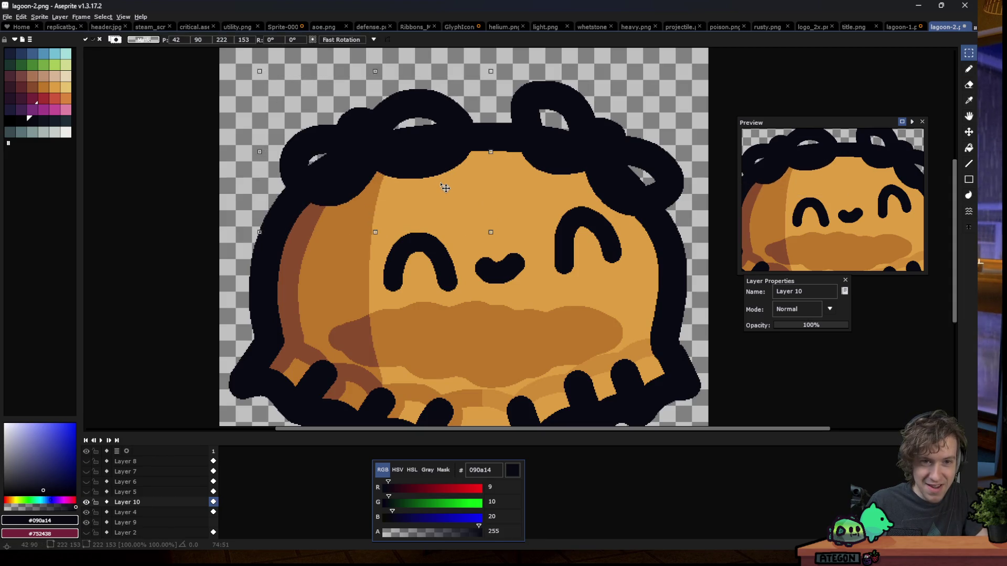
key(Return)
scroll(293, 158, down, 2)
scroll(300, 200, down, 3)
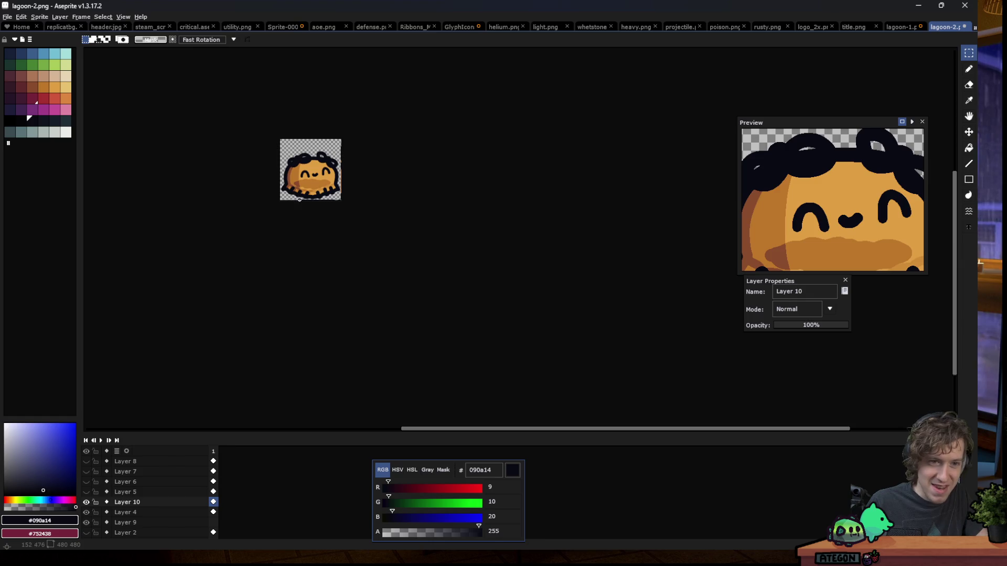
scroll(291, 169, up, 2)
scroll(289, 166, up, 2)
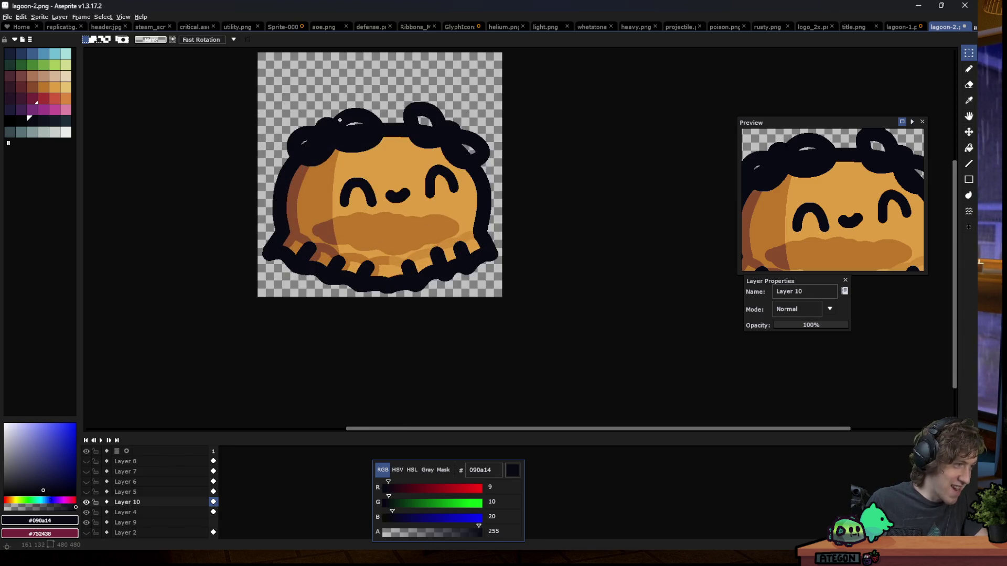
scroll(325, 135, up, 1)
Bucket-fill the four holes in the hair with green 468232
click(30, 66)
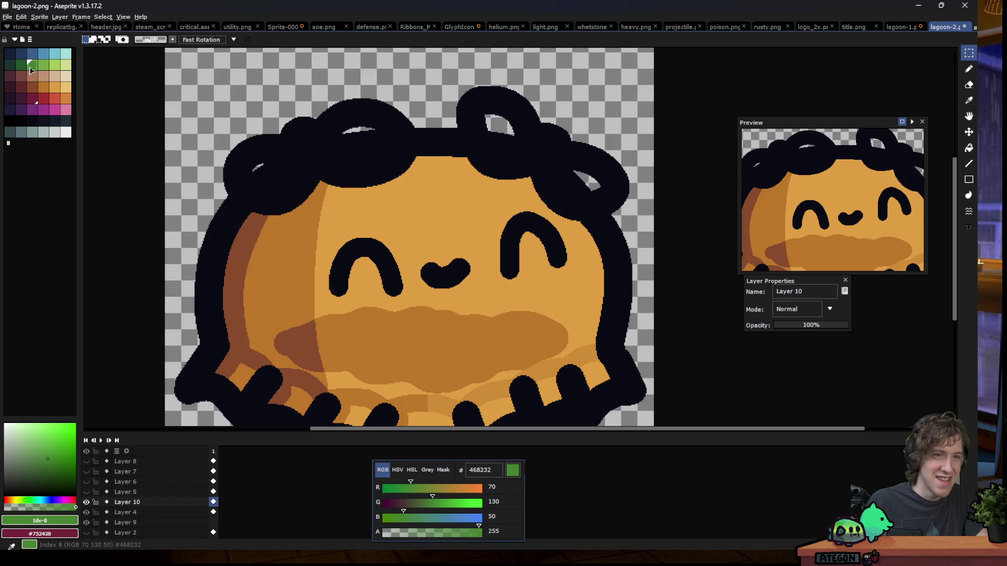
key(g)
click(353, 140)
click(294, 168)
click(499, 125)
click(588, 180)
scroll(414, 224, down, 5)
scroll(413, 224, down, 1)
scroll(407, 210, up, 1)
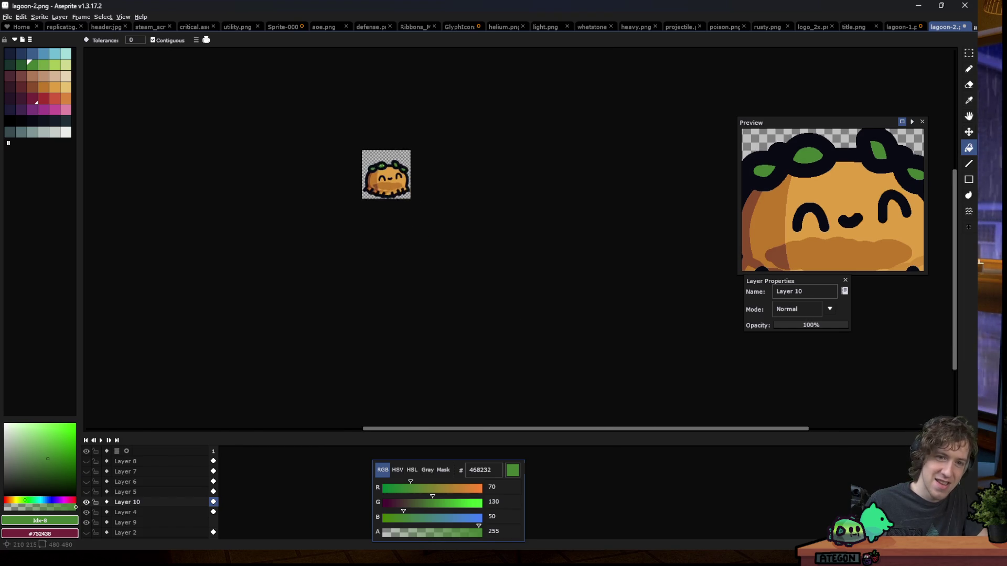
scroll(404, 201, up, 1)
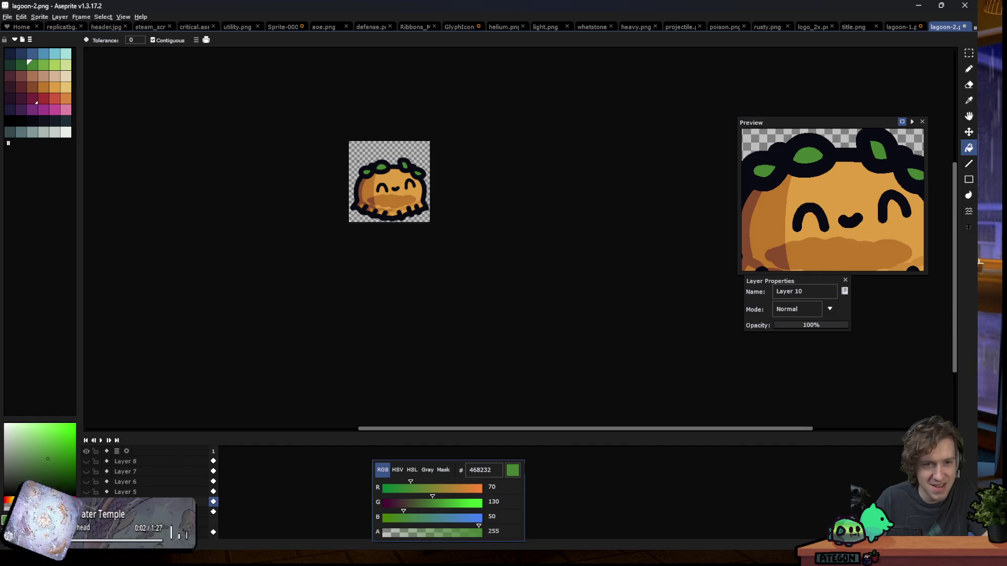
scroll(388, 220, down, 3)
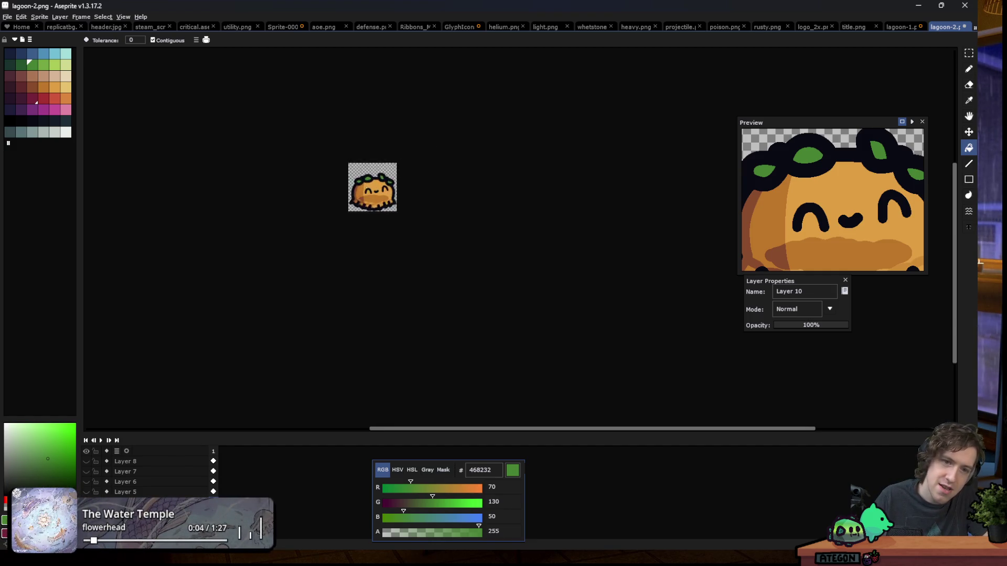
Draw a dark 090a14 loop at the hair's top-right, undoing a stray dot and an oversized attempt
scroll(371, 184, up, 8)
alt+click(527, 207)
key(b)
click(508, 181)
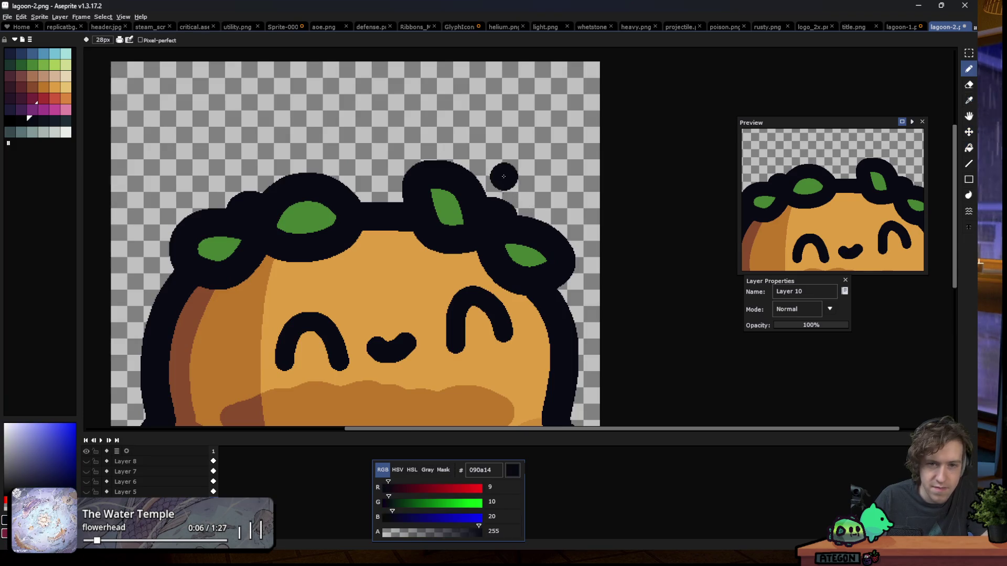
scroll(506, 181, up, 2)
key(ctrl+z)
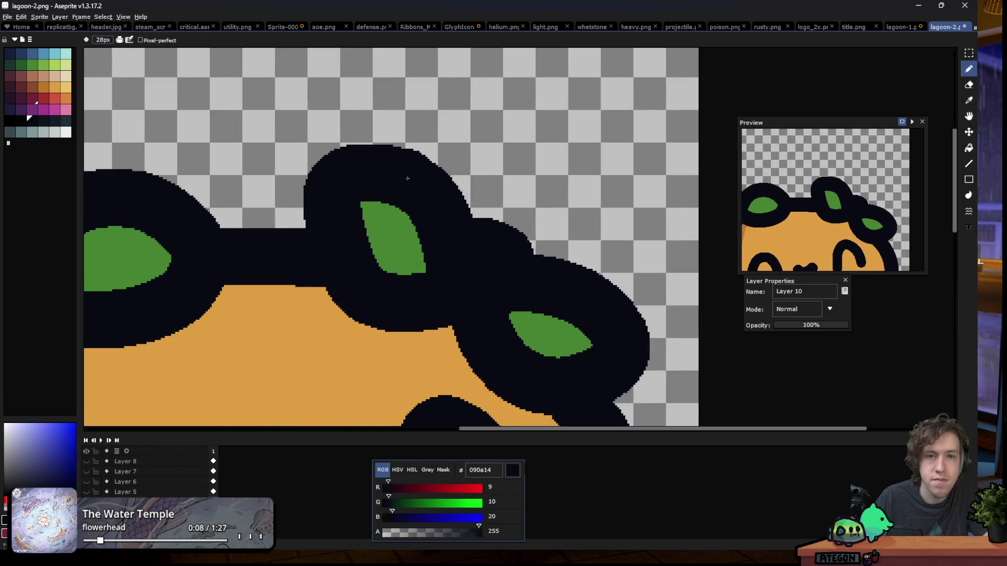
drag(408, 178, 649, 144)
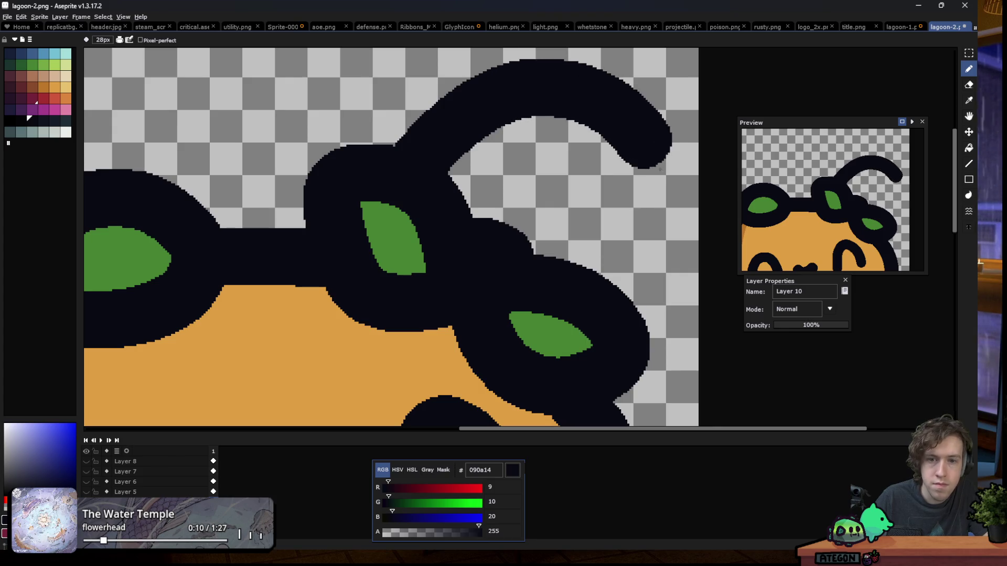
drag(653, 152, 659, 362)
scroll(569, 284, down, 6)
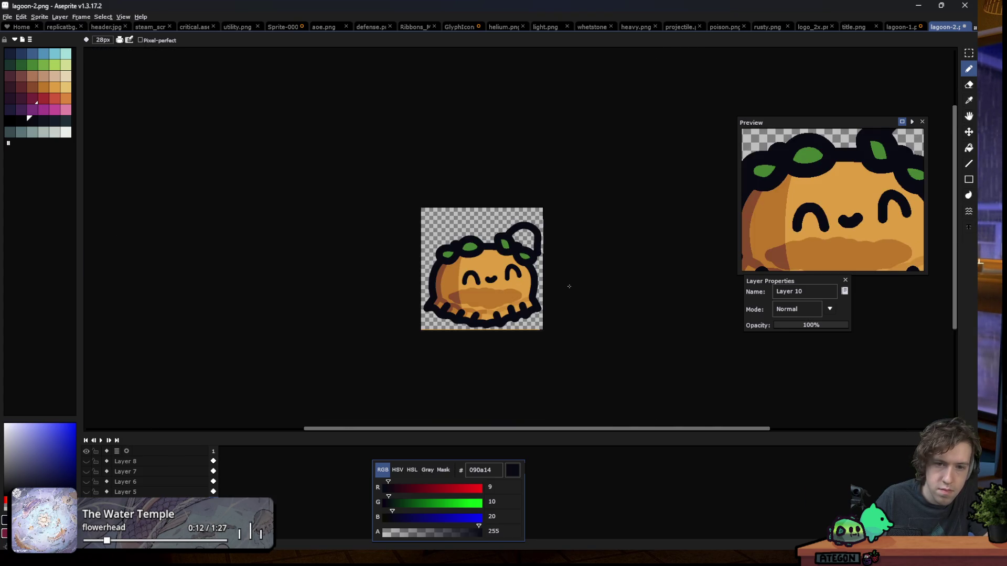
scroll(569, 284, up, 4)
key(ctrl+z)
mouse_move(399, 79)
mouse_down()
mouse_move(421, 69)
mouse_move(508, 187)
mouse_move(509, 306)
mouse_up()
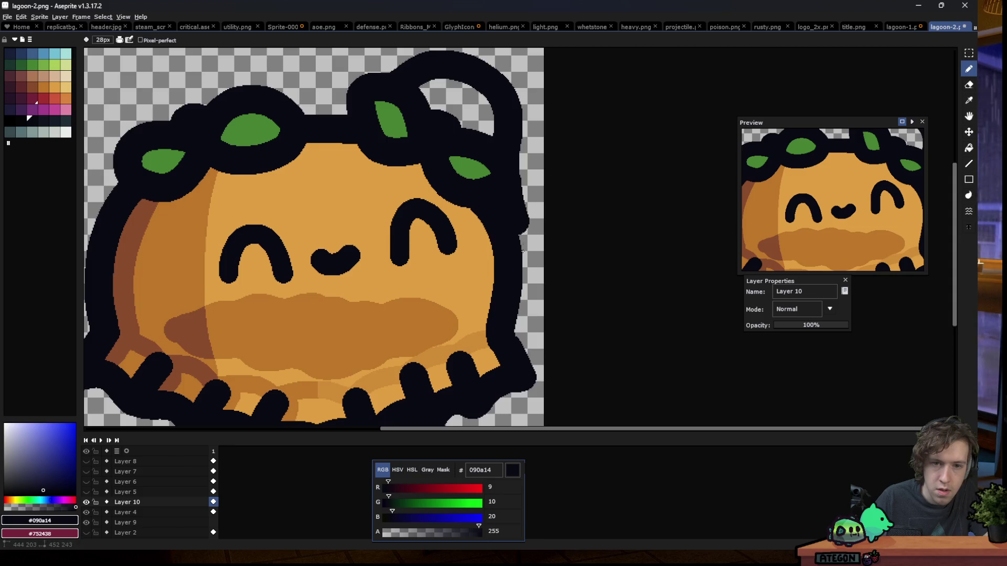
scroll(547, 223, down, 4)
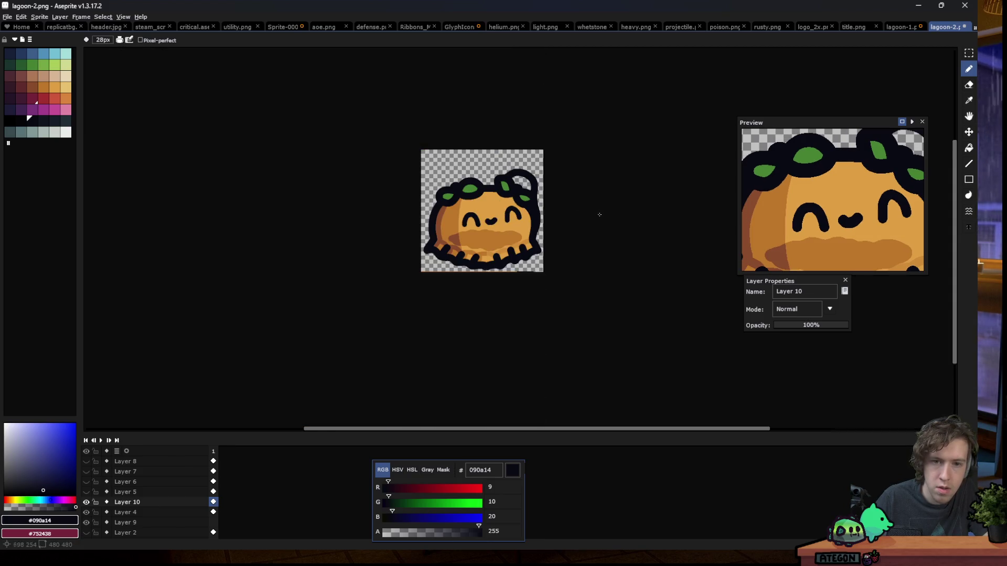
scroll(439, 176, up, 3)
Draw a large dark loop arcing up from the hair's top-left
mouse_move(545, 189)
mouse_down()
mouse_move(425, 201)
mouse_move(426, 259)
mouse_up()
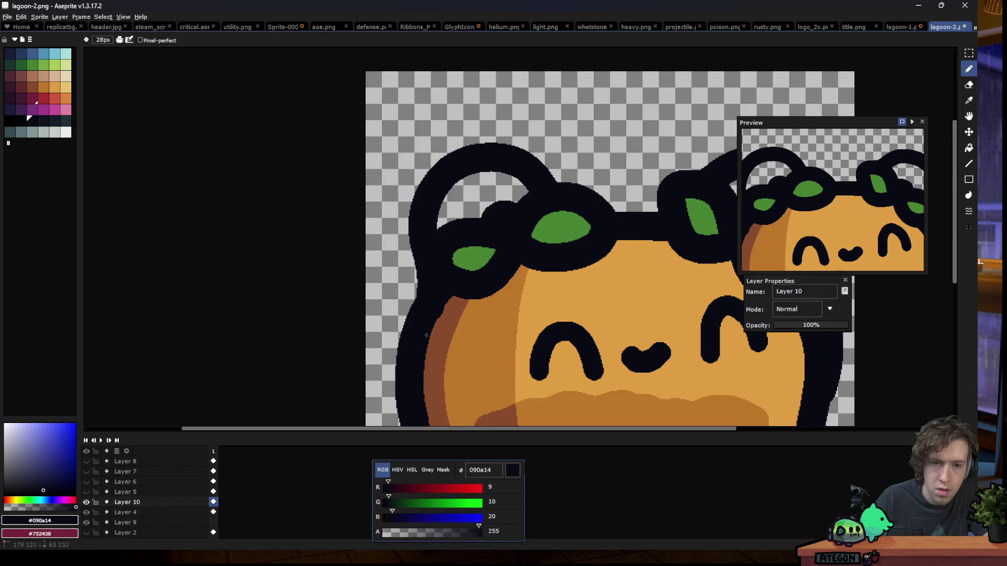
scroll(399, 268, down, 3)
scroll(421, 317, down, 3)
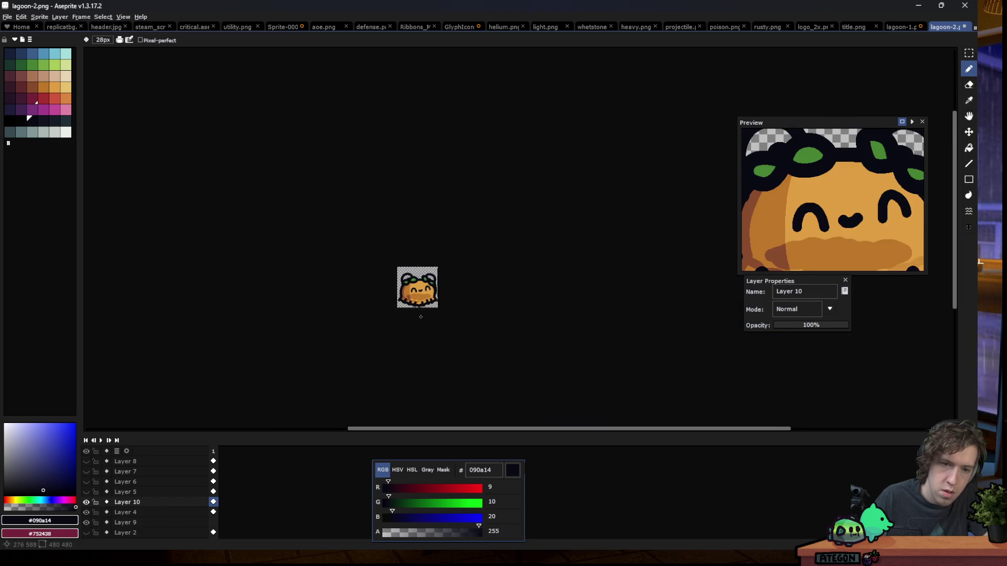
scroll(415, 303, up, 2)
scroll(414, 299, up, 2)
scroll(472, 236, up, 1)
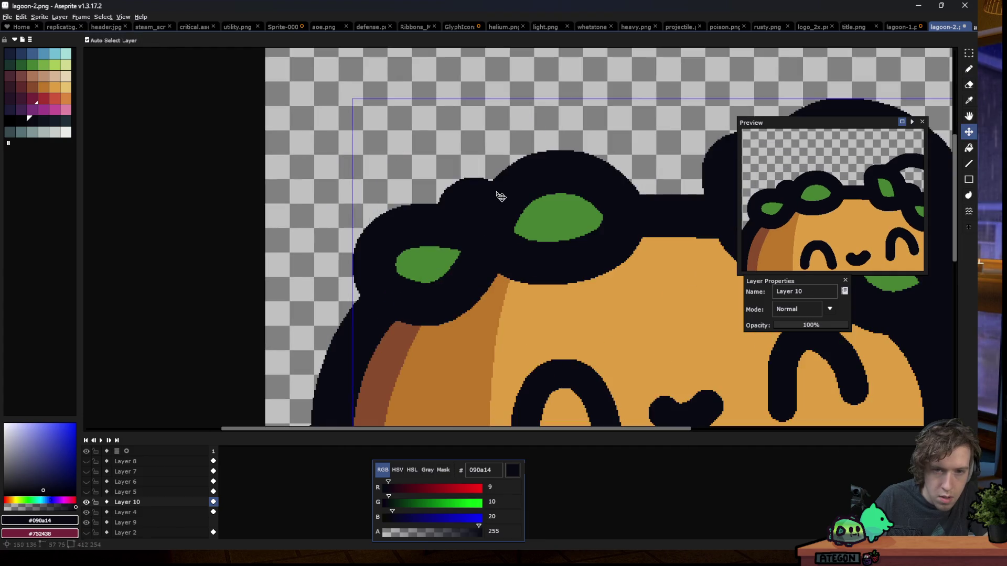
mouse_move(520, 183)
mouse_down()
mouse_move(353, 192)
mouse_move(335, 391)
mouse_up()
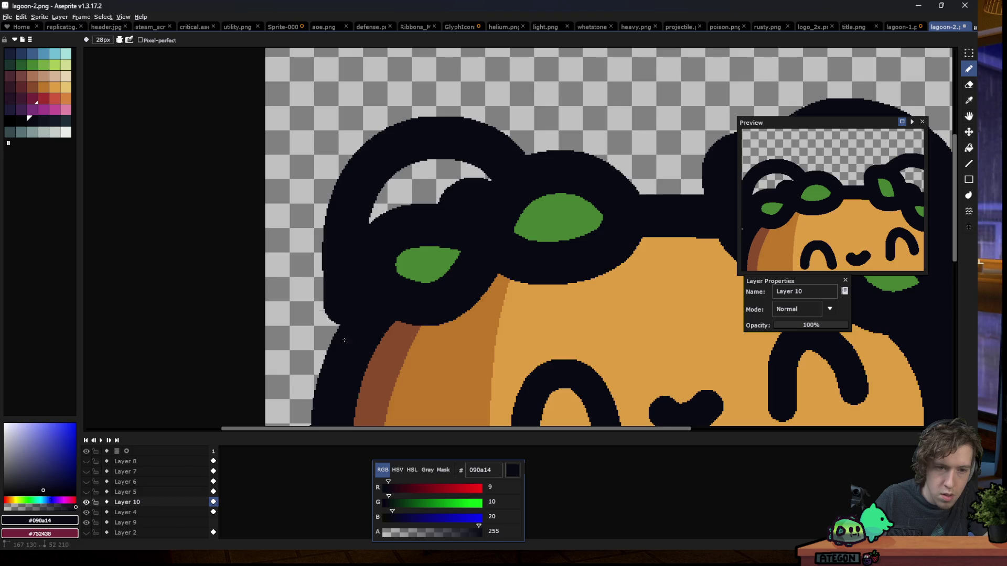
scroll(273, 225, down, 2)
scroll(320, 252, down, 3)
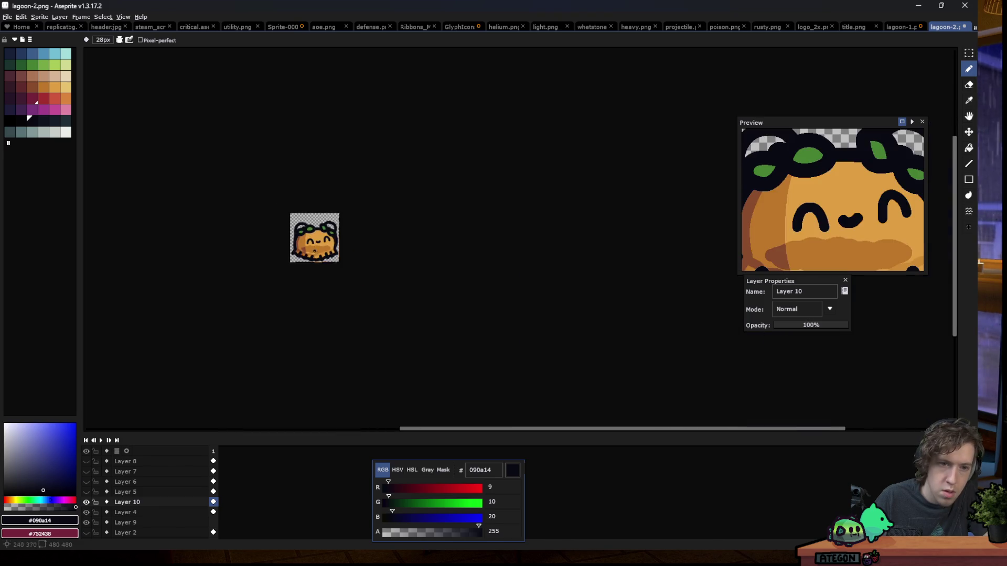
scroll(315, 241, up, 1)
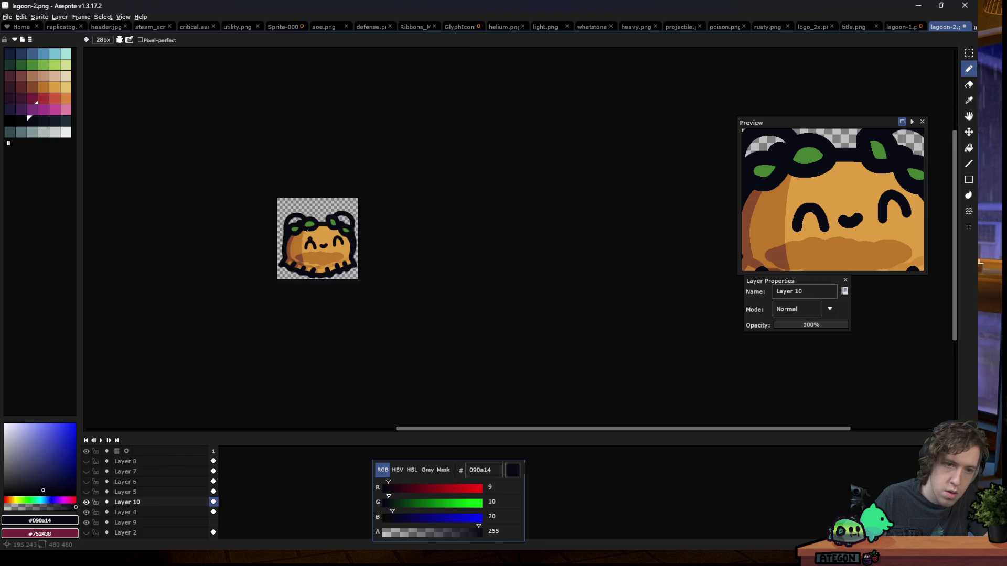
scroll(315, 242, up, 3)
click(41, 112)
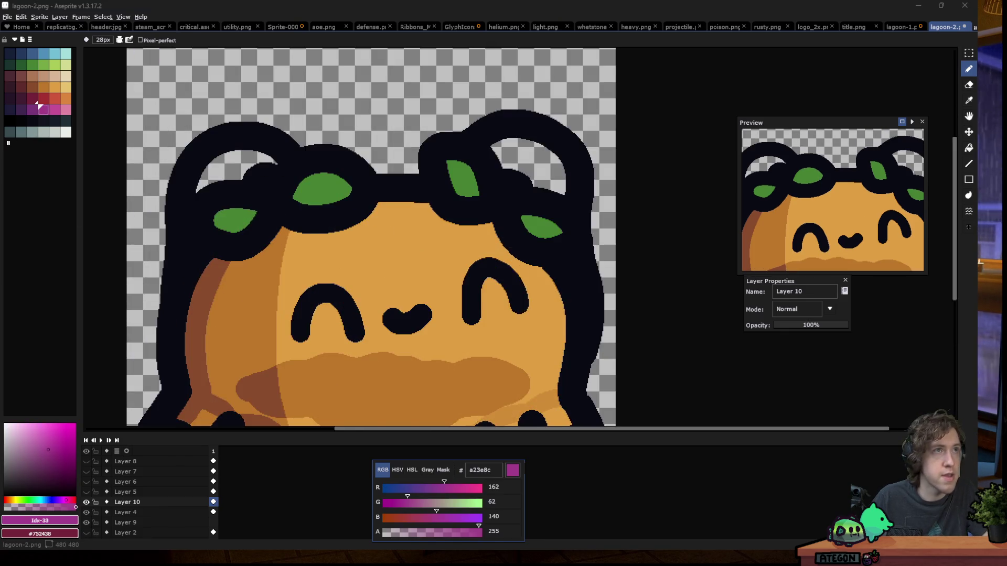
click(494, 472)
text(8cfb5a8a)
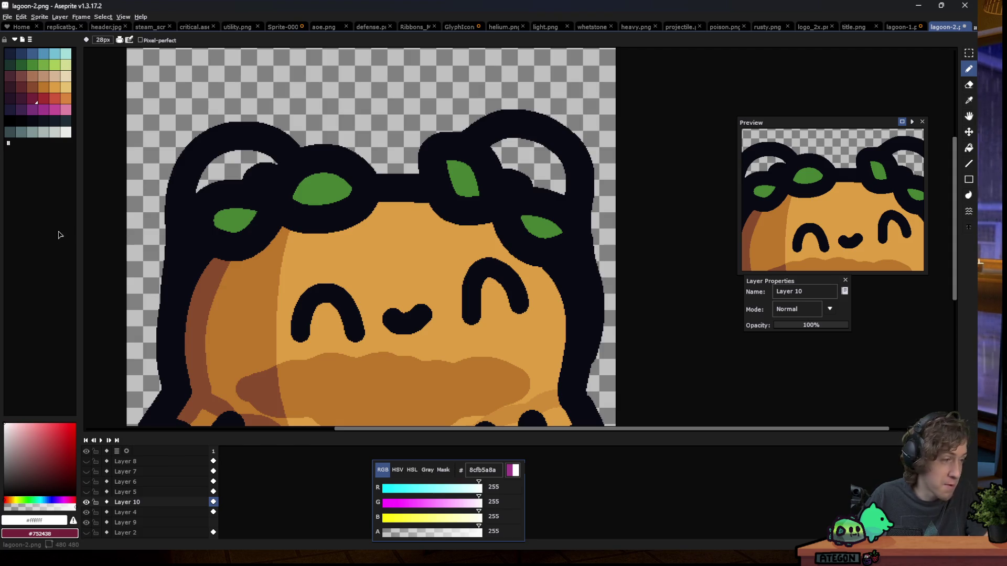
click(43, 110)
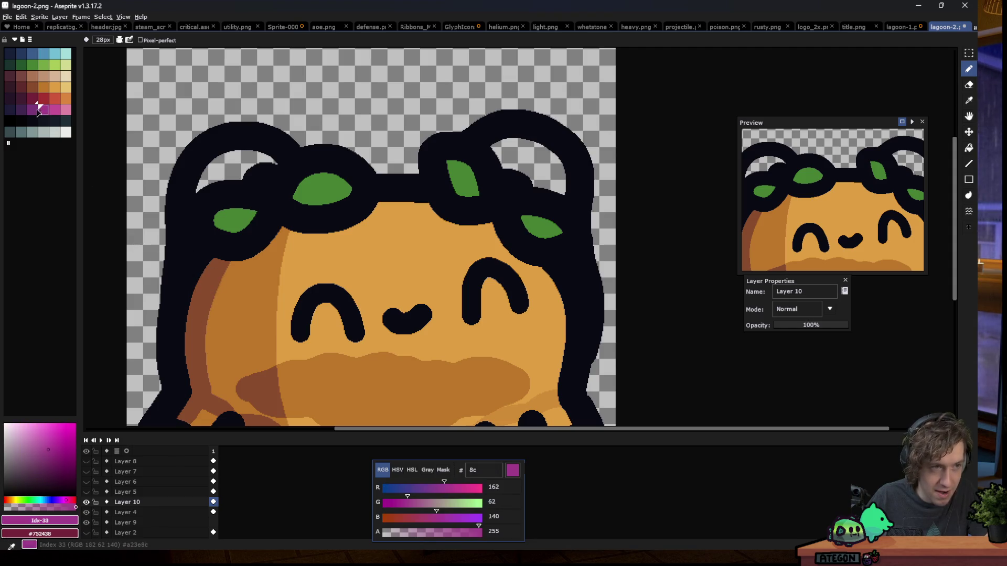
key(g)
click(236, 162)
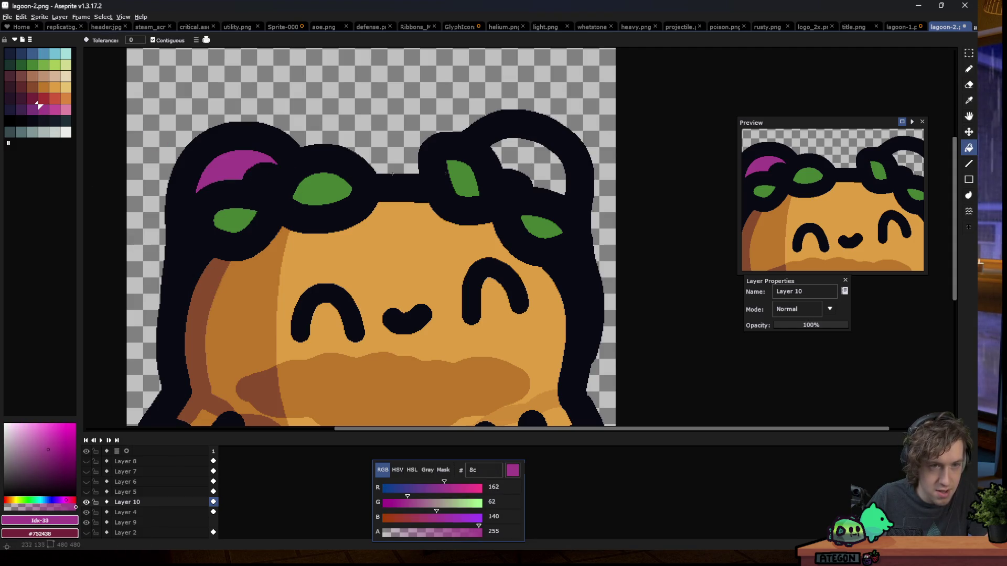
click(535, 159)
scroll(396, 177, down, 7)
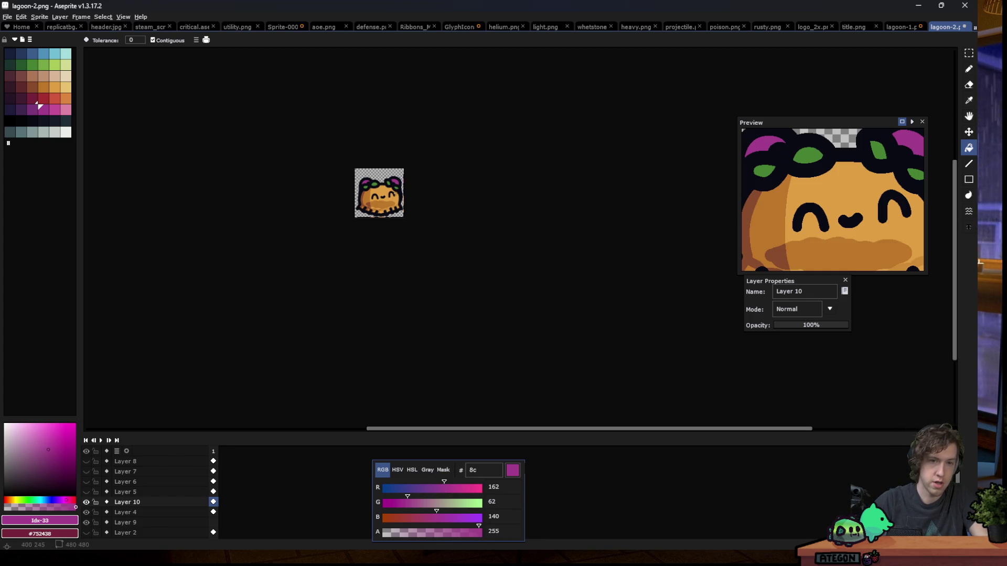
scroll(382, 207, down, 2)
scroll(374, 220, down, 2)
scroll(377, 220, up, 1)
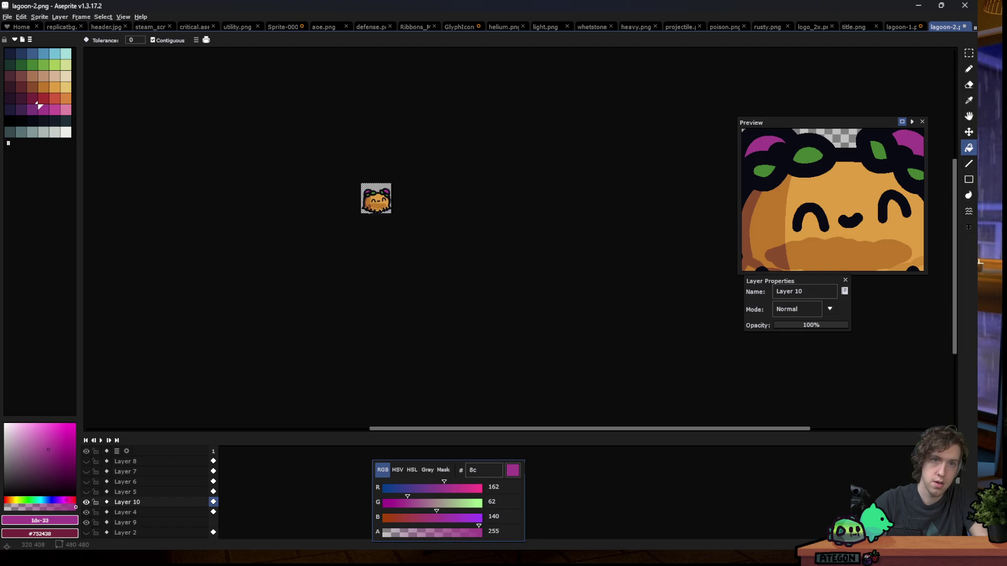
scroll(372, 200, up, 1)
scroll(372, 200, up, 1)
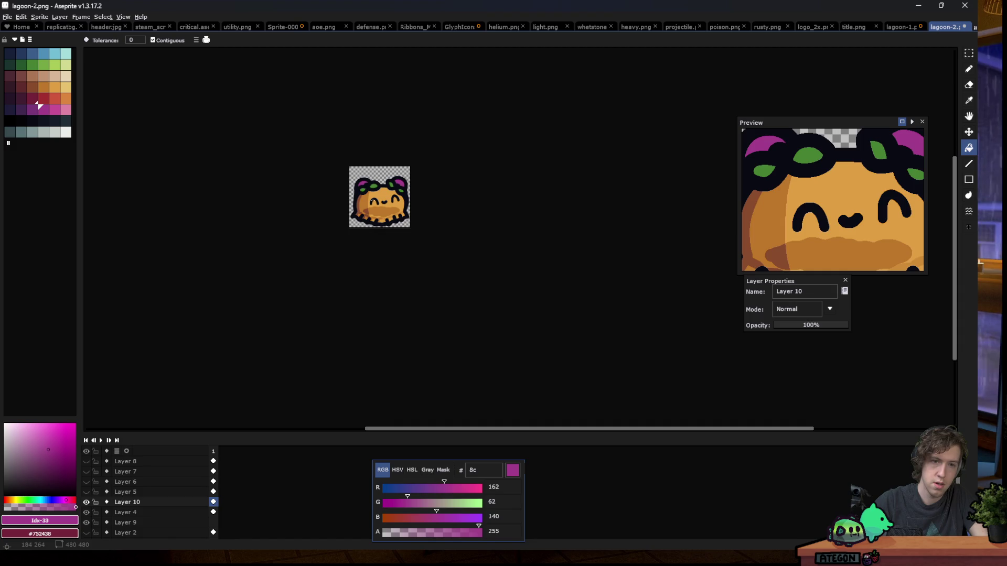
scroll(375, 210, down, 3)
scroll(378, 219, up, 1)
scroll(372, 207, up, 1)
scroll(366, 194, up, 2)
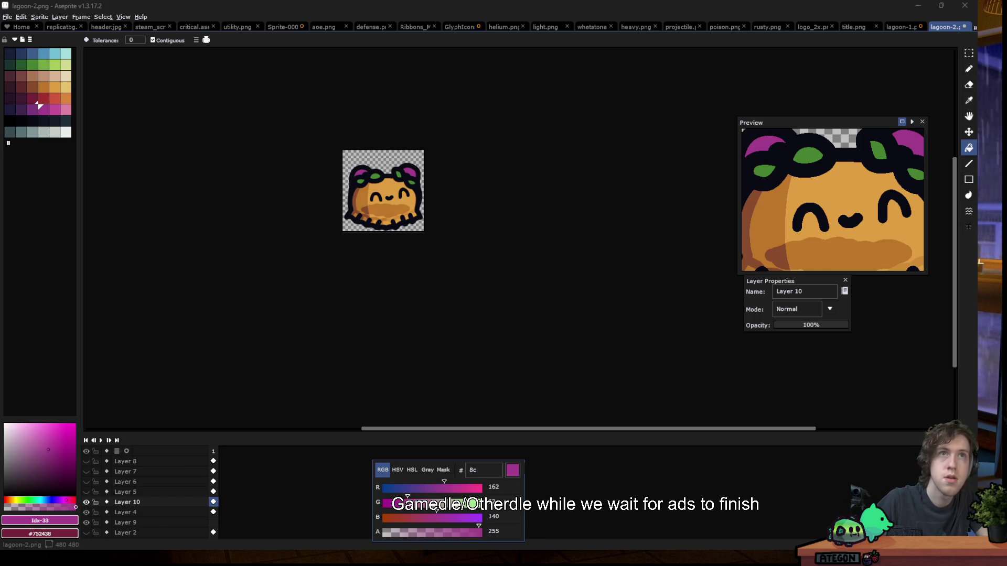
key(alt+Tab)
double_click(378, 186)
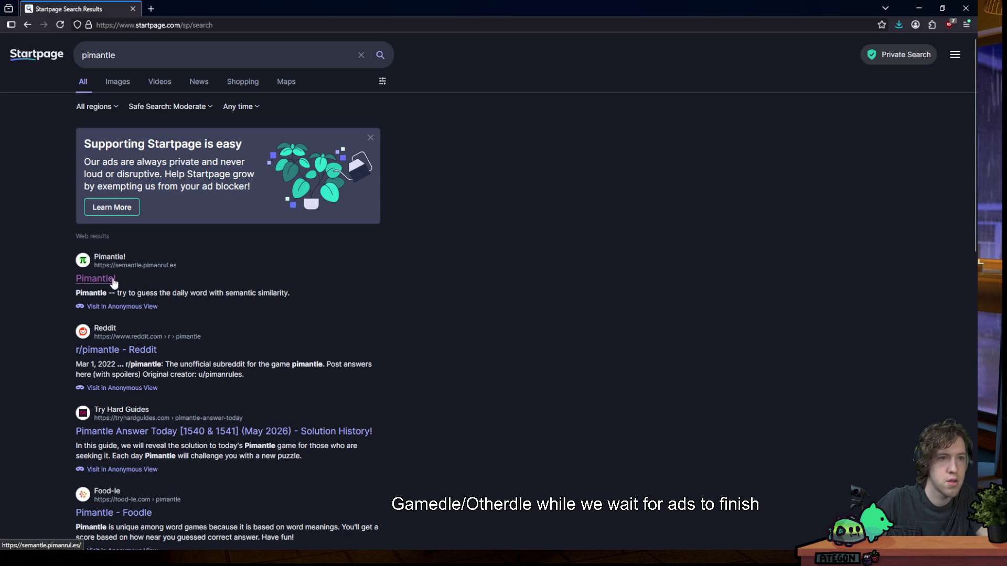
Open the Pimantle result and close the Startpage search tab
click(111, 280)
click(133, 9)
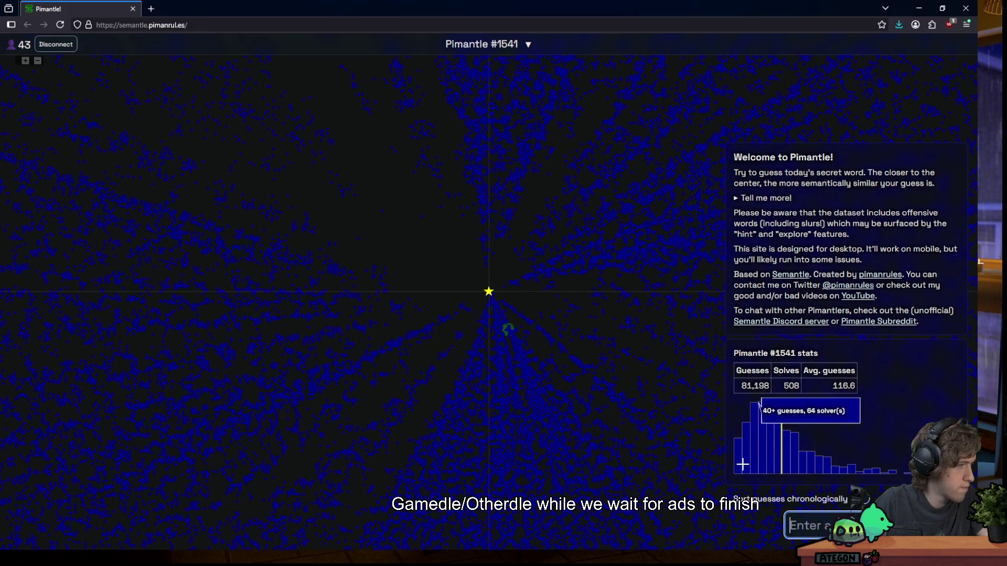
mouse_move(471, 554)
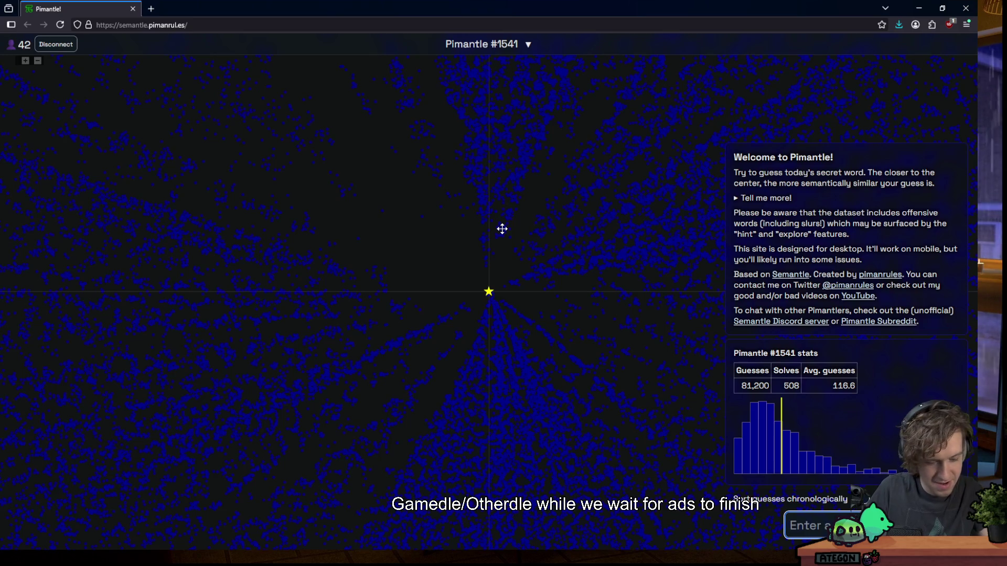
Guess fridge, photosynthesis and smegma in Pimantle #1541
text(fridge)
key(Return)
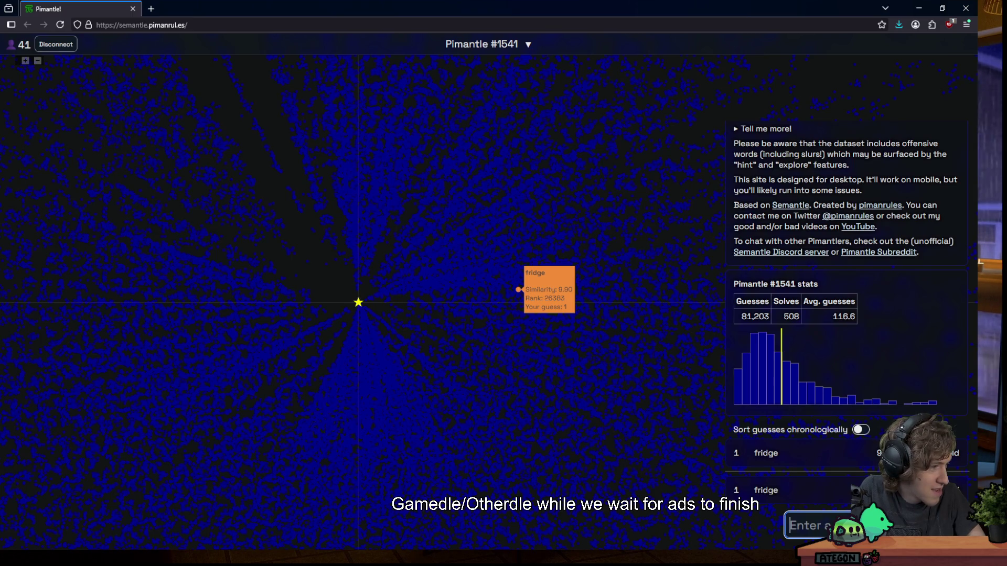
text(photos)
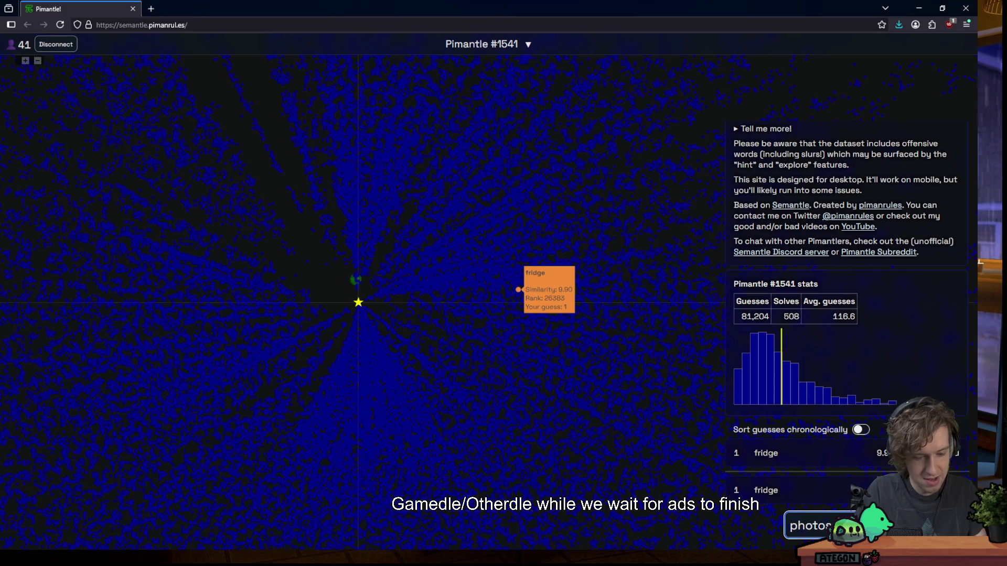
key(Return)
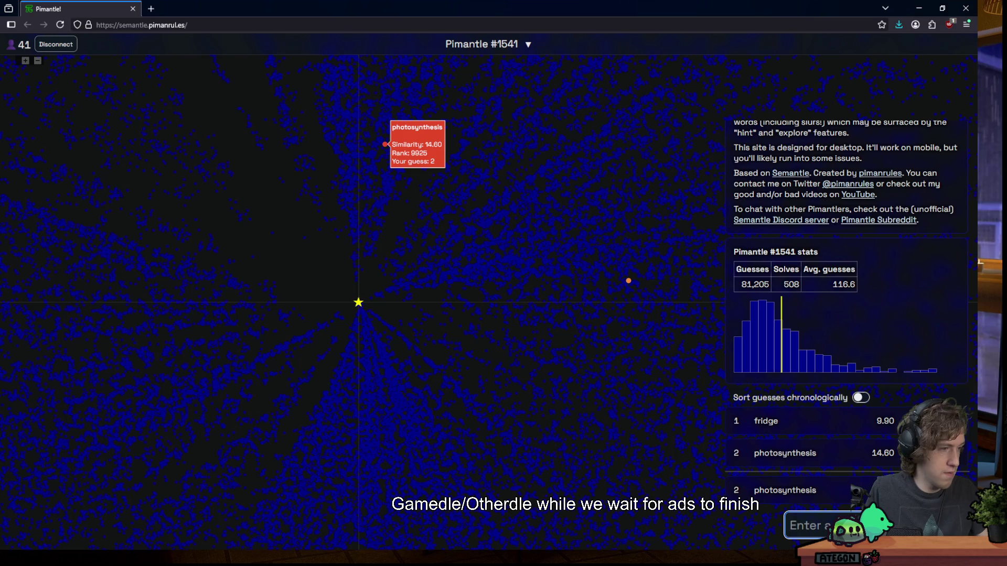
text(smegma)
key(Return)
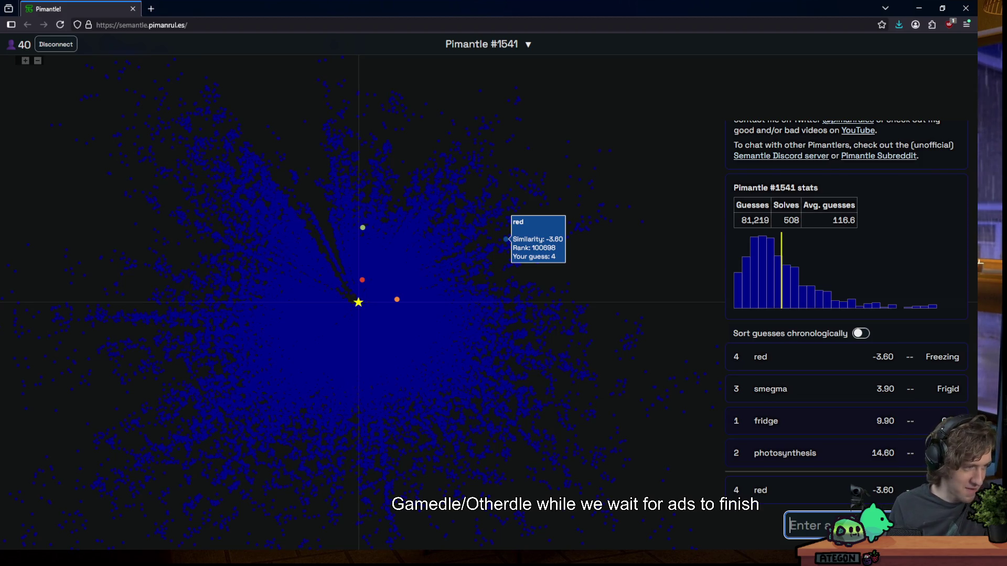
click(150, 9)
Load wheelofnames.com, spin the rarity wheel to land on Common, and return to Pimantle
text(wheelofnames.com)
key(Return)
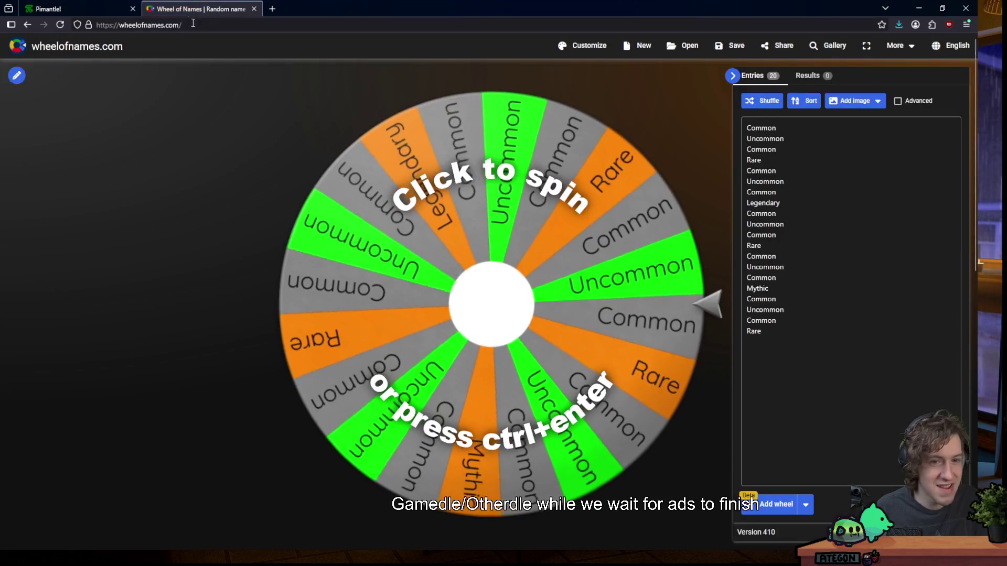
click(461, 234)
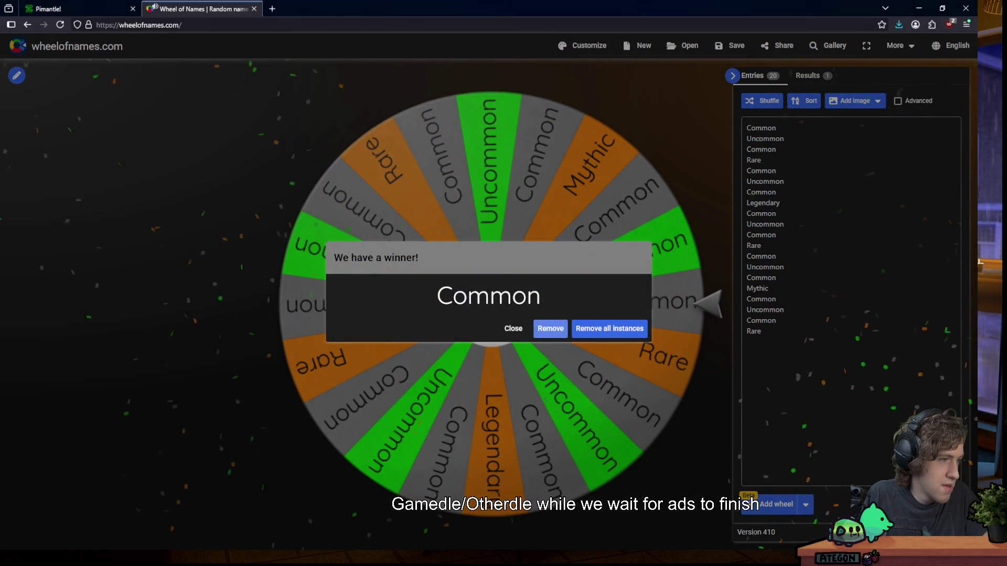
key(ctrl+Tab)
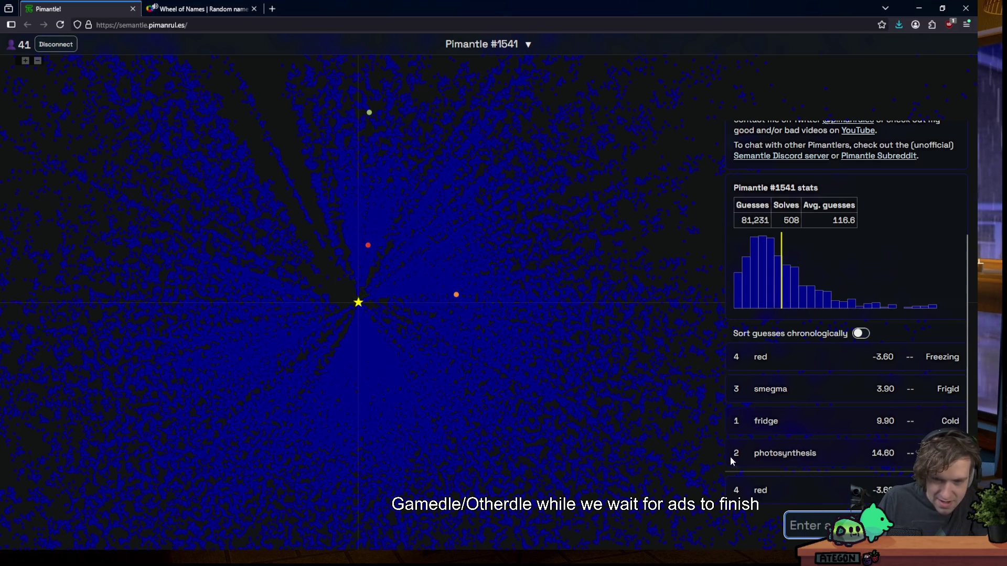
Guess plant (5.00) and nature (20.70), then go back to the Wheel of Names tab
text(plant)
key(Return)
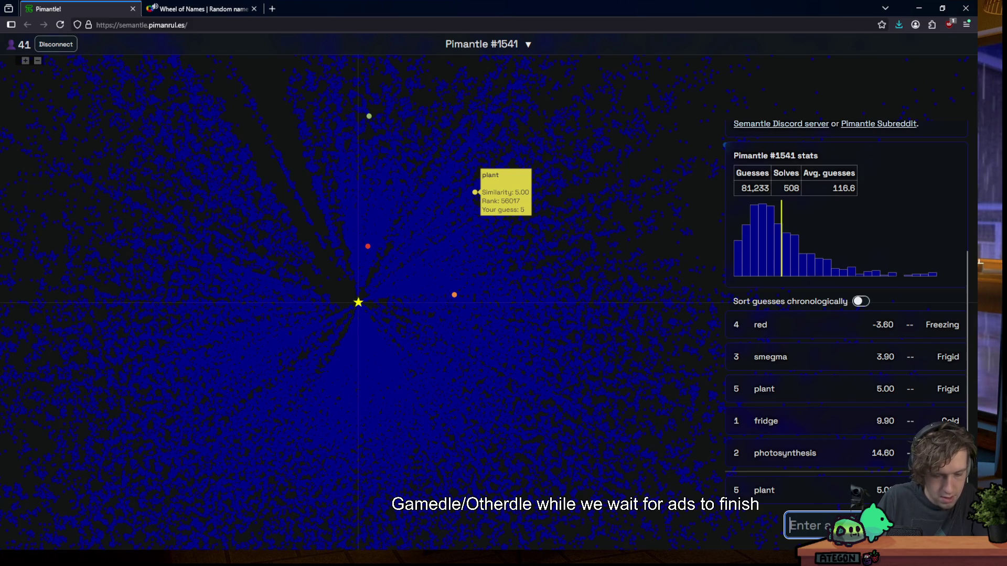
text(nature)
key(Return)
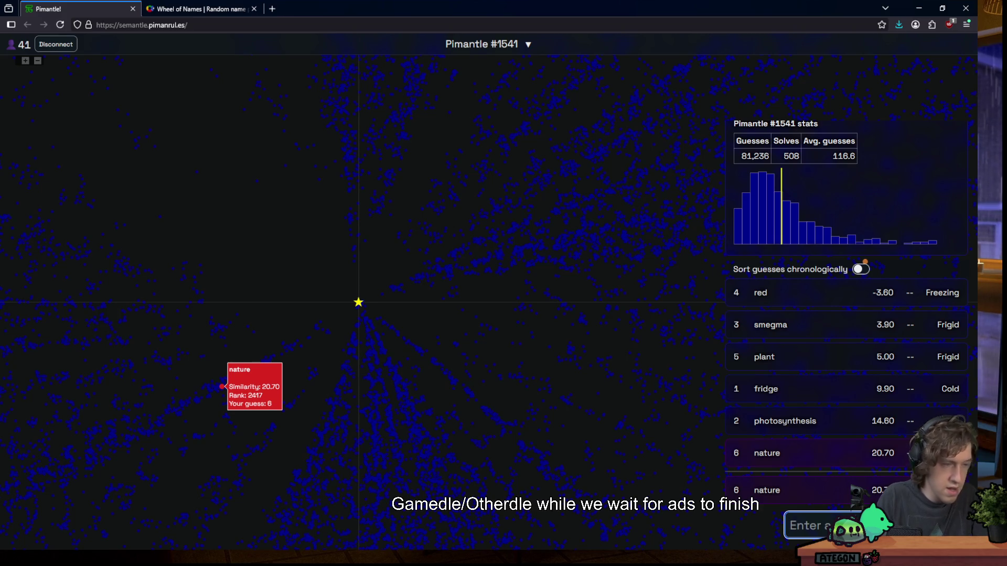
click(210, 9)
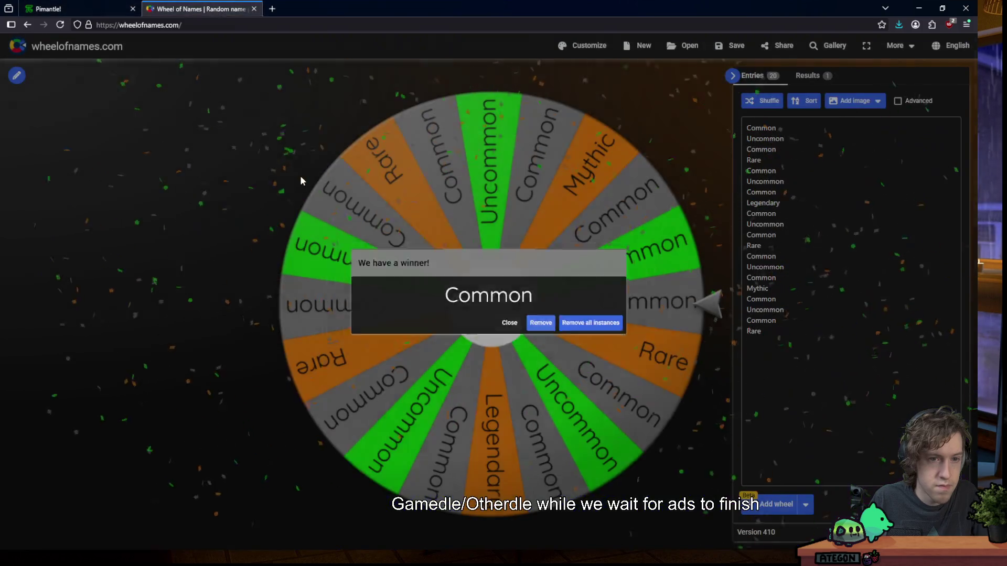
Dismiss the Common result, spin again to land on Uncommon, and return to Pimantle
click(434, 204)
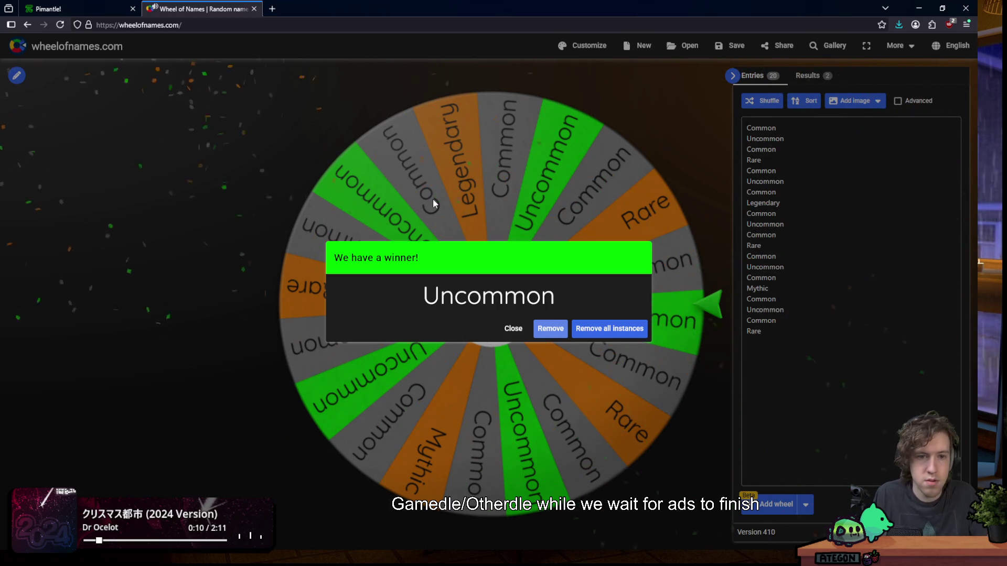
click(79, 9)
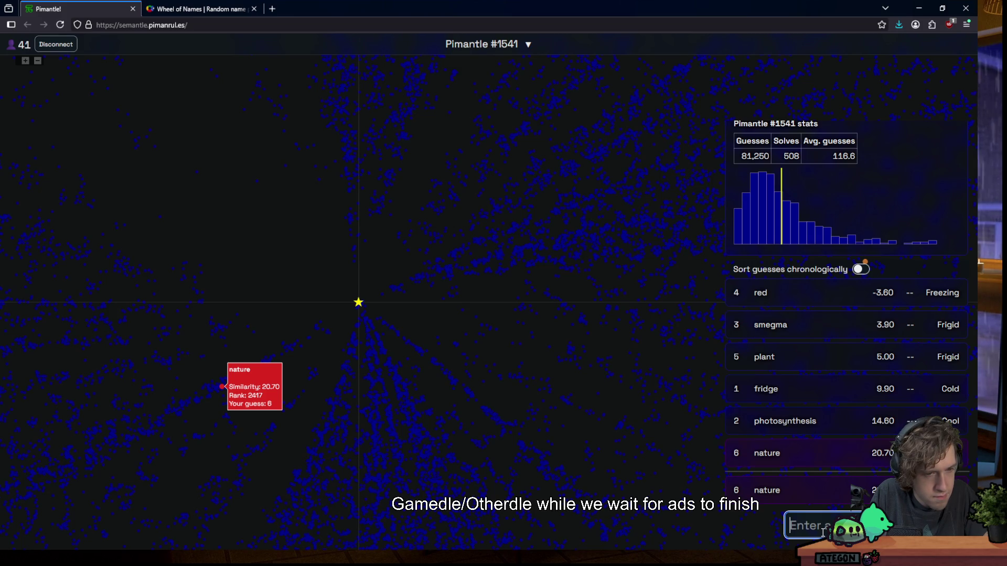
Guess animal, cow, rose and tulip, with rose leading at 26.71
text(animal)
key(Return)
text(cow)
key(Return)
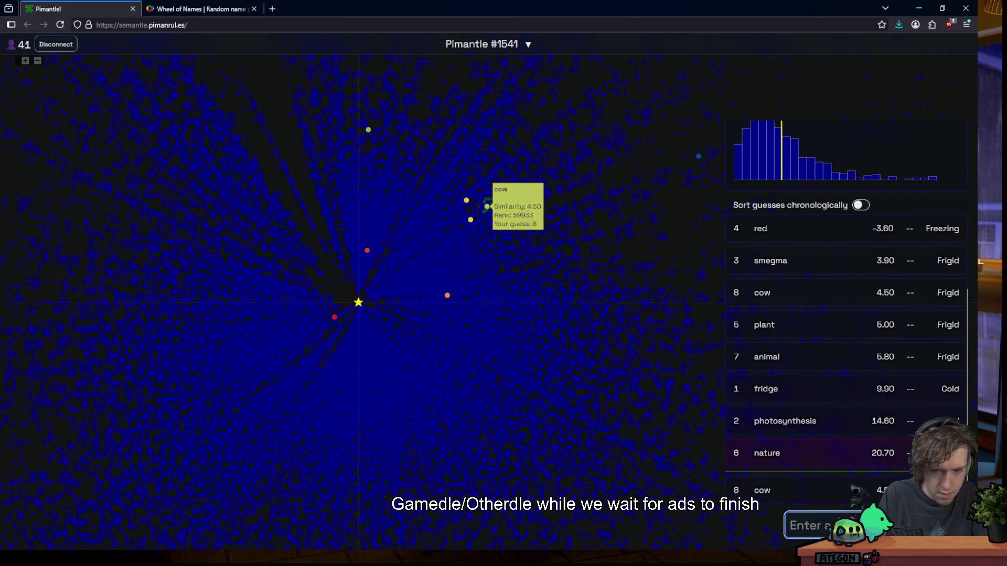
text(rose)
key(Return)
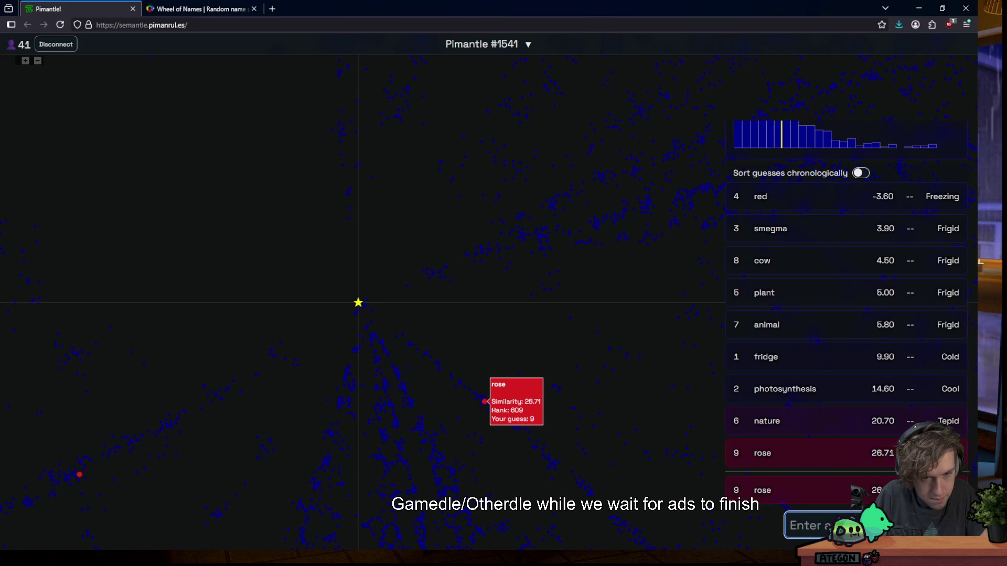
text(t)
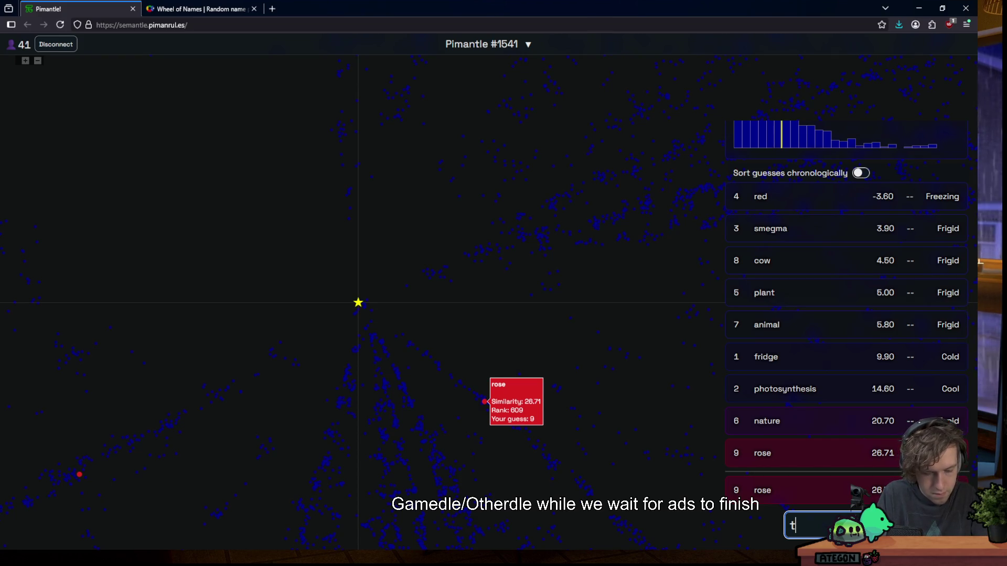
text(ulip)
key(Return)
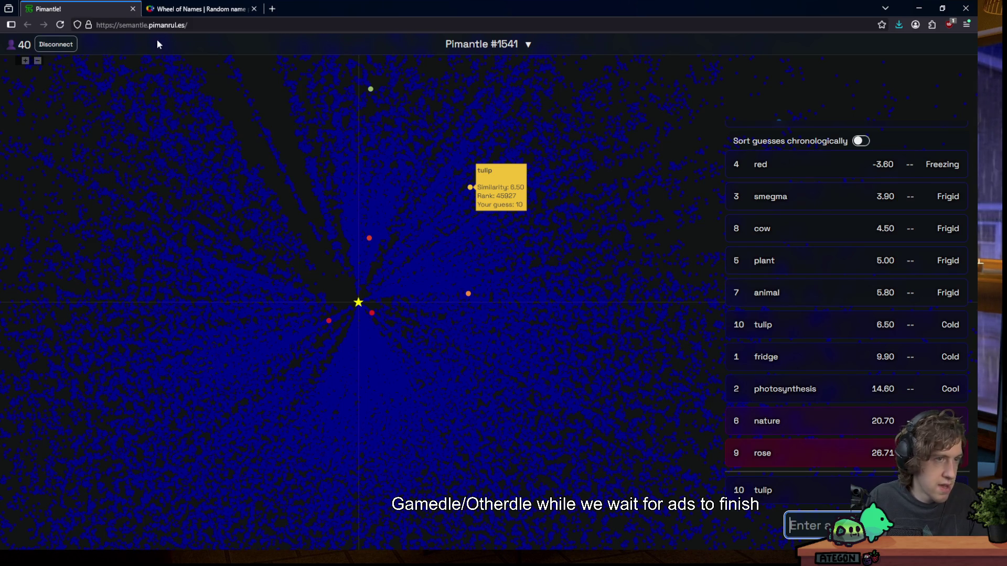
click(271, 8)
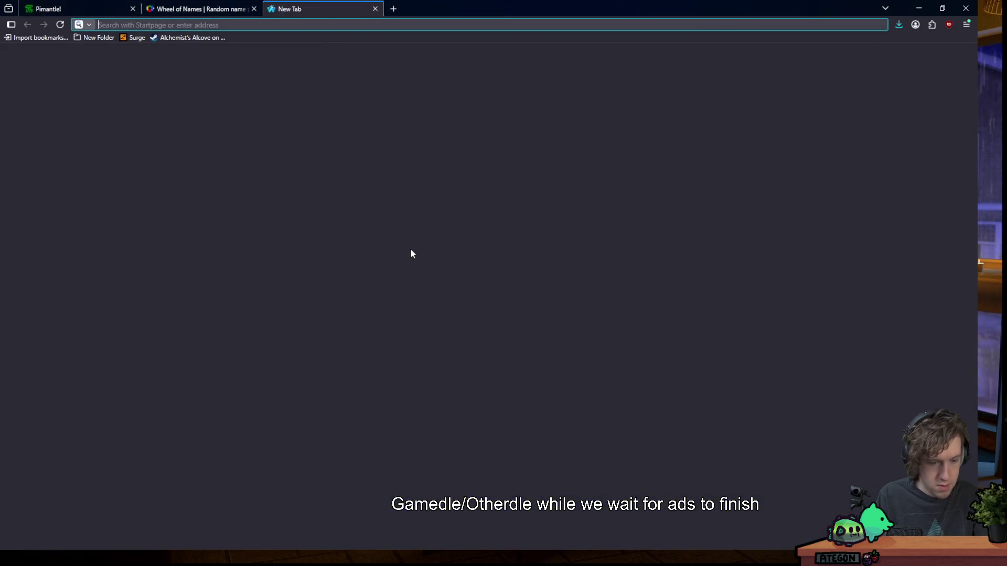
Go to the Aelios site and open the Users leaderboard under More
text(aelios)
key(Return)
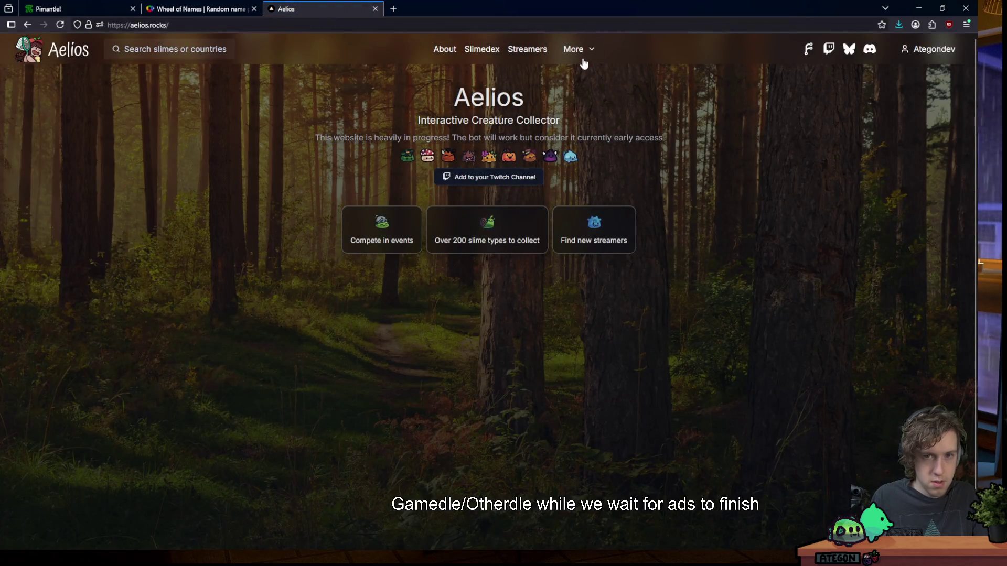
mouse_move(582, 52)
click(589, 113)
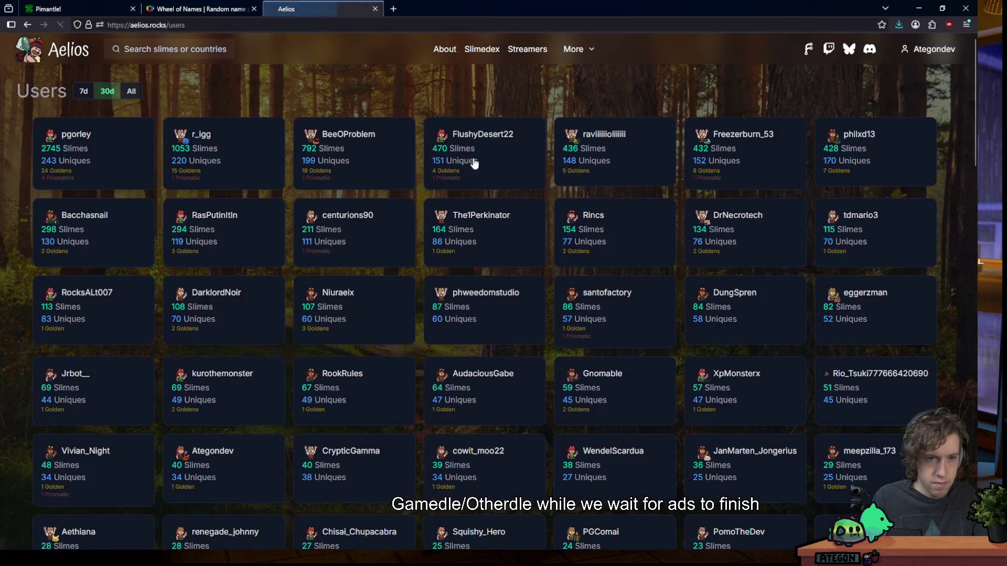
Search cat, open it in the Slimedex, and filter slimes to cat (9 of 251)
click(180, 55)
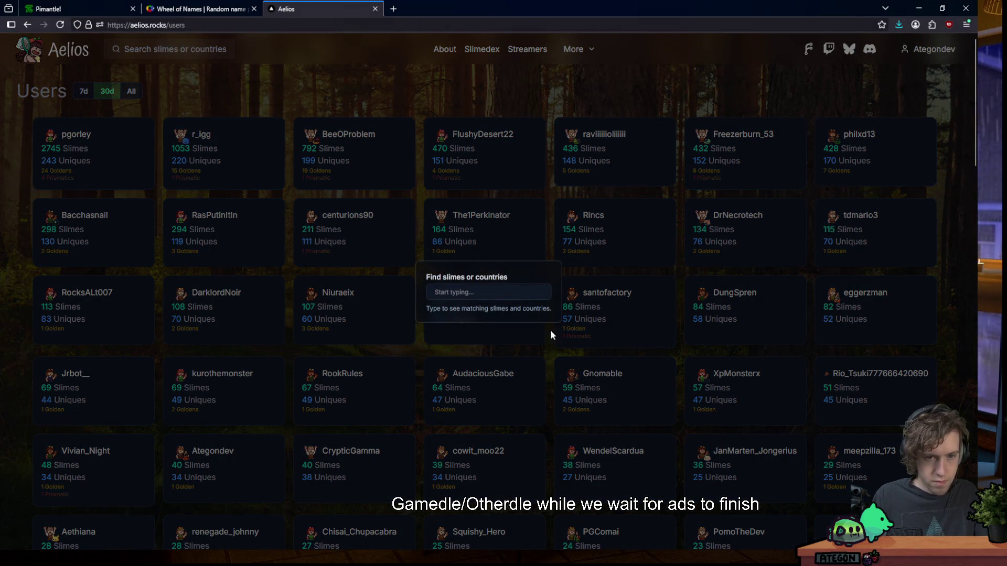
text(cat)
click(455, 260)
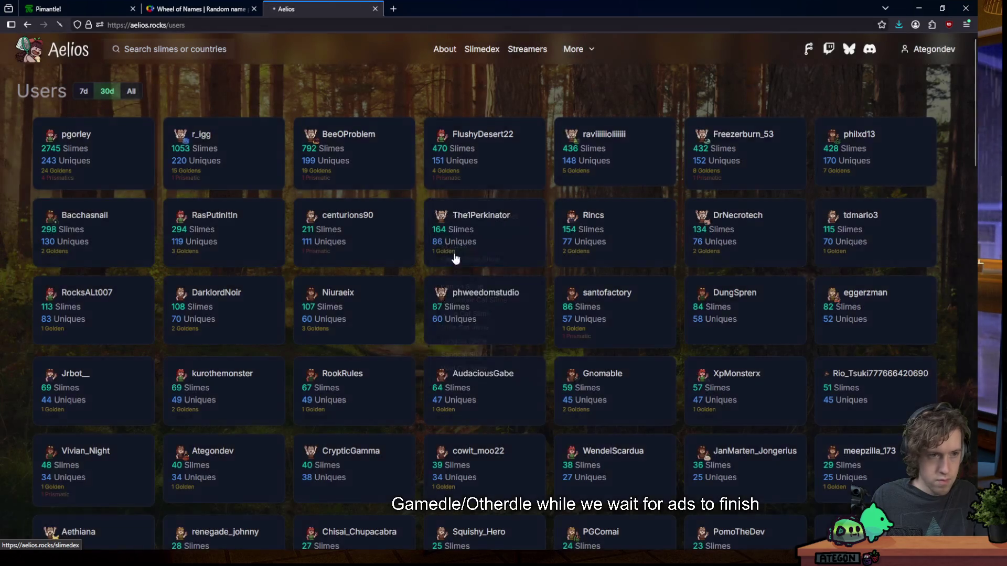
click(123, 151)
text(cat)
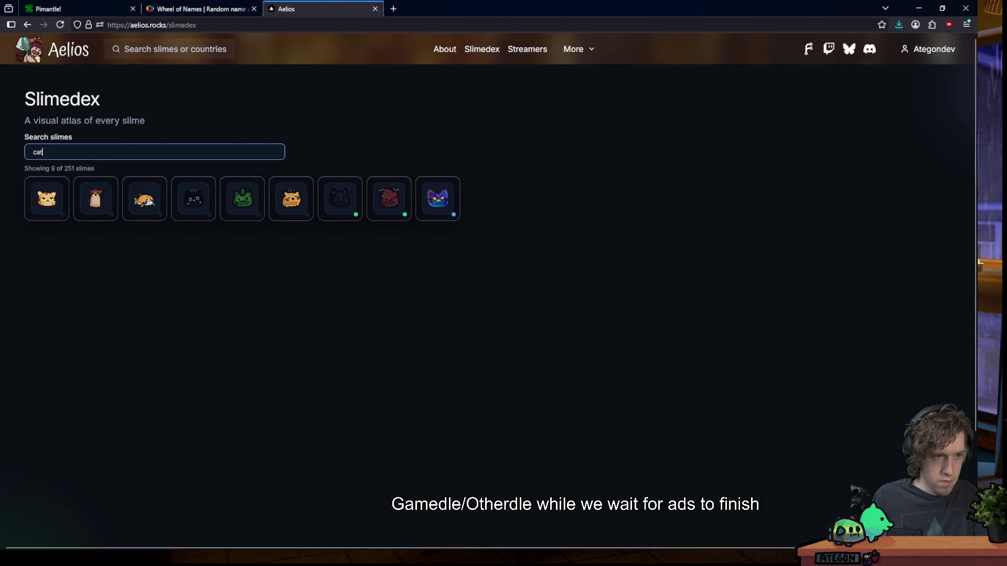
mouse_move(431, 200)
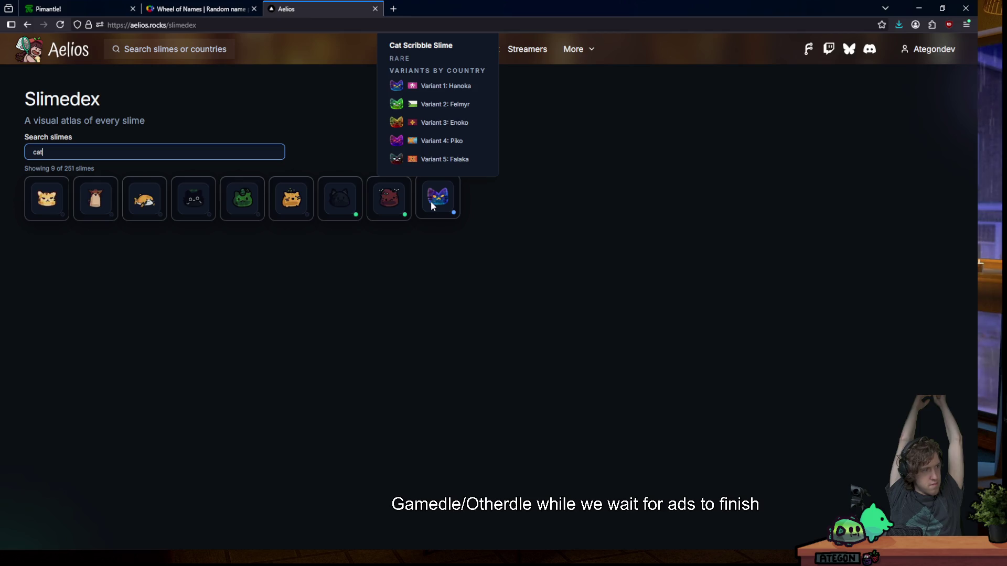
click(94, 4)
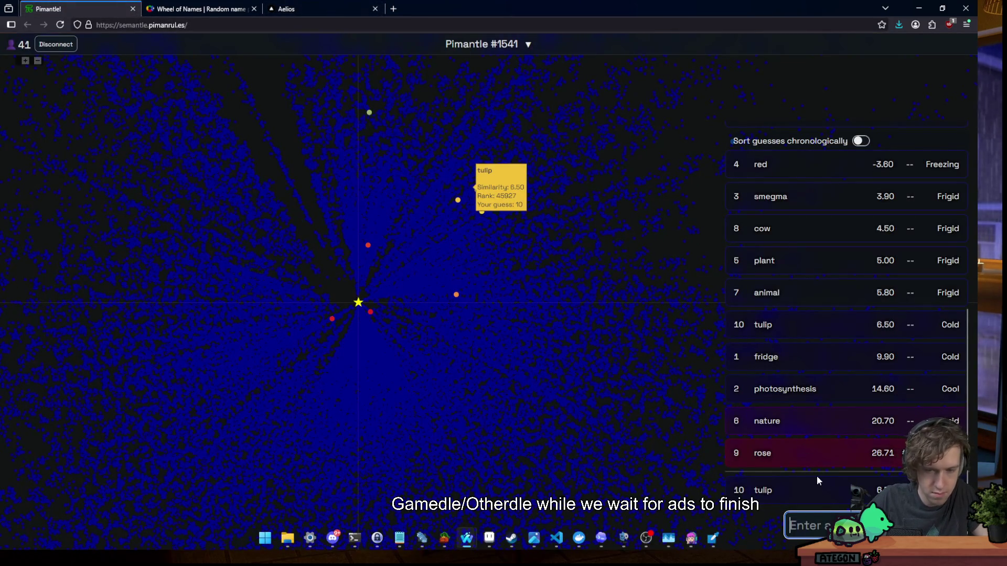
Guess pencil, dat, date, valentines, card and chocolate in Pimantle
text(pencil)
key(Return)
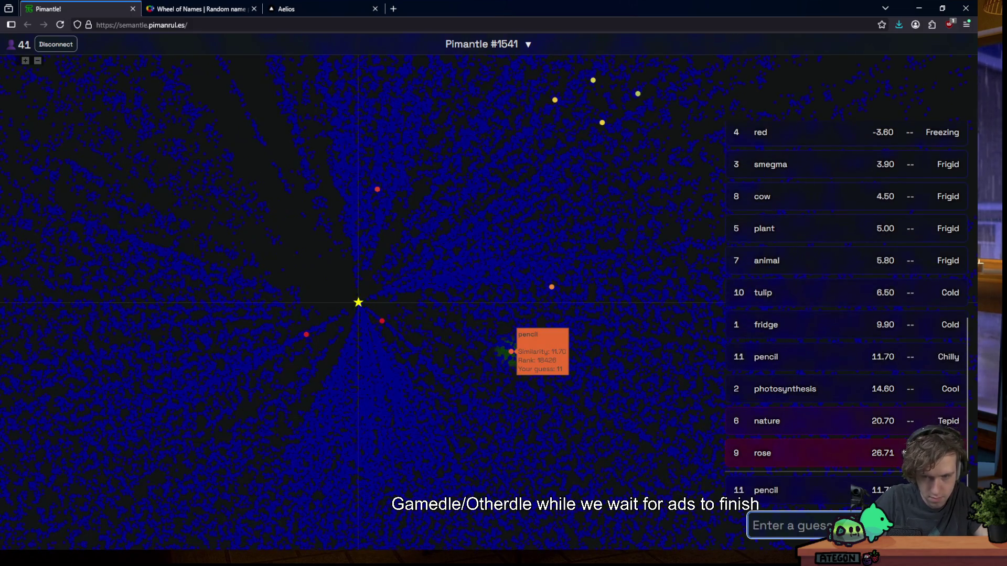
text(dat)
key(Return)
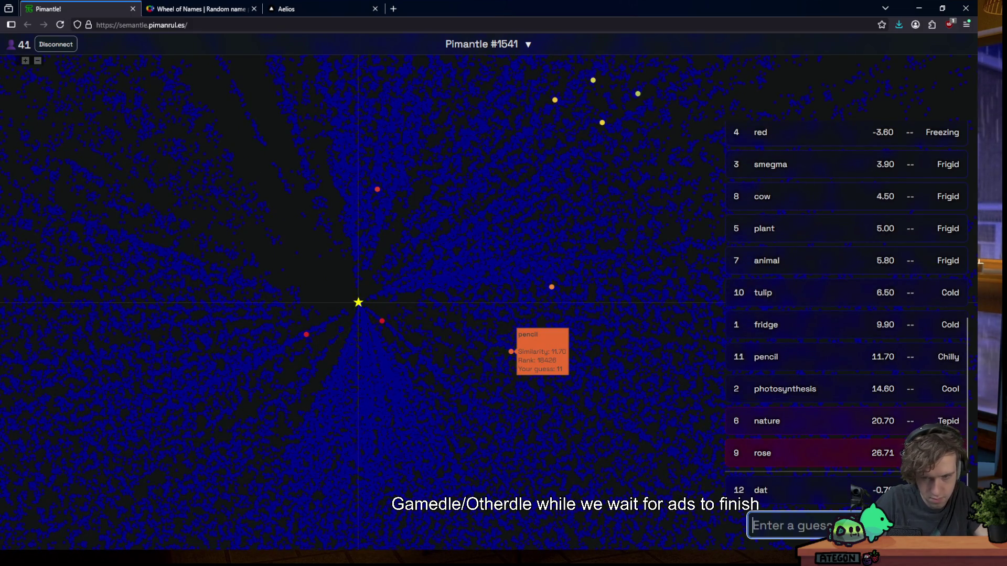
text(date)
key(Return)
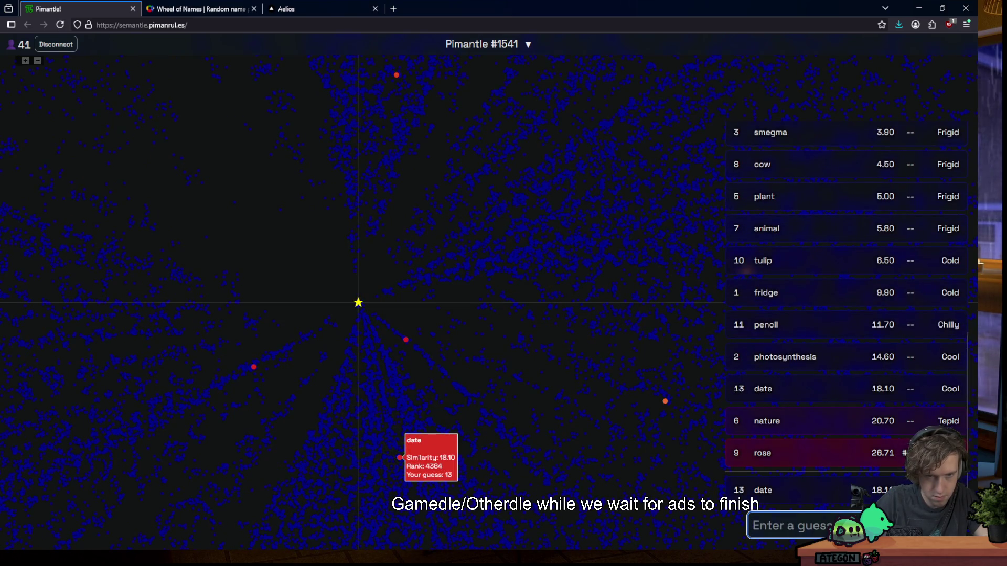
text(valentines)
key(Return)
text(card)
key(Return)
text(chocolate)
key(Return)
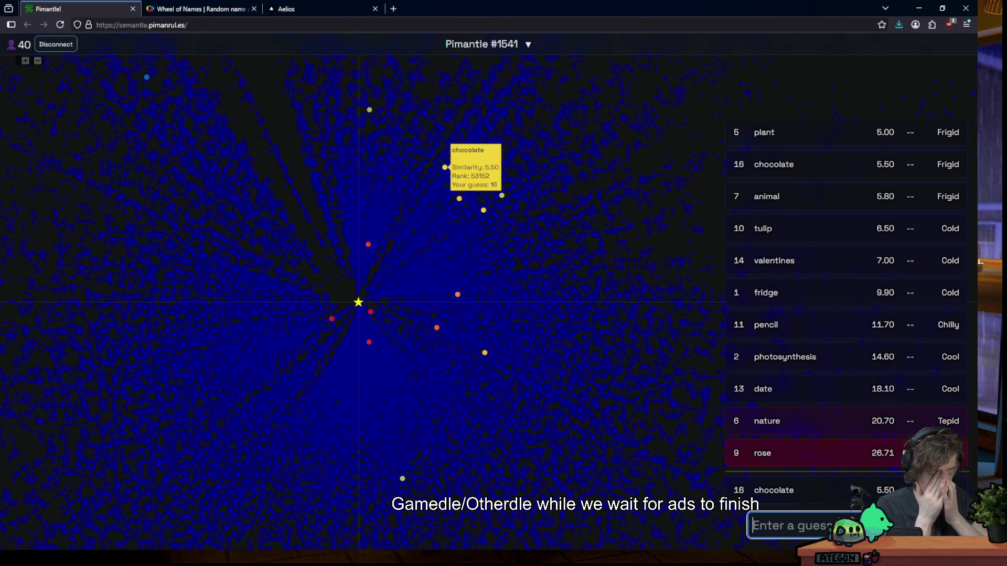
Guess dandelion, seed, thorn, slime, freedom (10.20) and minecraft
text(dandelio)
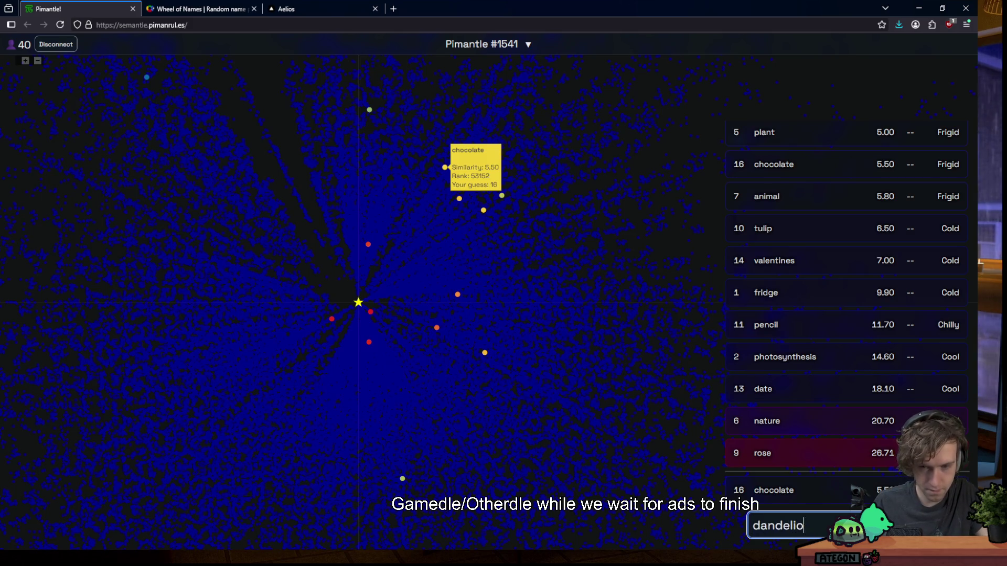
text(n)
key(Return)
text(ed)
key(Return)
text(thorn)
key(Return)
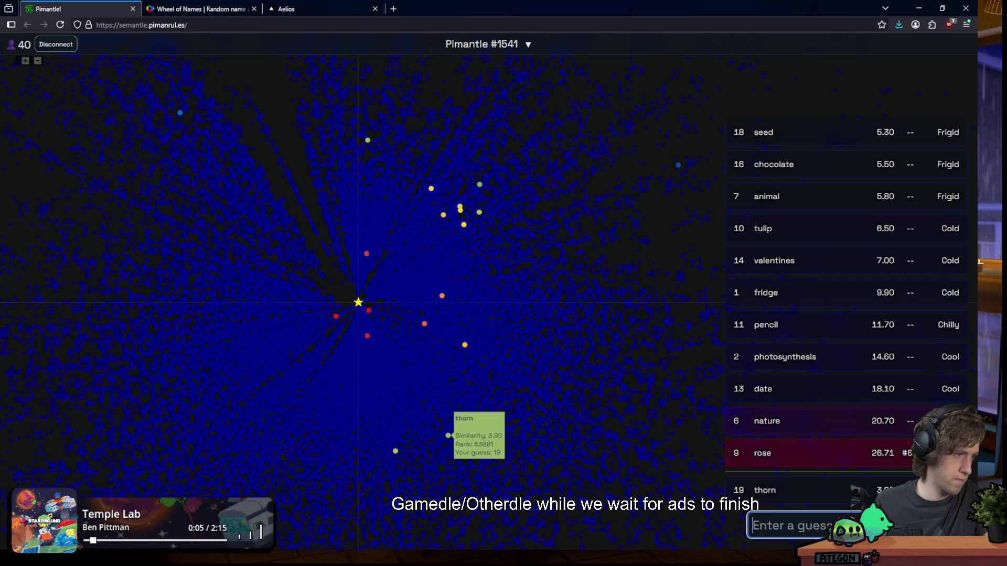
text(sli)
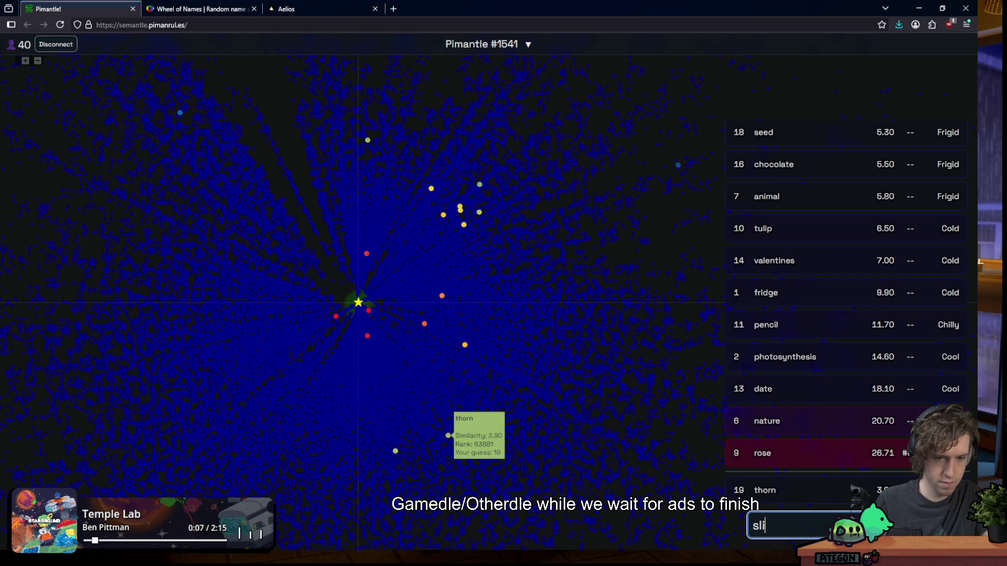
text(me)
key(Return)
text(freedom)
key(Return)
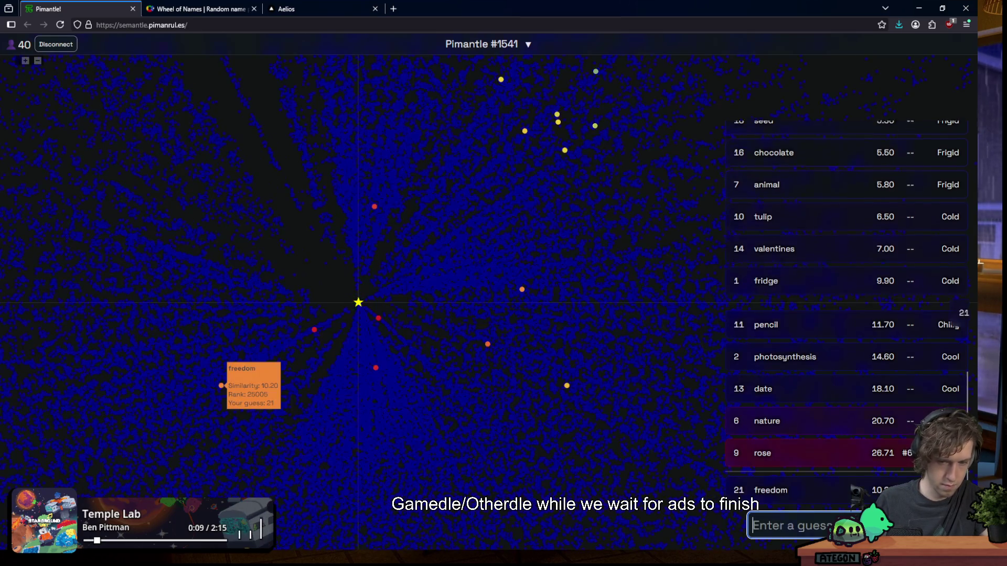
text(minecraft)
key(Return)
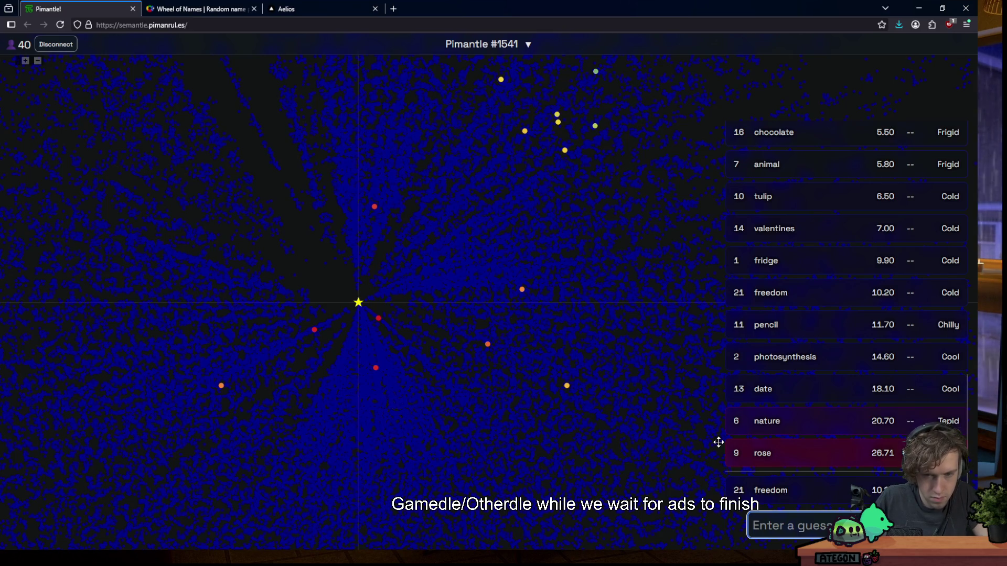
Guess water, lava, volcano and bramble, then pan the map to the lower-right guesses
text(water)
key(Return)
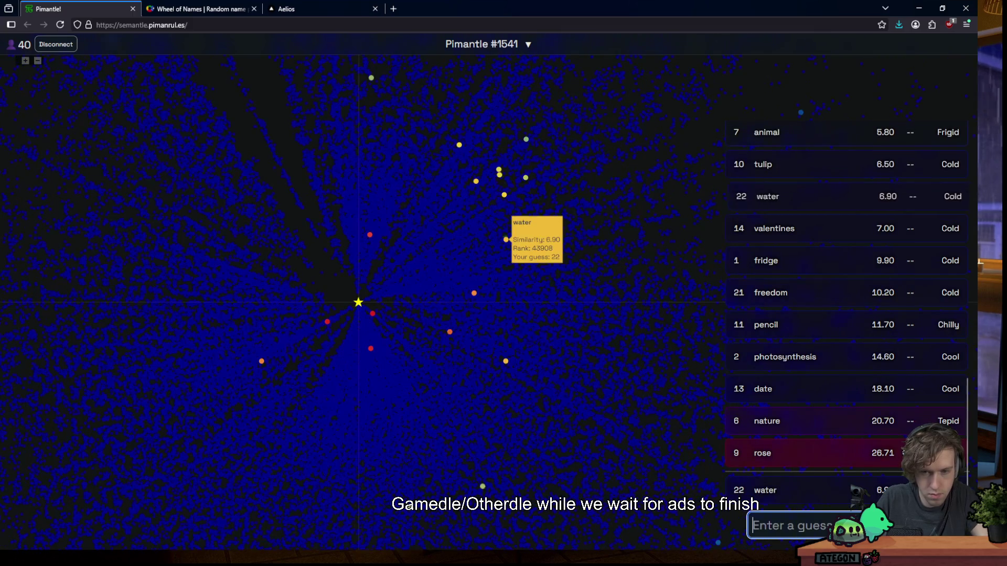
text(lava)
key(Return)
text(volca)
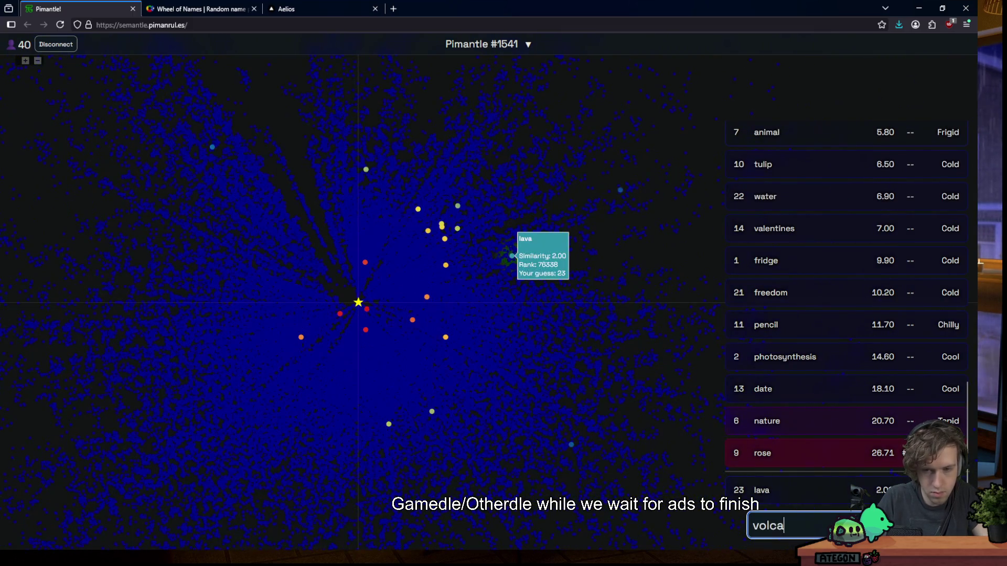
text(no)
key(Return)
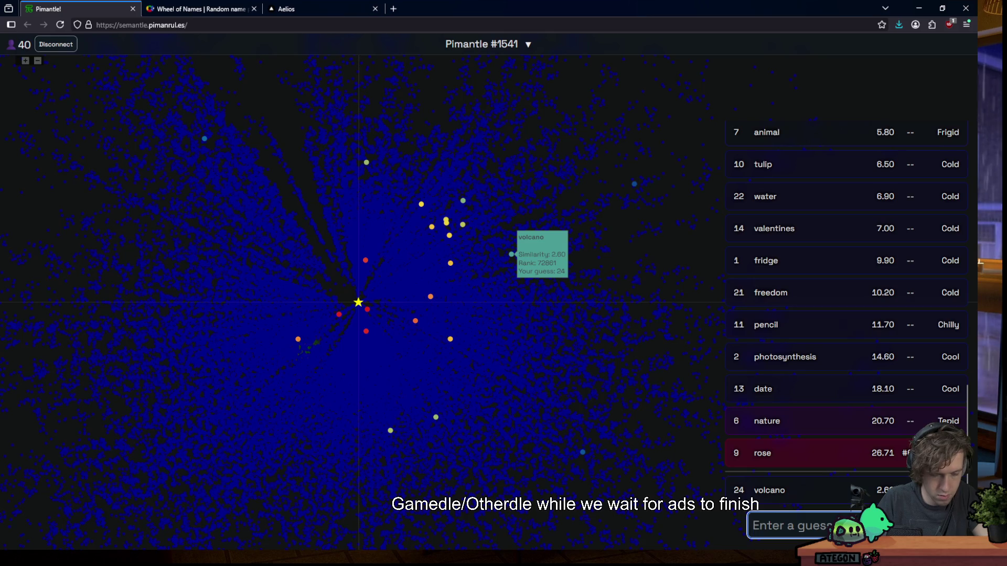
text(bramble)
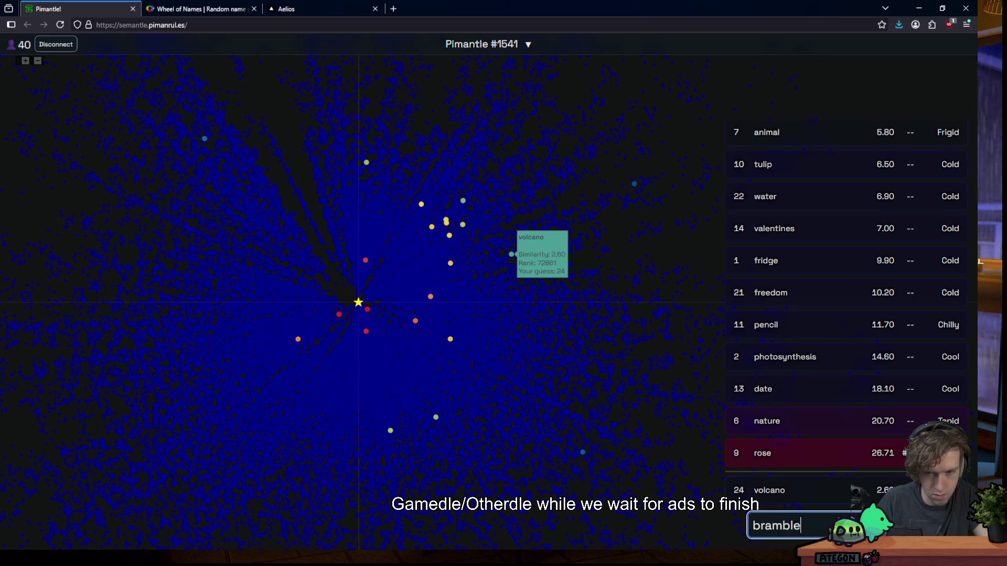
key(Return)
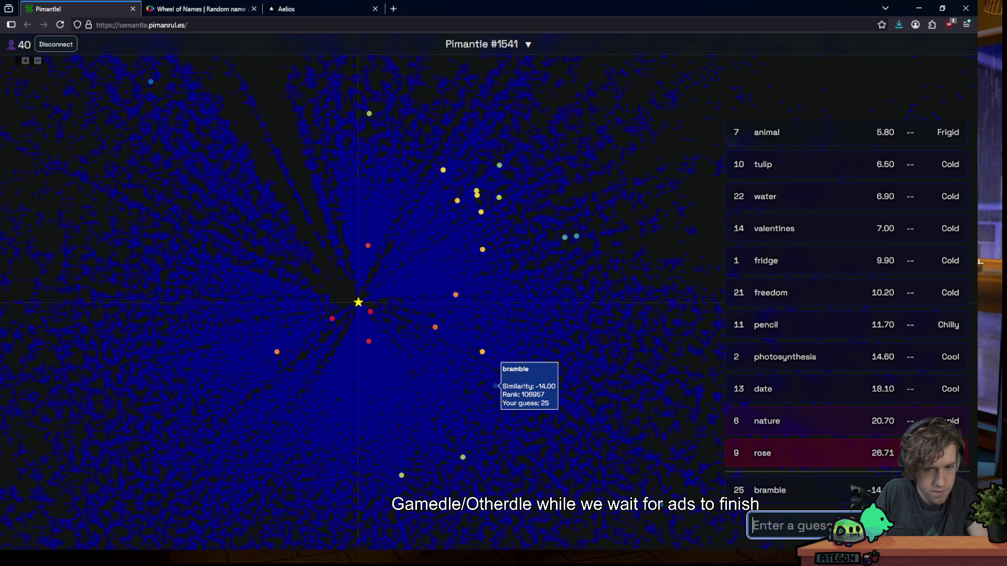
drag(593, 378, 467, 231)
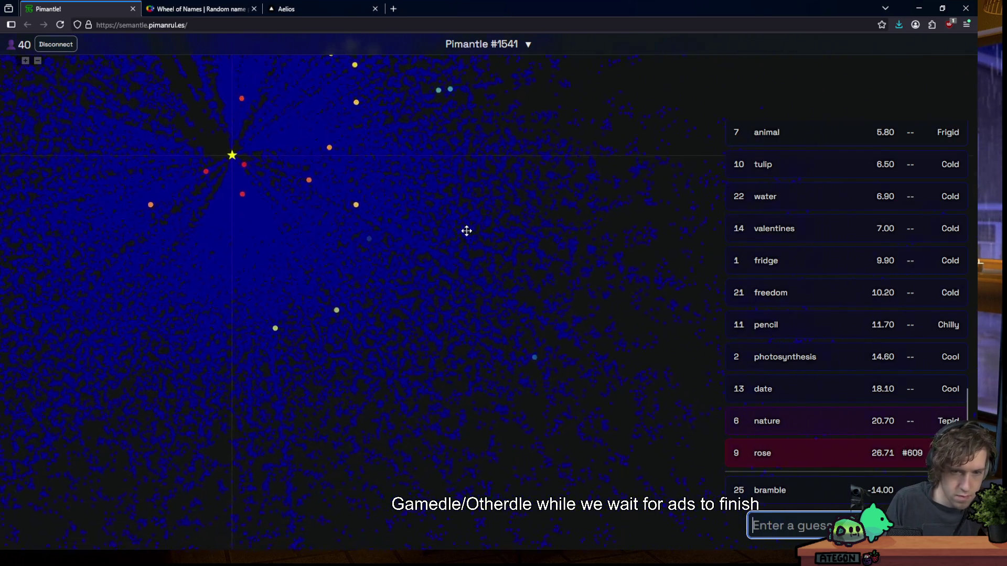
mouse_move(473, 339)
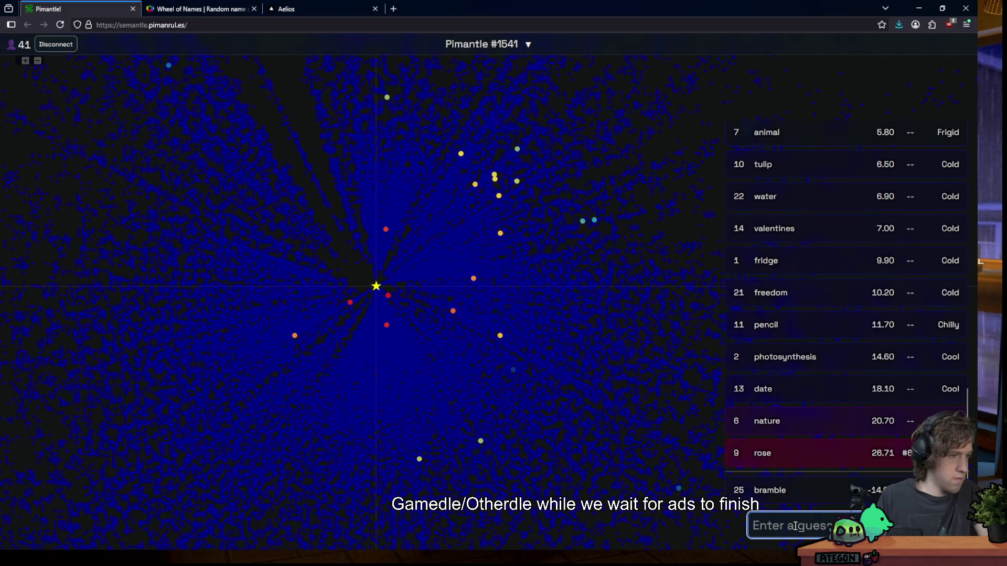
Guess mythic, laundry, washer, house and person as guesses 26–30
text(mythic)
key(Return)
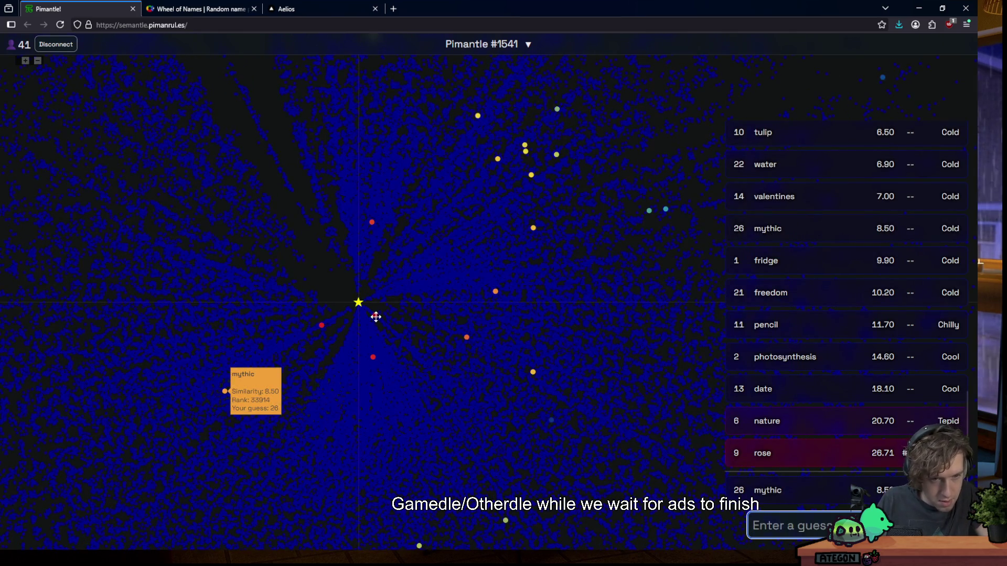
text(laundry)
key(Return)
text(was)
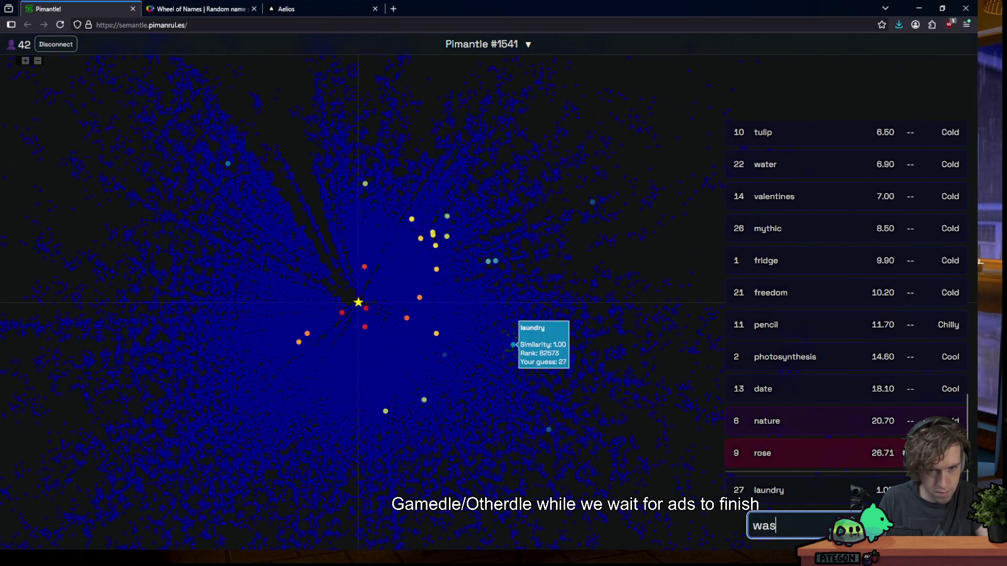
text(her)
key(Return)
text(house)
key(Return)
text(pers)
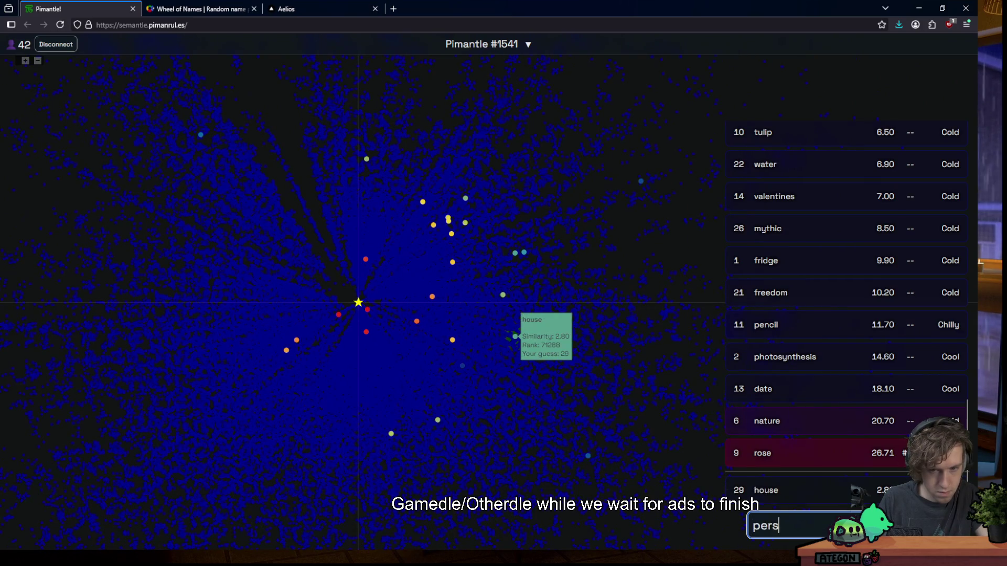
text(on)
key(Return)
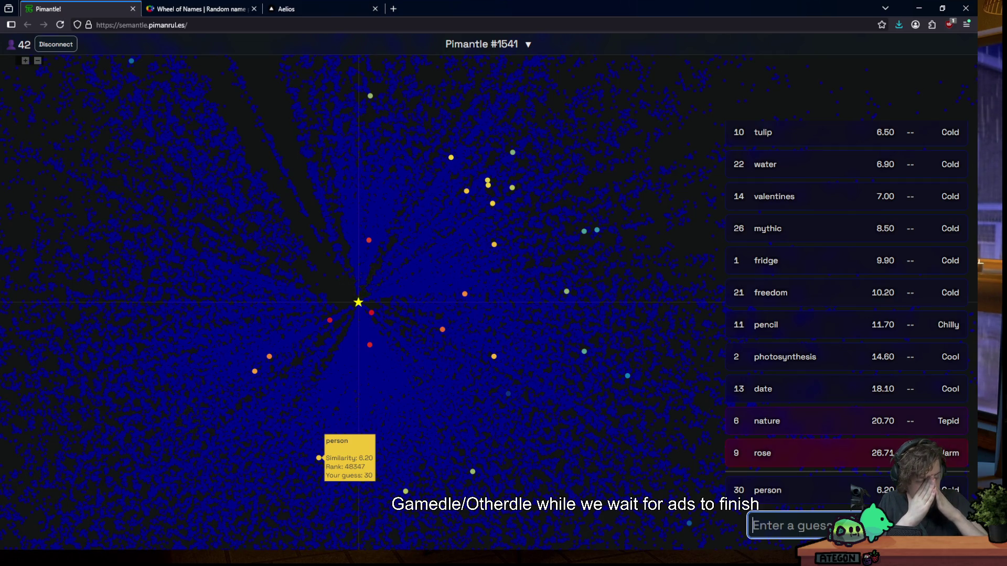
Guess tree and rock, then snail after the misspelled snaikl
text(tree)
key(Return)
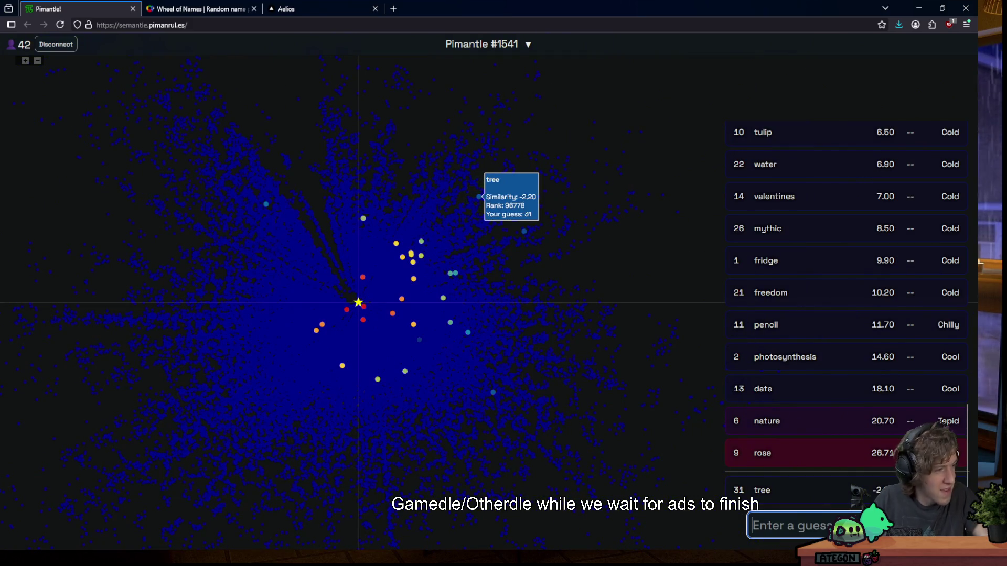
text(rock)
key(Return)
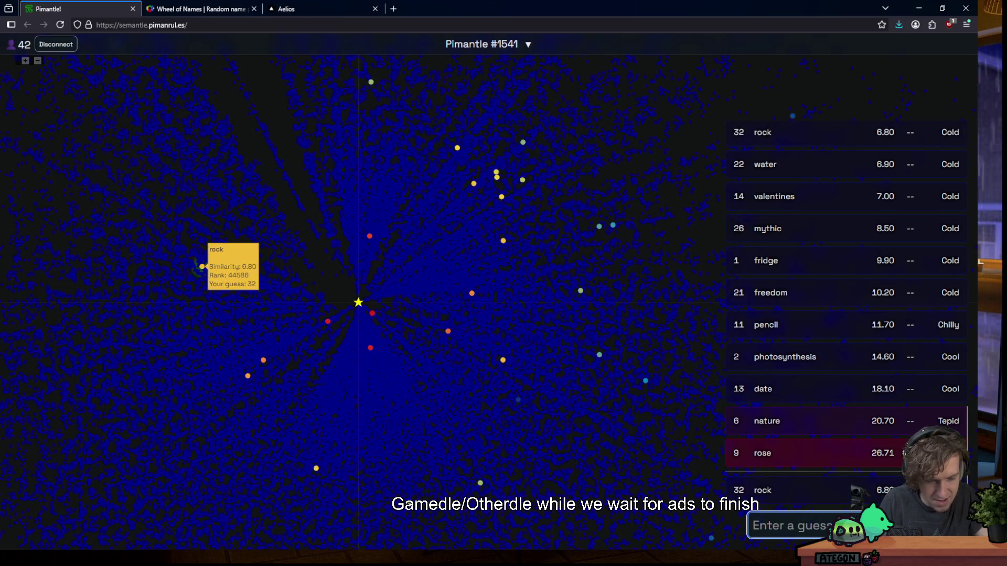
text(snaikl)
key(Return)
text(snail)
key(Return)
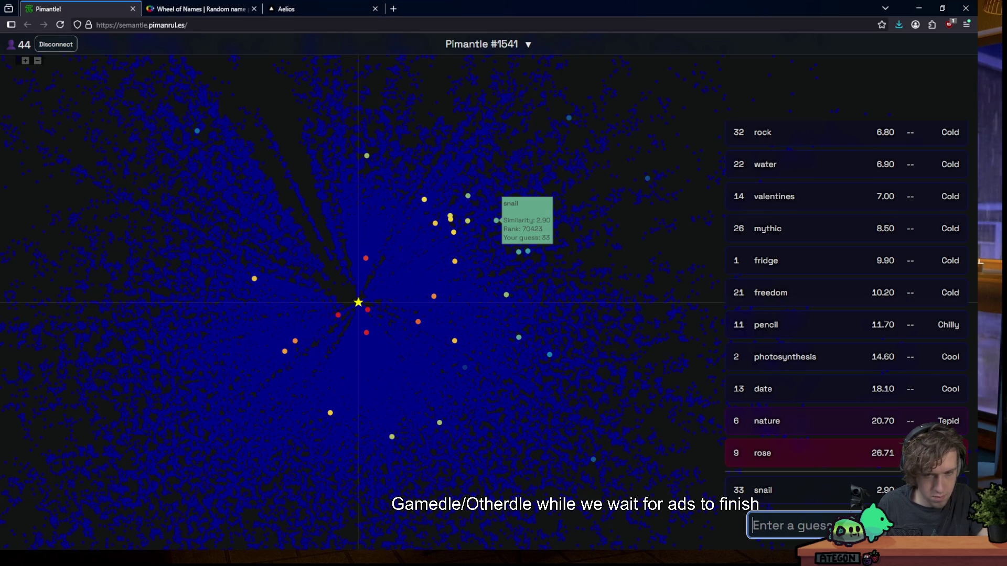
Guess bull, fight, duel, rosy and blush as guesses 34–38
text(bull)
key(Return)
text(fight)
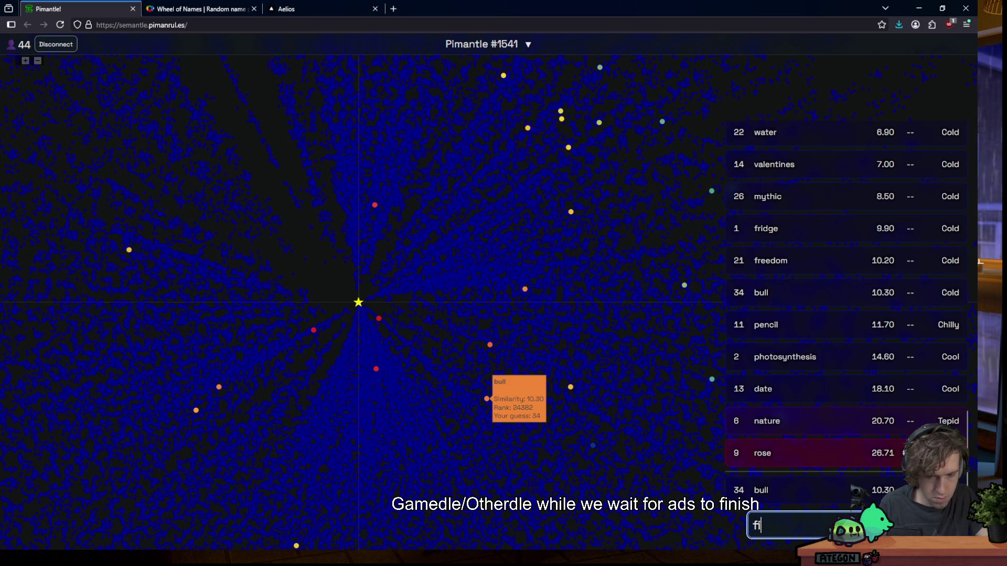
key(Return)
text(duel)
key(Return)
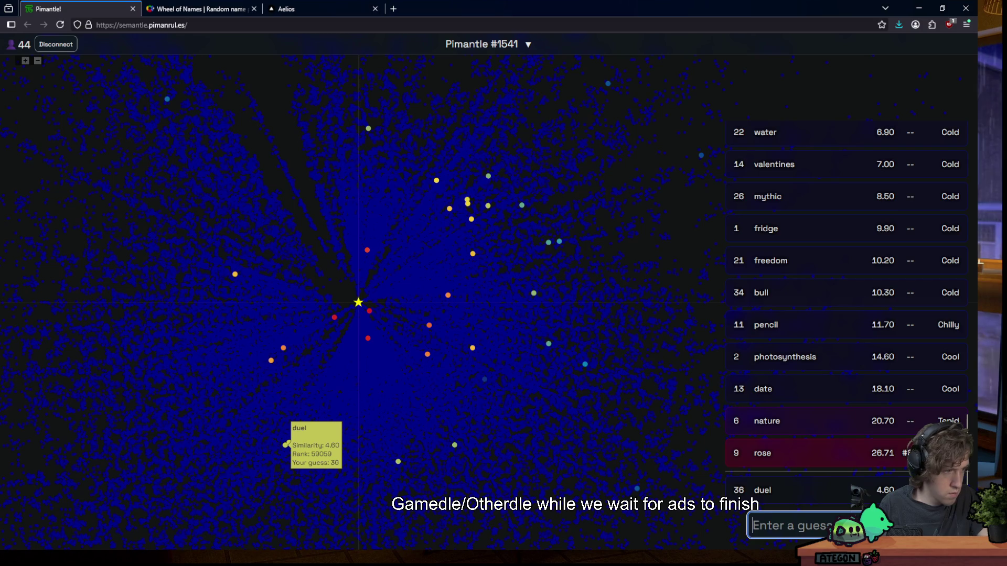
text(rosy)
key(Return)
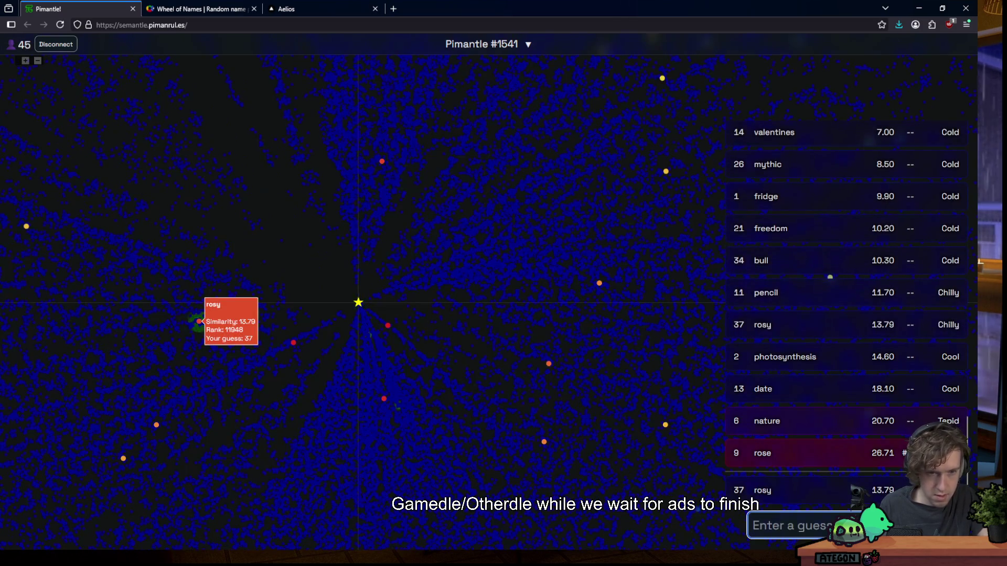
text(blush)
key(Return)
Guess makeup, face, lipstick and rosebush as guesses 39–42
text(makeu)
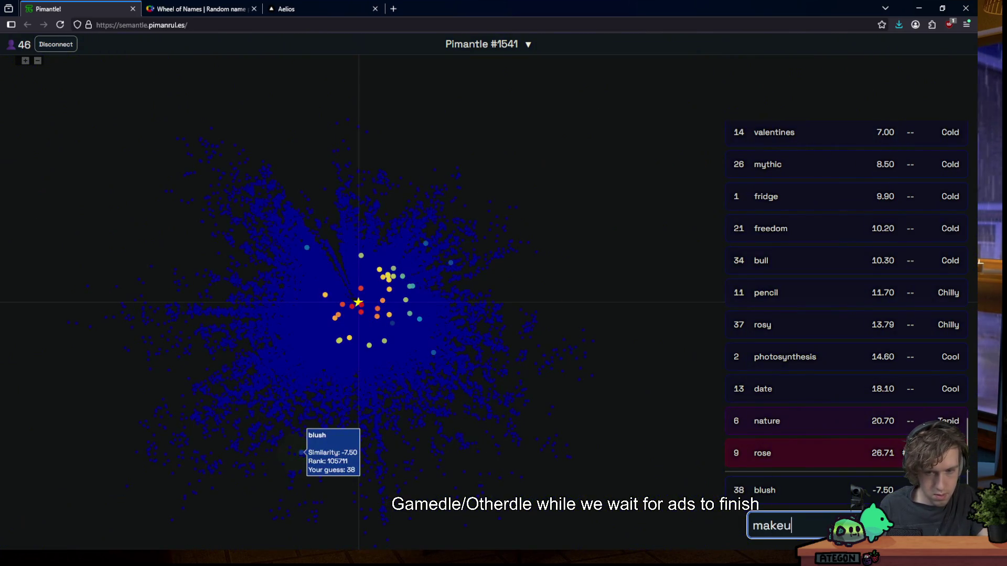
text(p)
key(Return)
text(face)
key(Return)
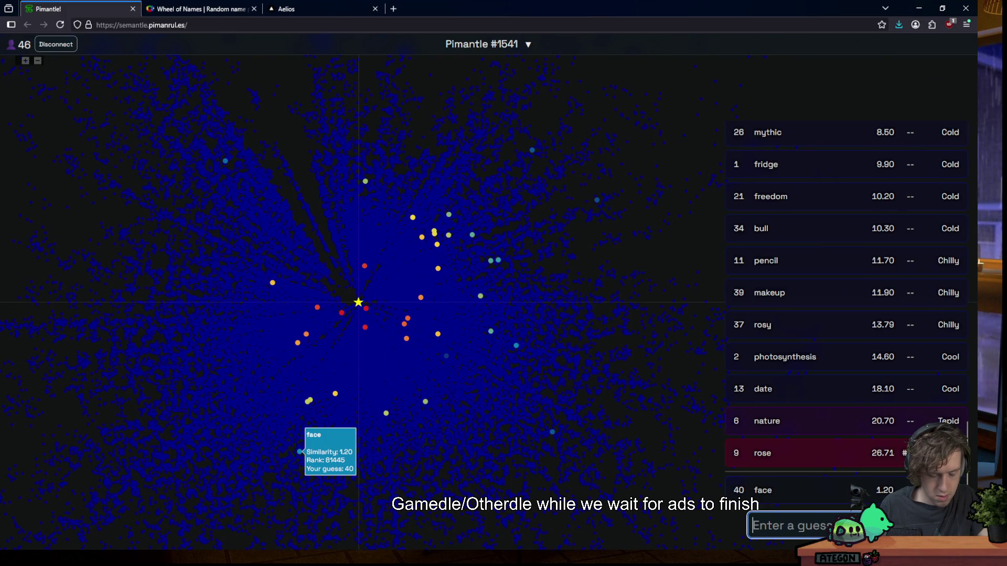
text(lipstic)
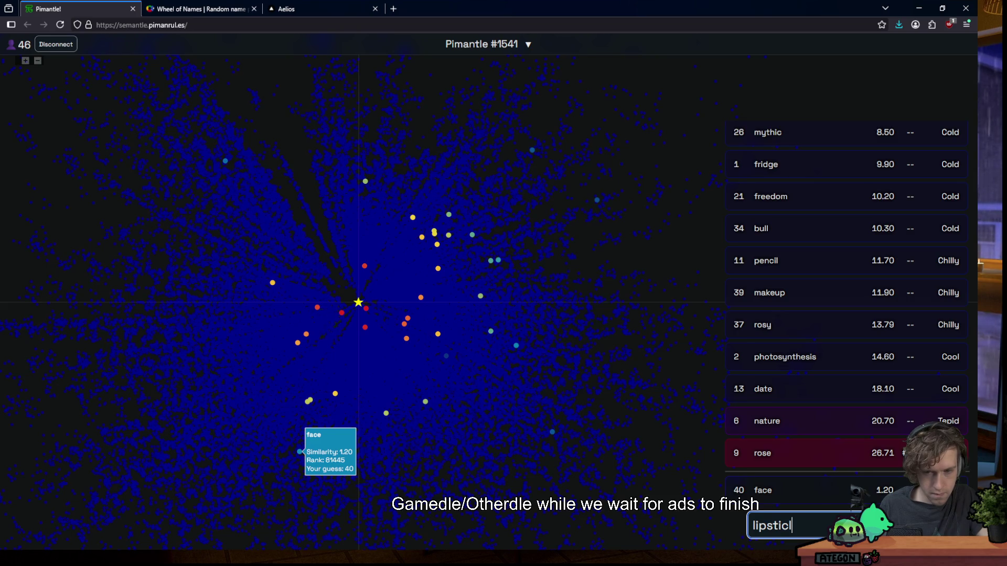
key(Return)
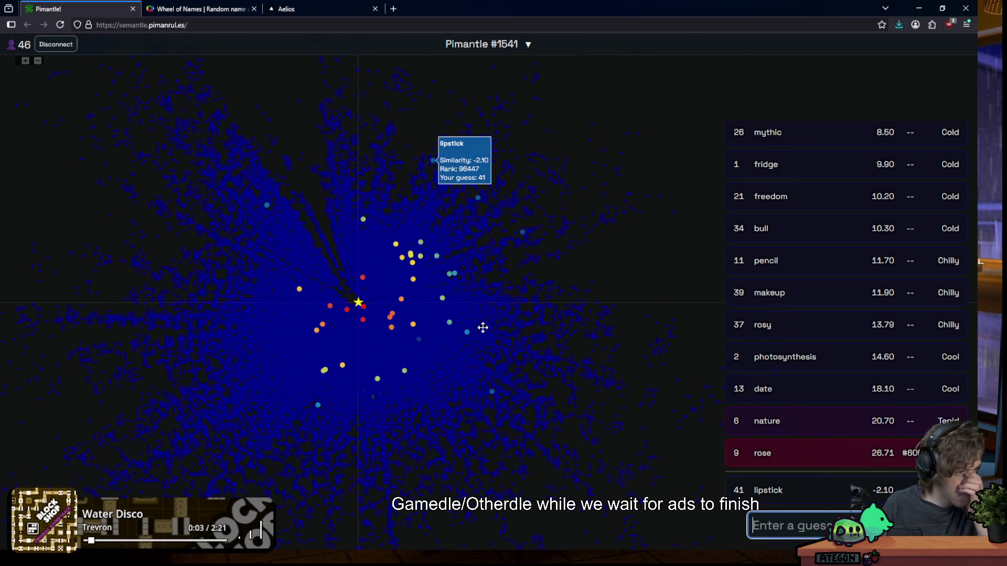
text(rosebush)
key(Return)
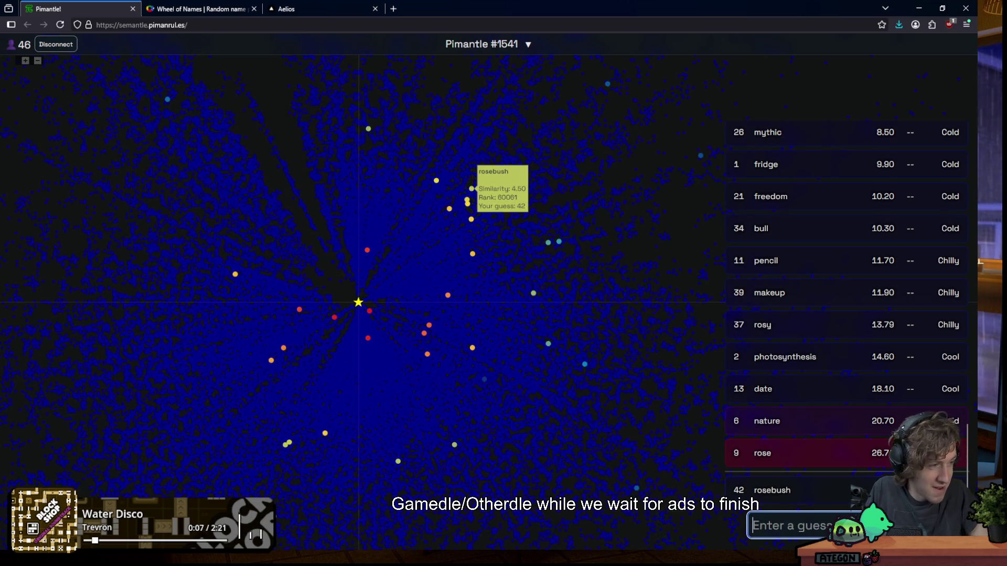
Correct the misspelled buhs to bush (-8.80), then re-enter thorn
text(buhs)
key(Return)
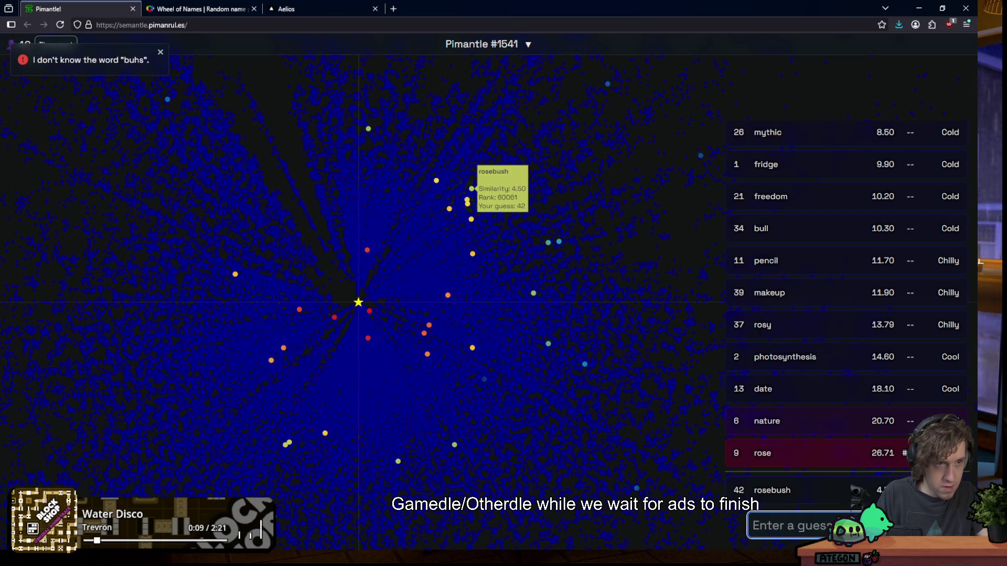
text(bush)
key(Return)
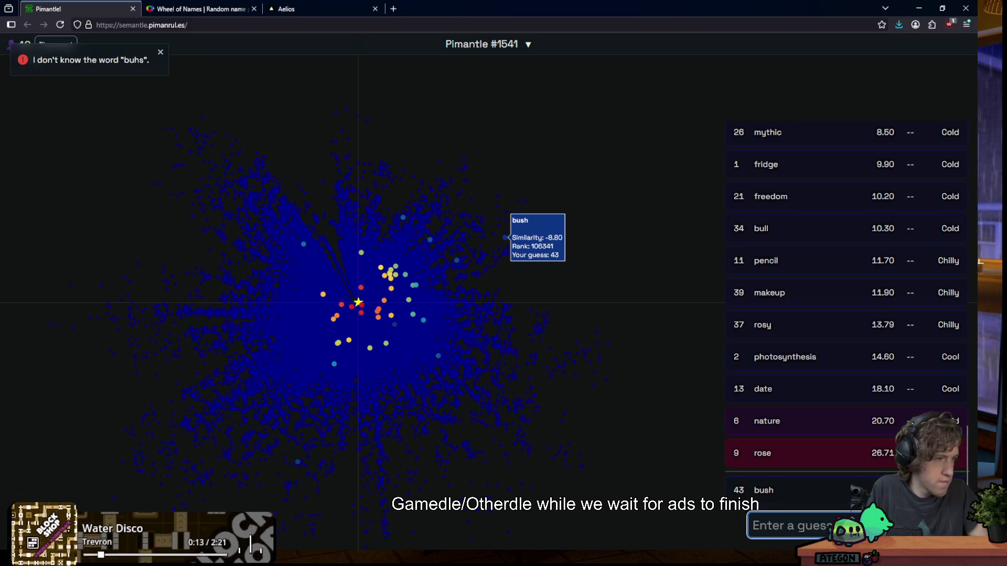
text(thorn)
key(Return)
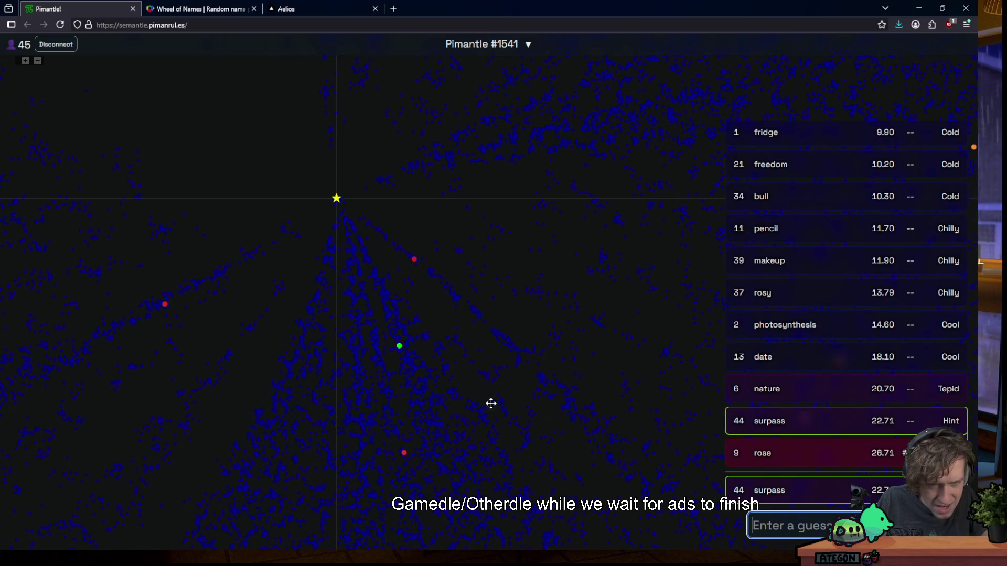
Guess victory (-5.50), achieve (12.00) and romance in Pimantle #1541
mouse_move(417, 259)
mouse_move(393, 347)
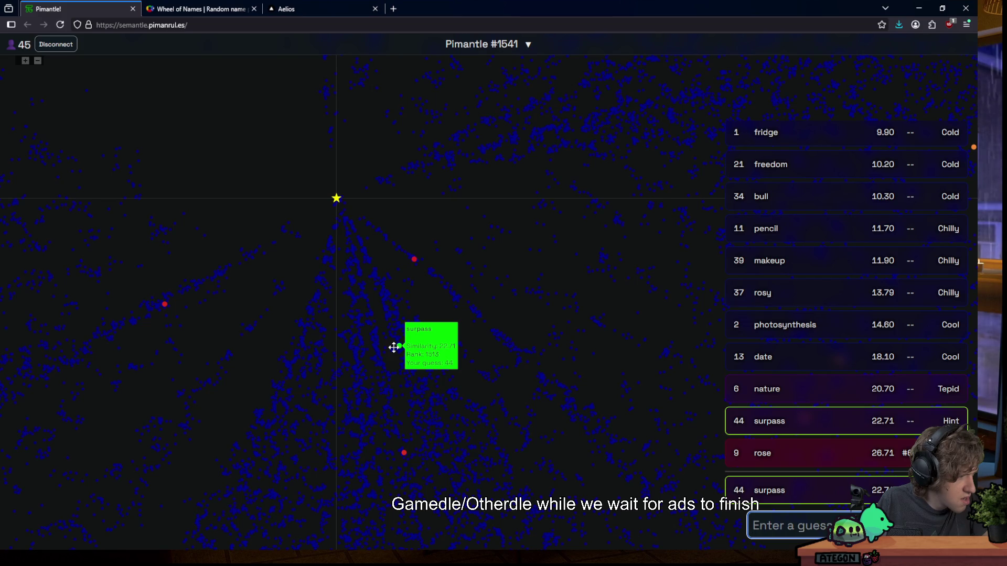
text(victory)
key(Return)
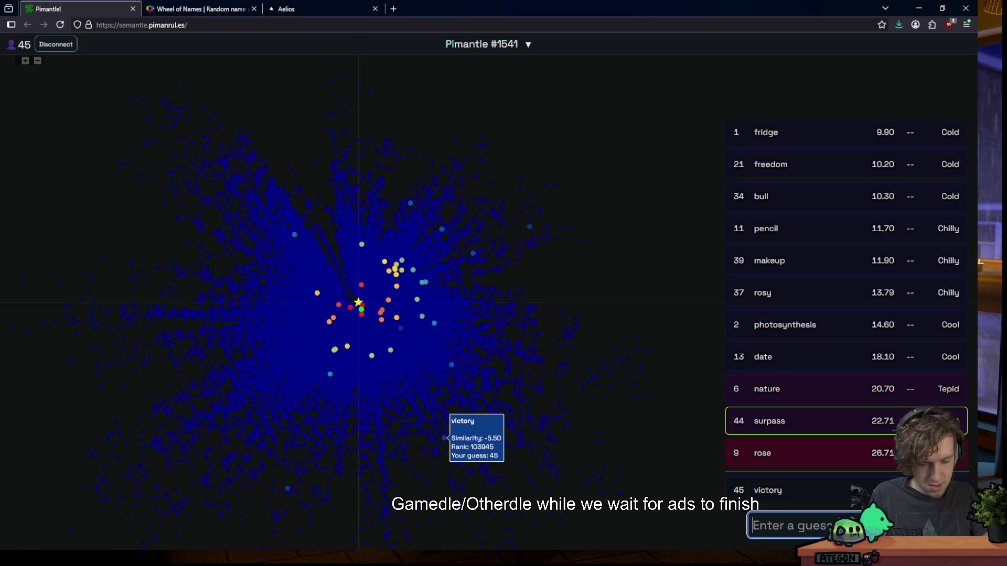
text(achieve)
key(Return)
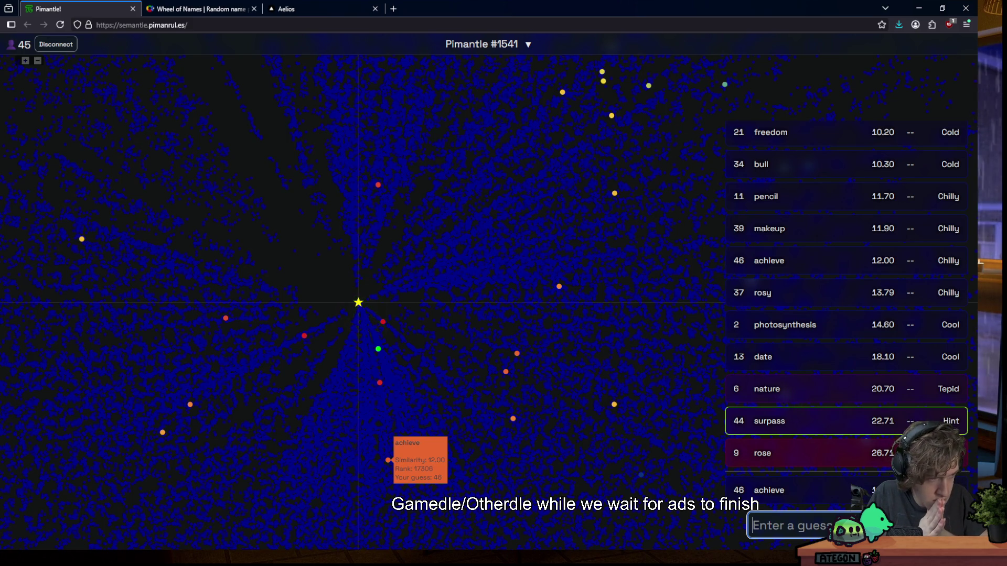
text(romance)
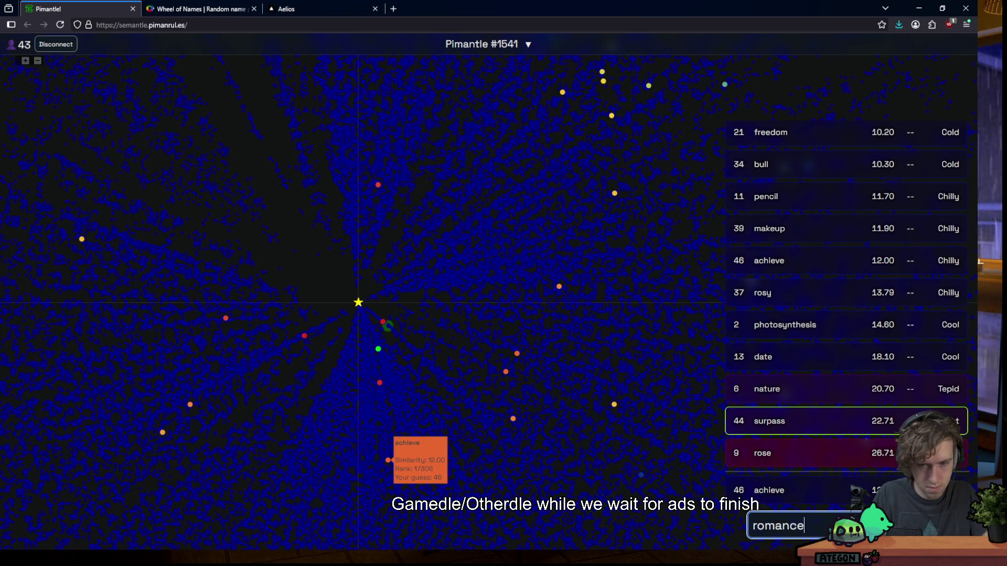
key(Return)
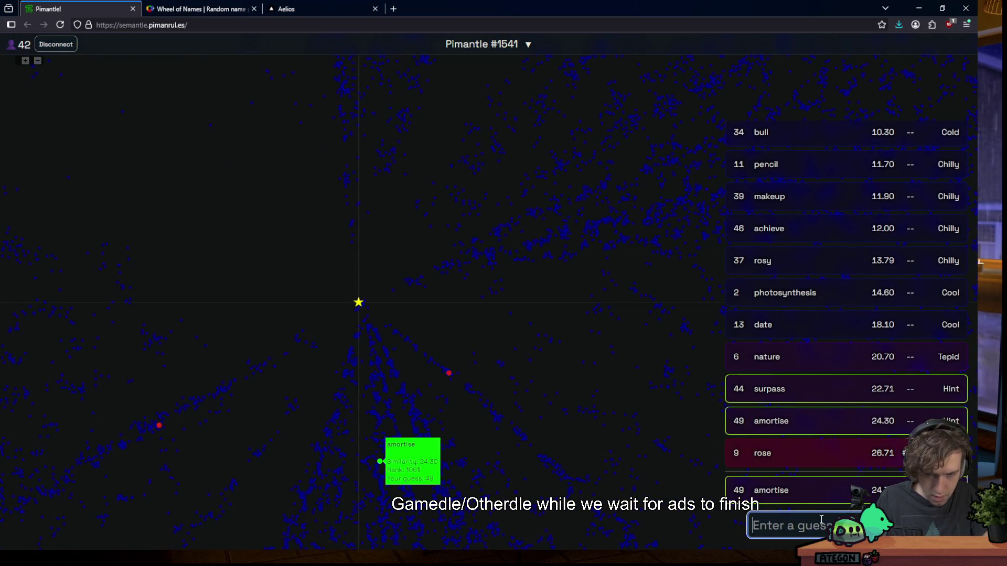
Pan the map up to look near the star, then guess programming
scroll(367, 525, up, 2)
drag(398, 504, 387, 450)
mouse_move(450, 386)
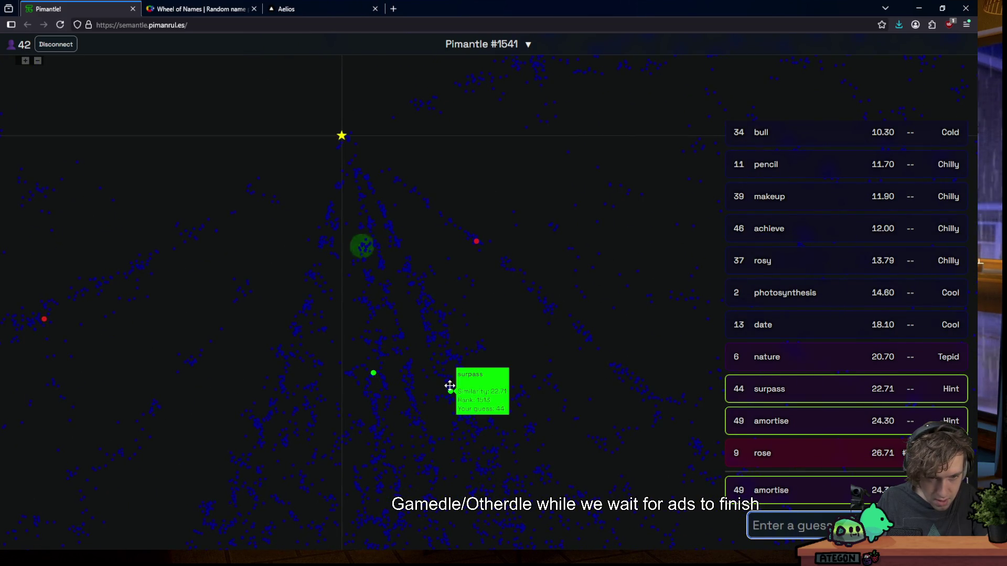
click(812, 519)
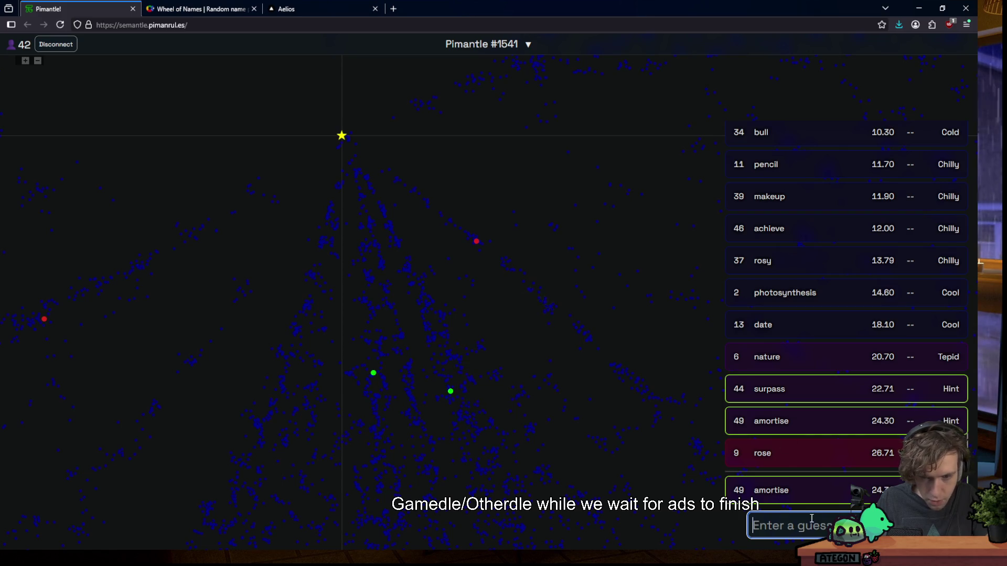
text(programming)
key(Return)
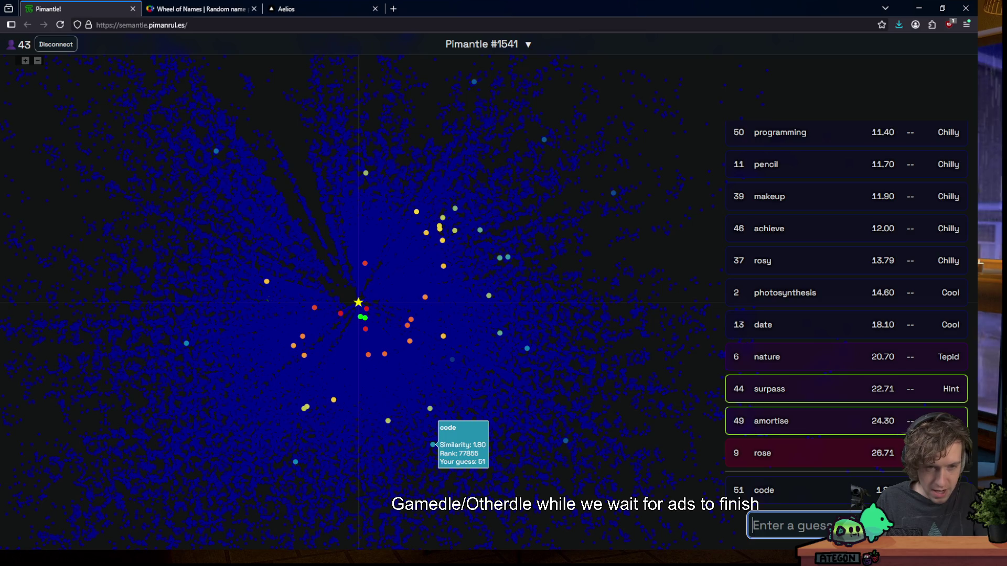
Guess notation, with its typo fixed, and bubble, then select the hint affreightment
text(notarion)
key(BackSpace)
key(BackSpace)
key(BackSpace)
key(BackSpace)
text(tion)
key(Return)
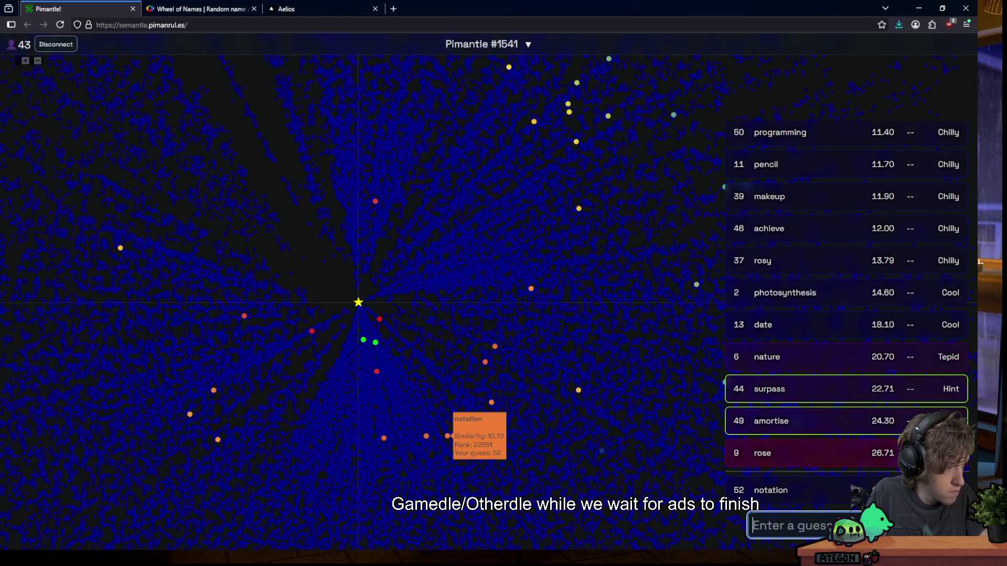
text(bu)
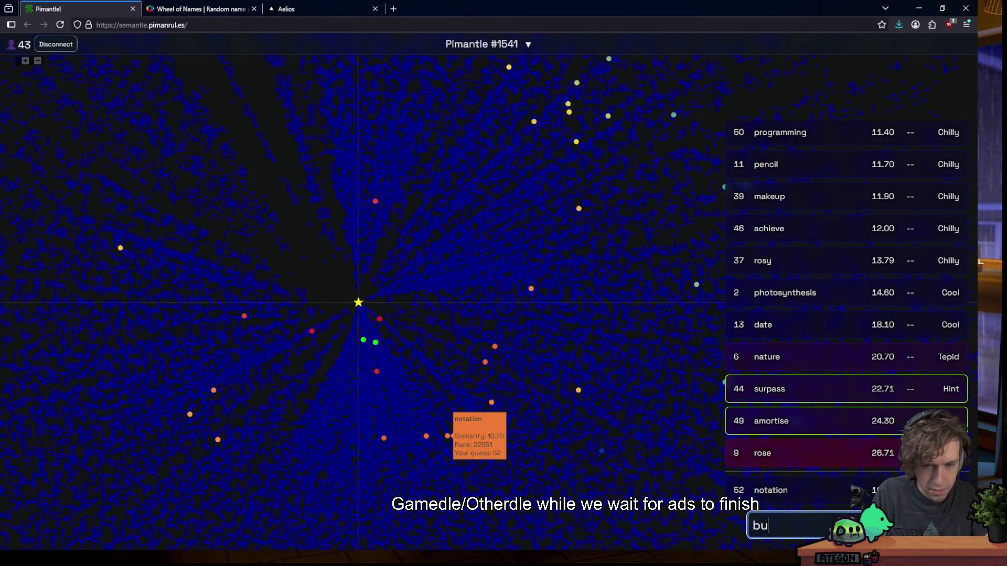
text(bble)
key(Return)
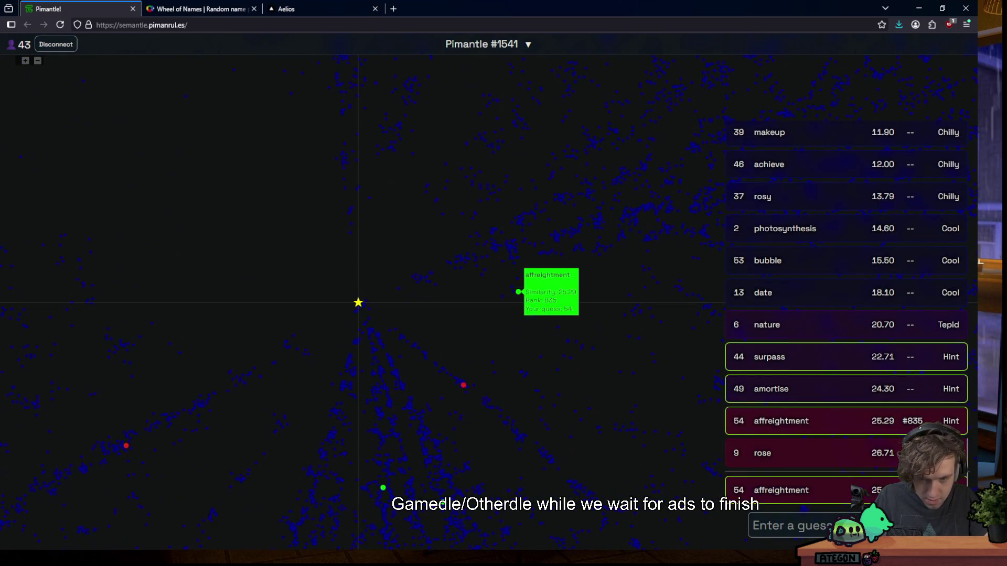
double_click(798, 490)
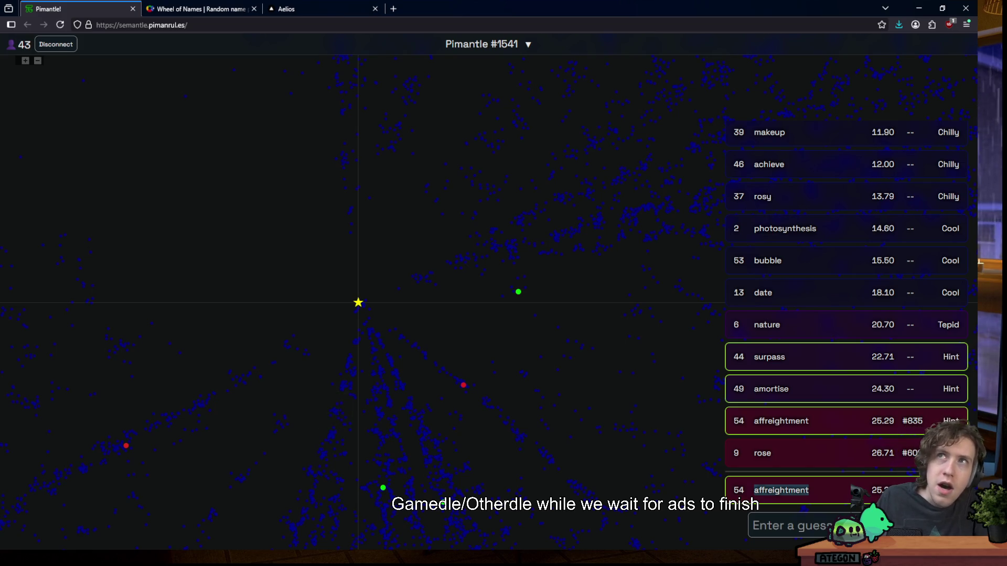
key(alt+Tab)
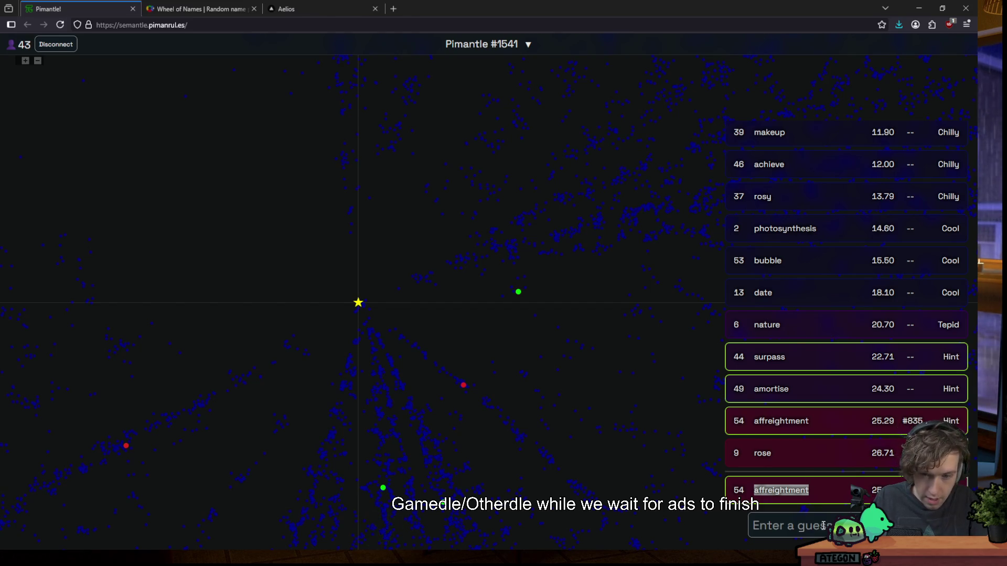
Guess the vehicle words horse, cart, car, wagon and truck
click(746, 463)
text(horse)
key(Return)
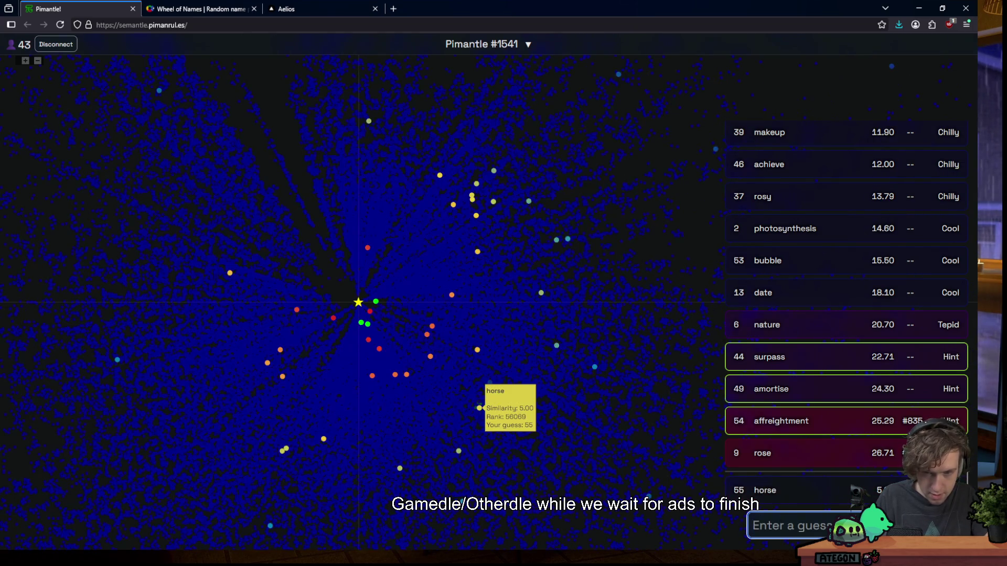
text(cart)
key(Return)
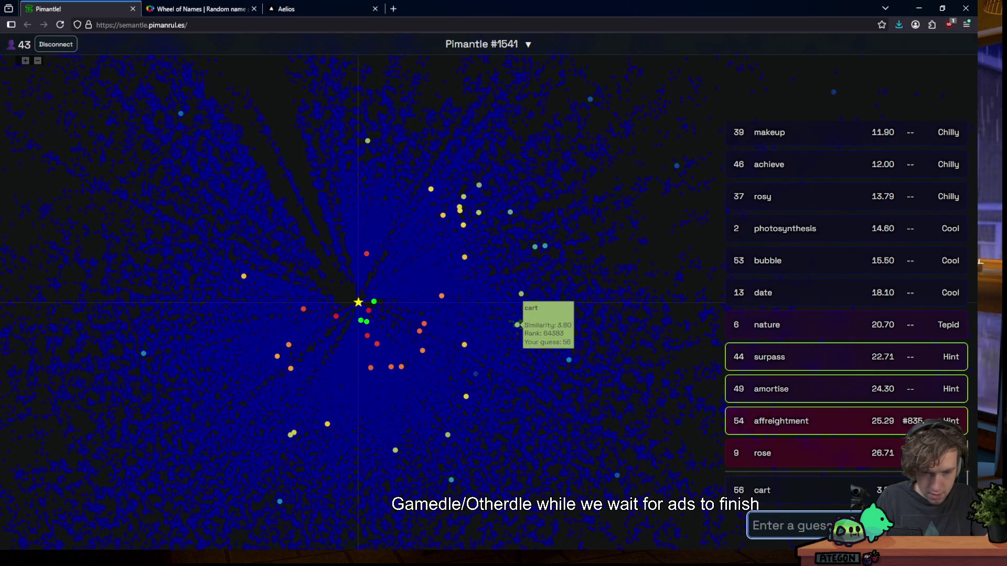
text(car)
key(Return)
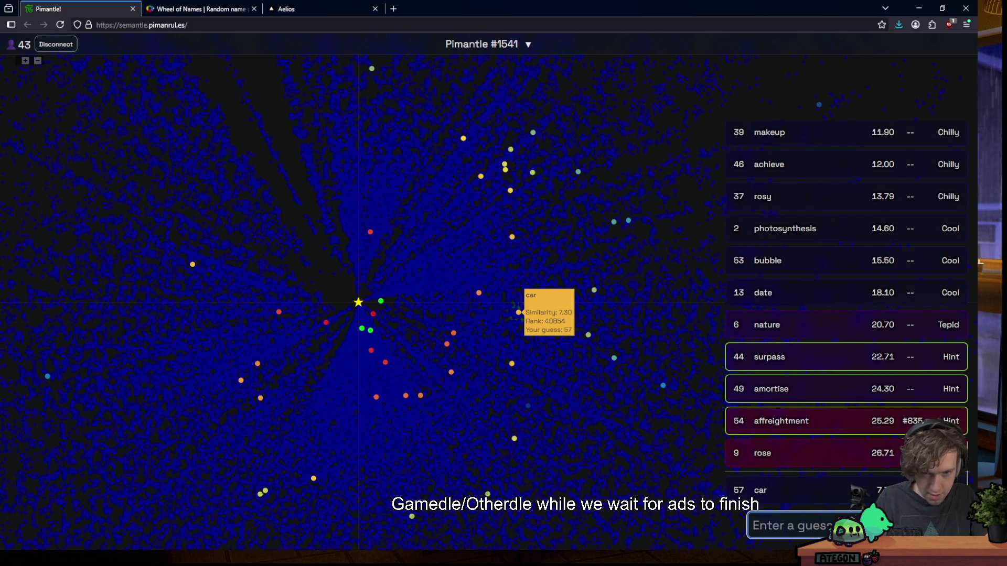
text(wagon)
key(Return)
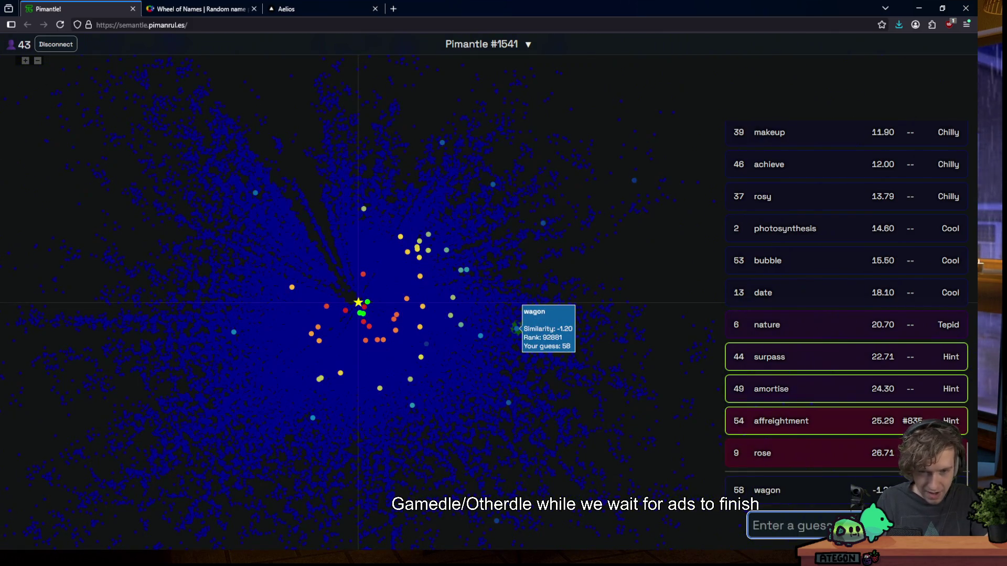
text(truck)
key(Return)
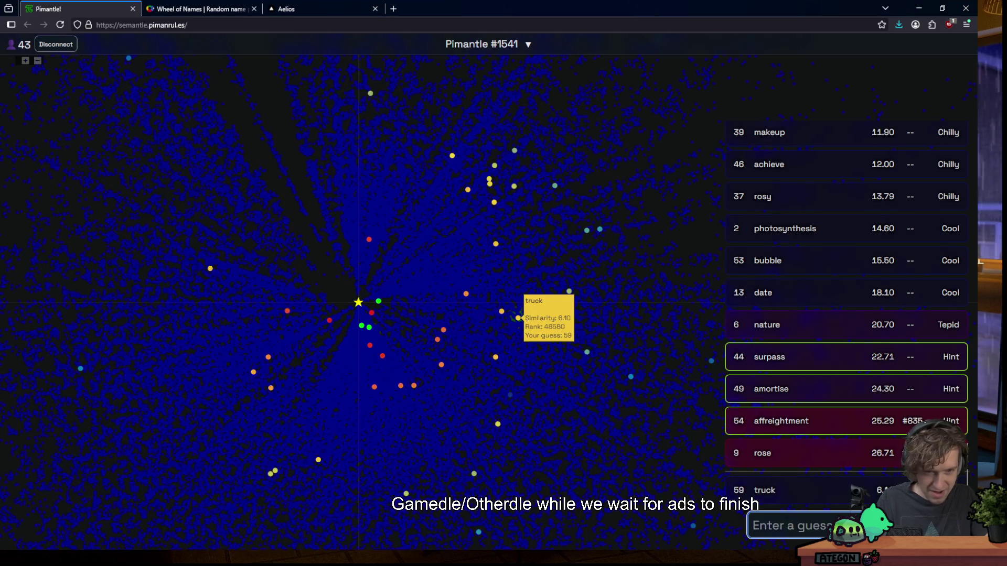
Guess photosynthesize and select it in the list, then try the misspelled defenstrate
text(photosynthesize)
key(Return)
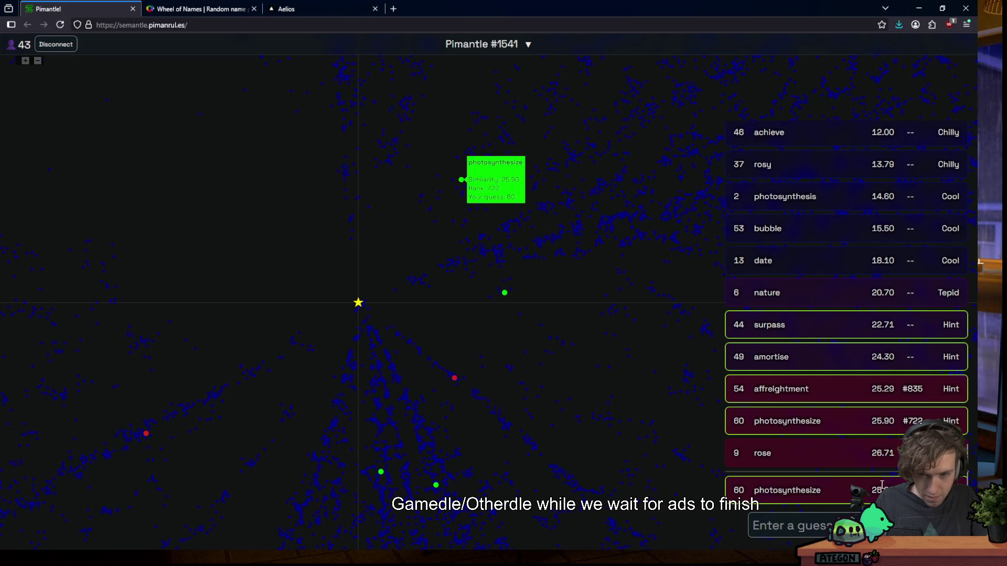
double_click(799, 493)
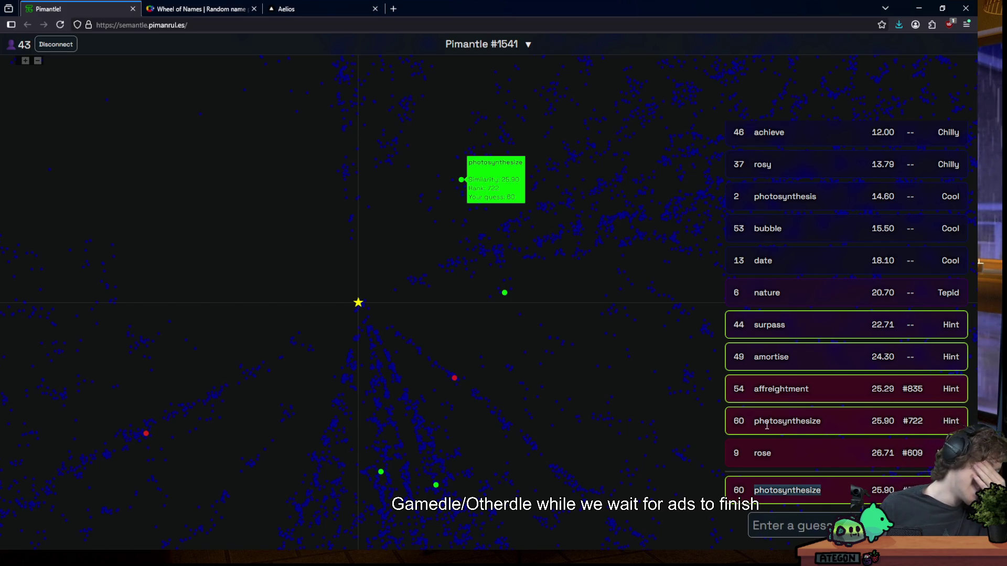
click(785, 534)
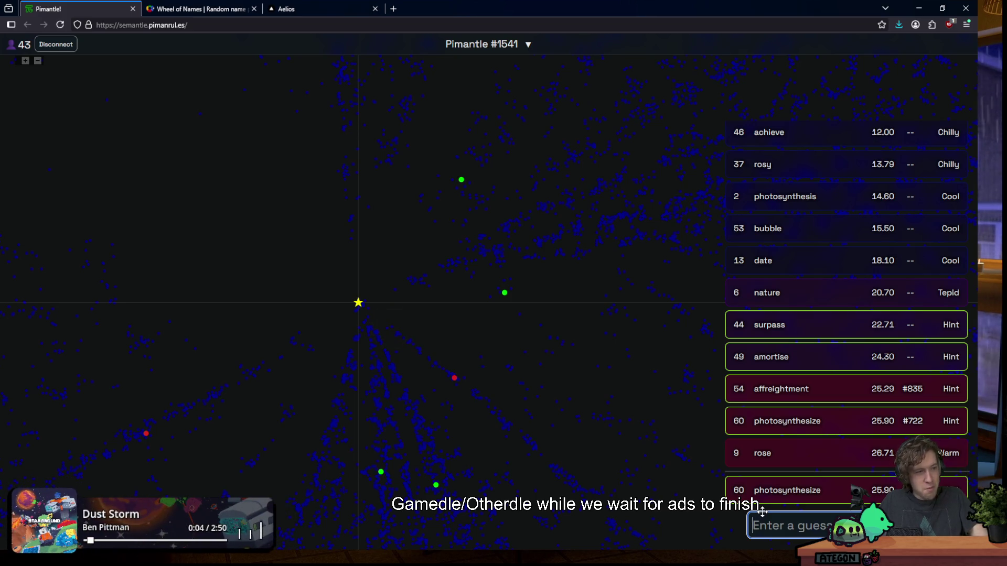
text(defenstrate)
key(Return)
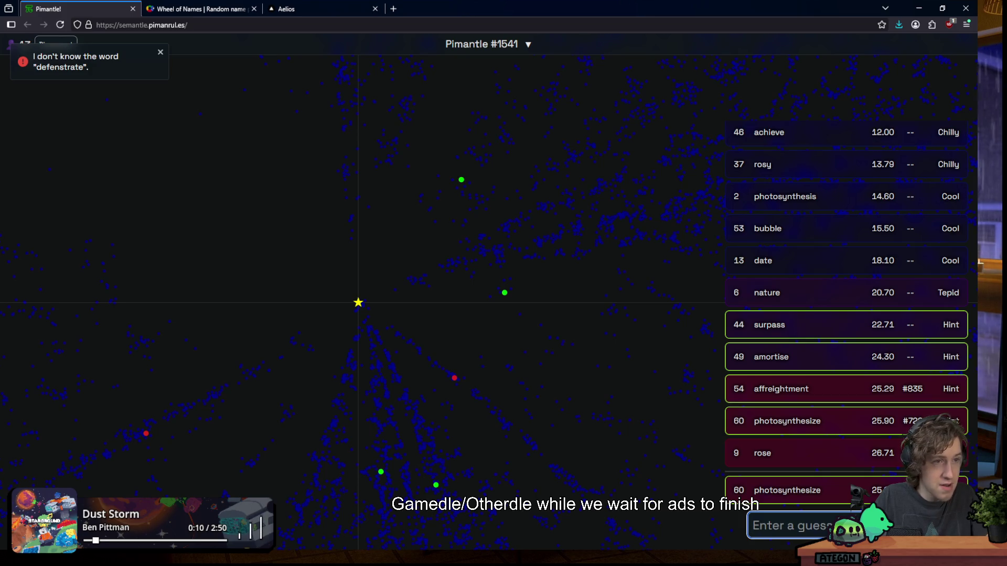
Guess the corrected spelling defenestrate, then graph
text(defene)
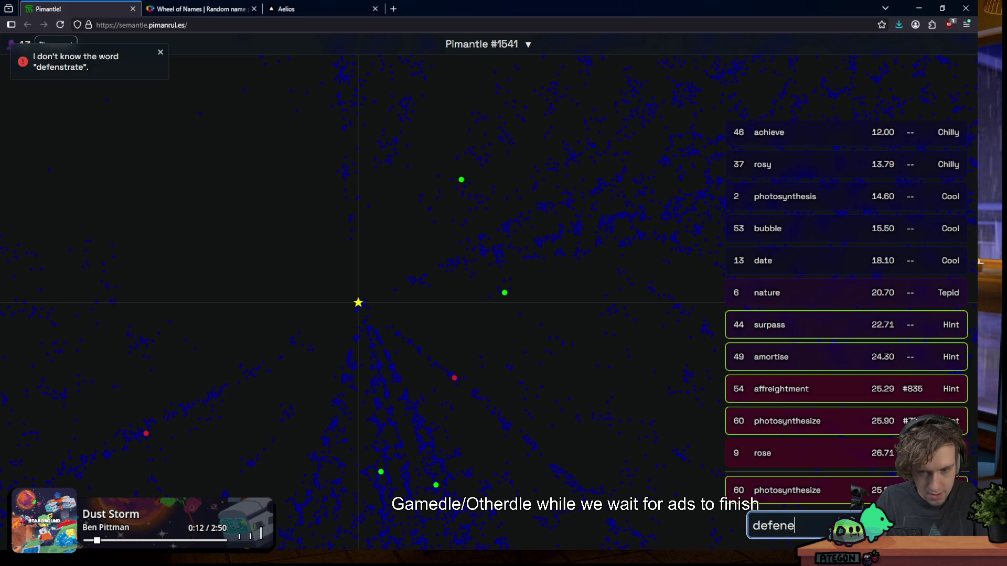
text(strate)
key(Return)
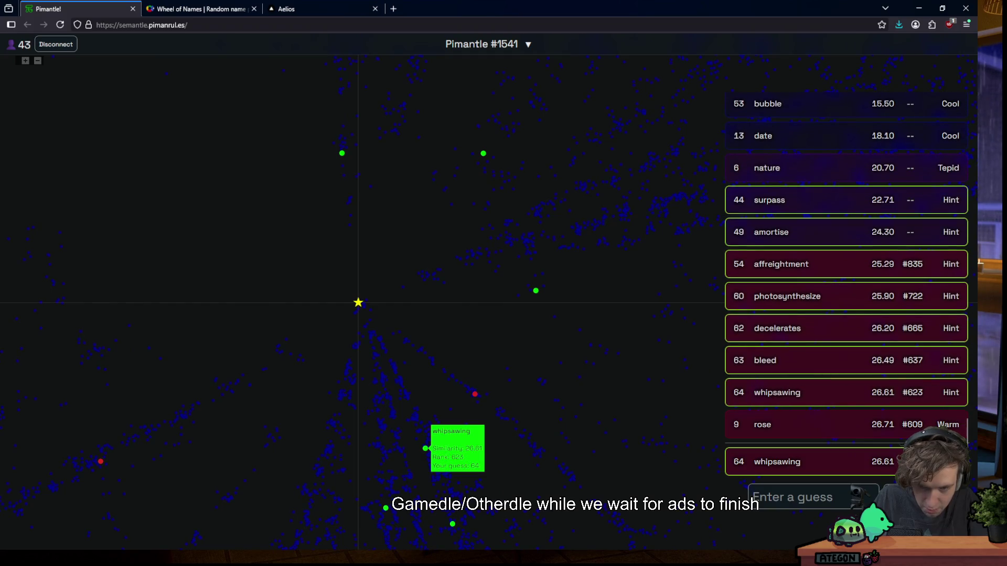
click(819, 503)
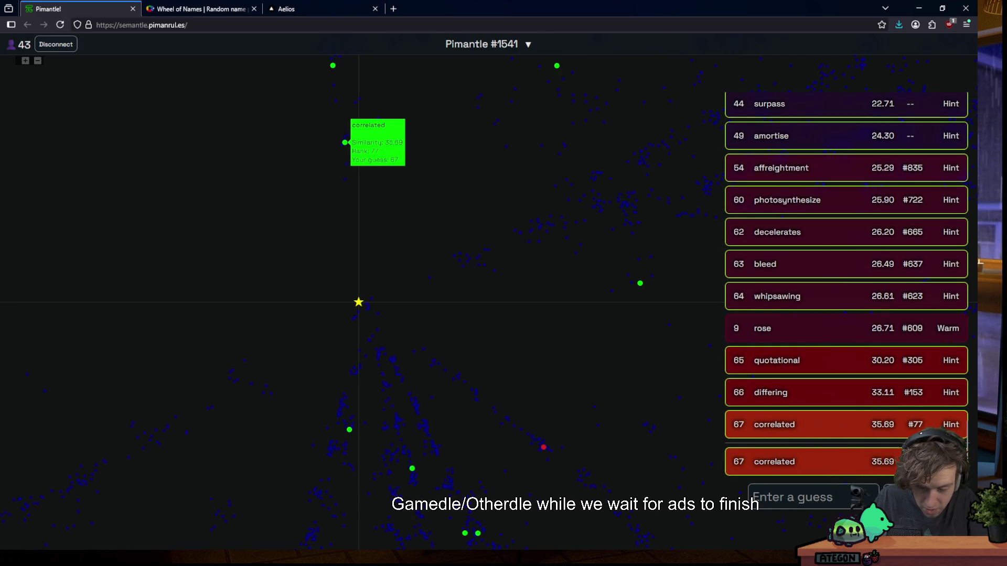
click(773, 498)
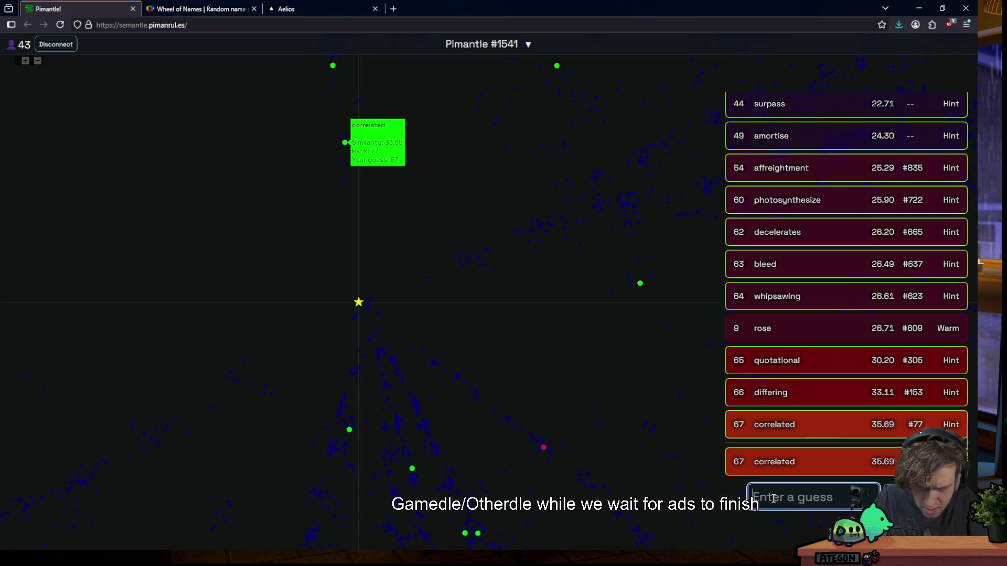
text(graph)
key(Return)
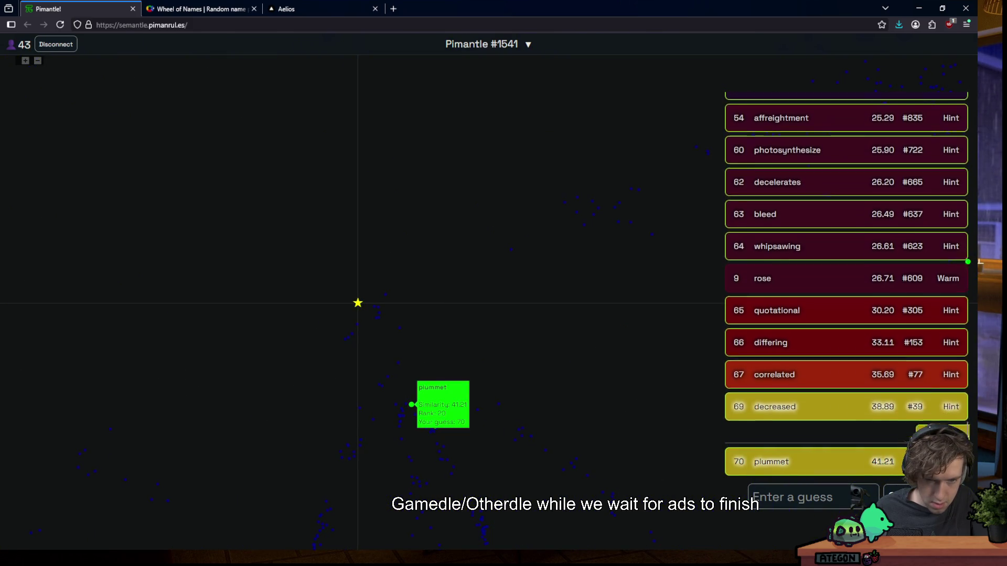
Guess drop and lower
click(813, 497)
text(ad)
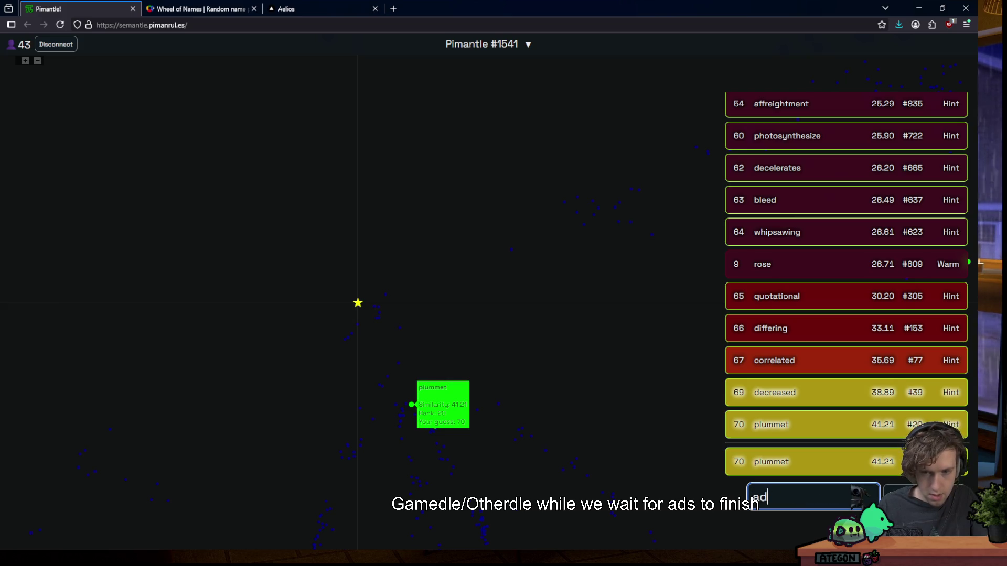
key(BackSpace)
key(BackSpace)
text(drop)
key(Return)
text(lower)
key(Return)
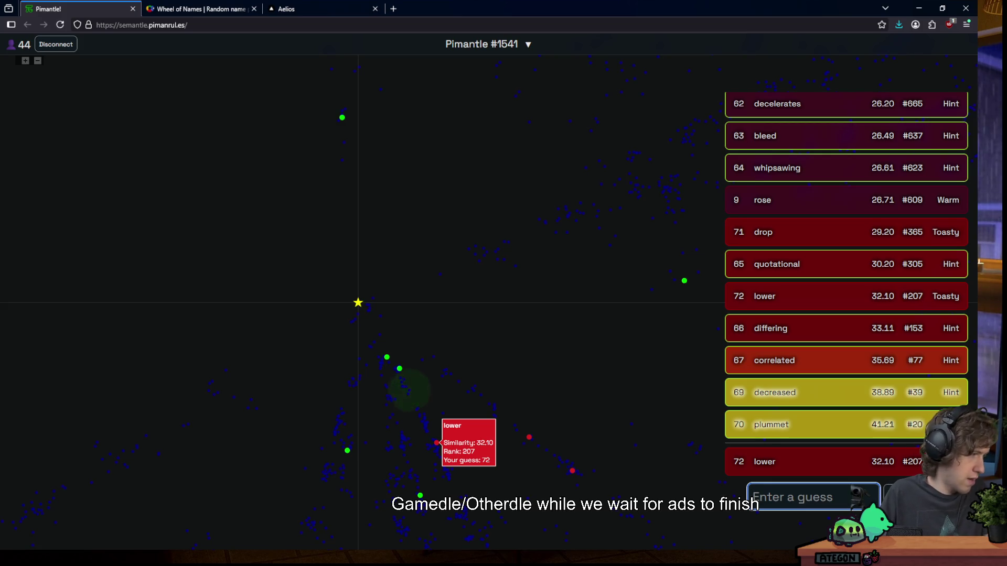
Guess stock, stocks, decrement, increment and increase
text(stock)
key(Return)
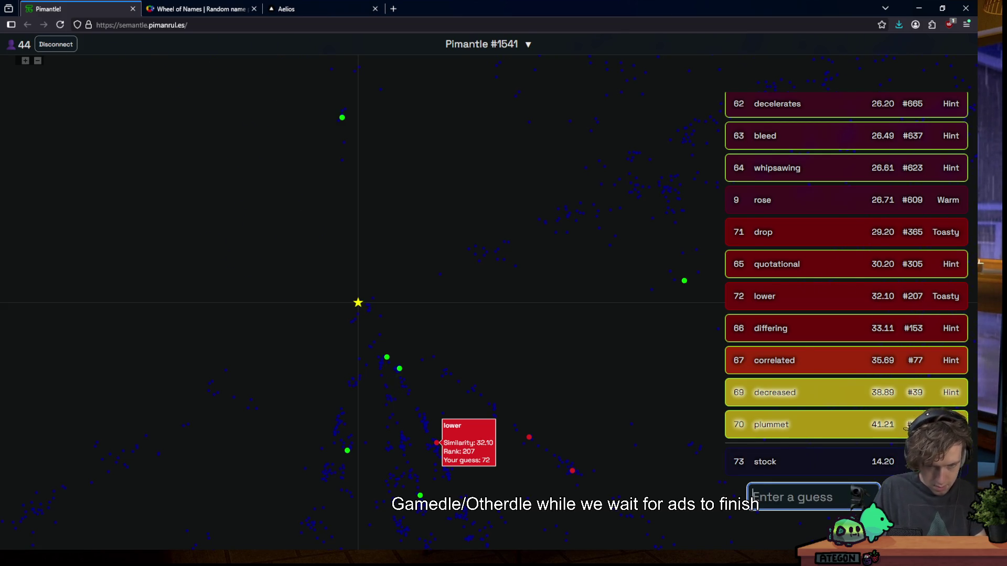
text(stocks)
key(Return)
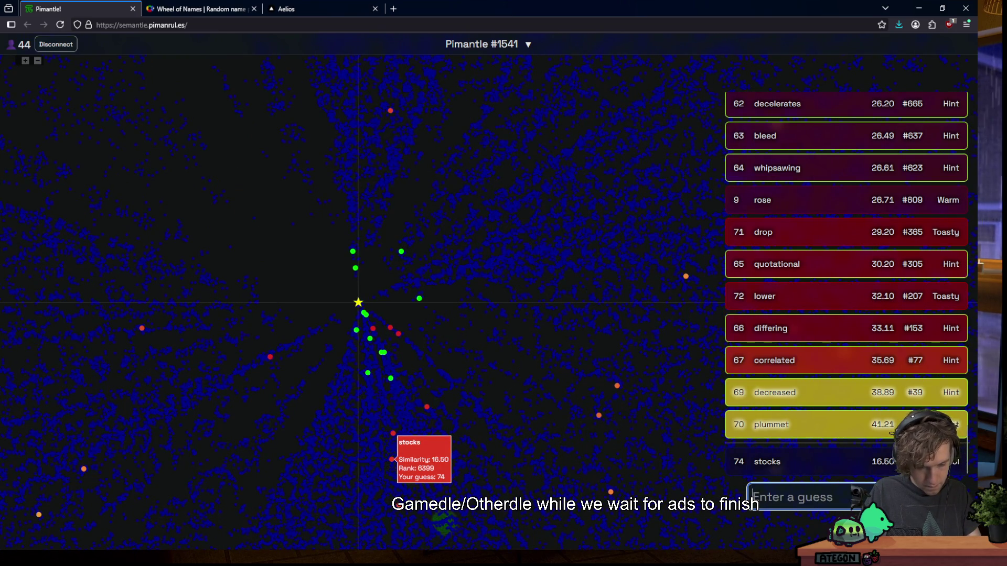
text(d)
text(crement)
key(Return)
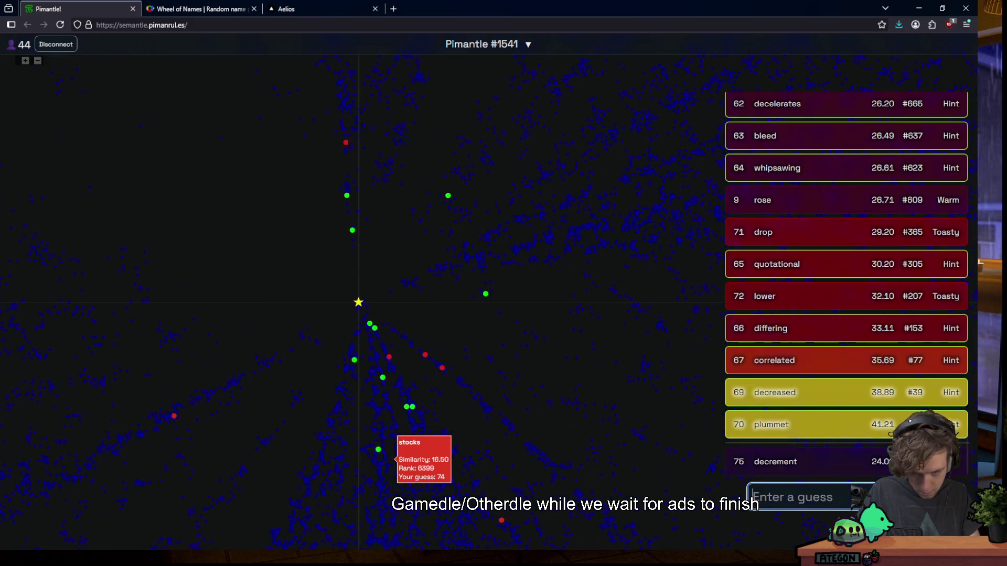
text(increme)
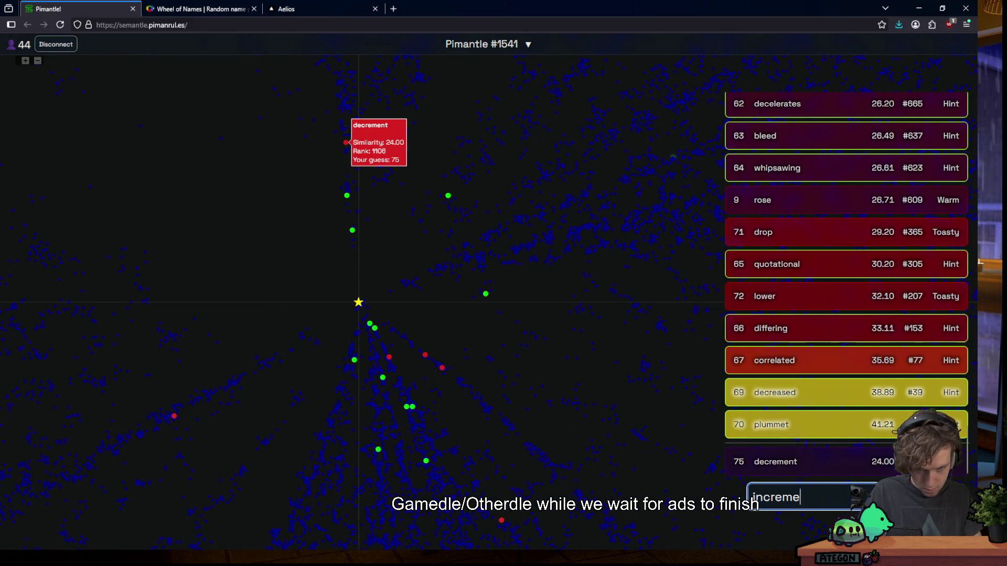
text(nt)
key(Return)
text(increase)
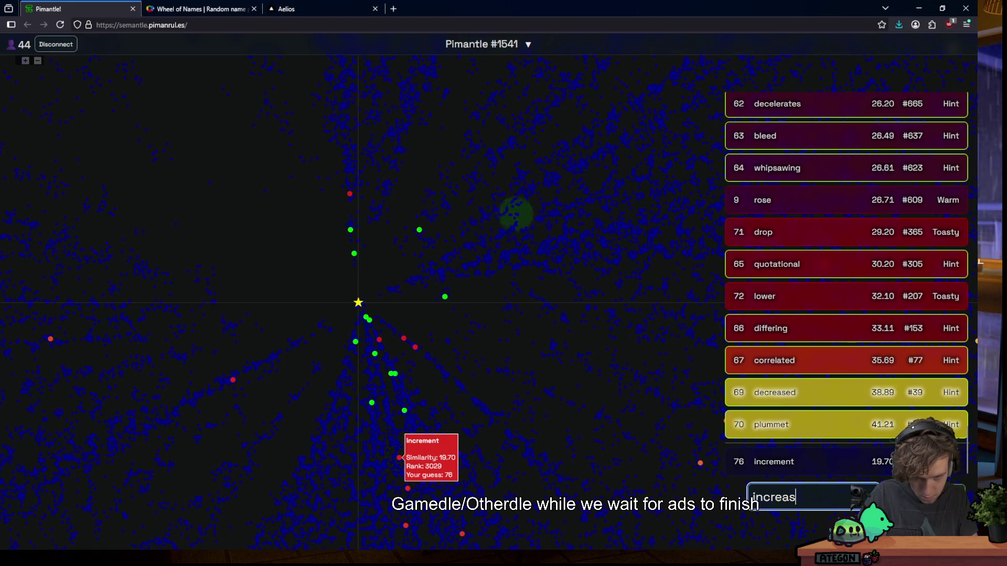
key(Return)
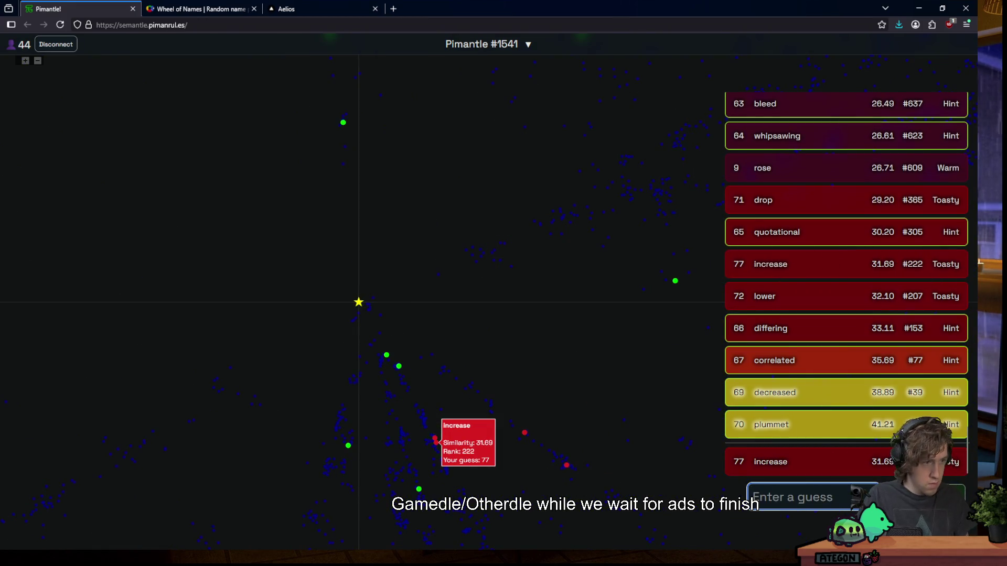
Guess rise, disjoint, conjunct and bankrupt, then zoom the map
text(rise)
key(Return)
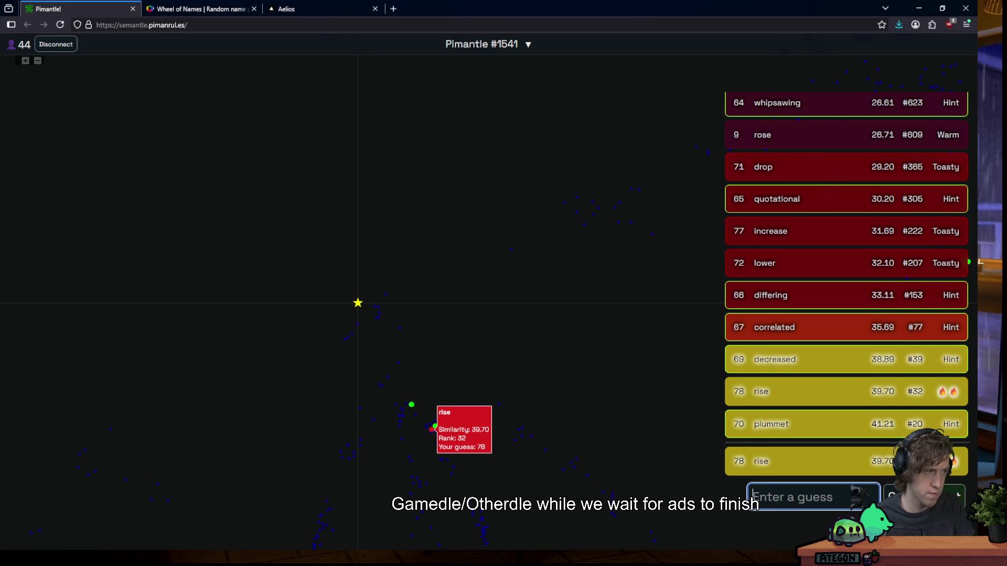
text(disjoint)
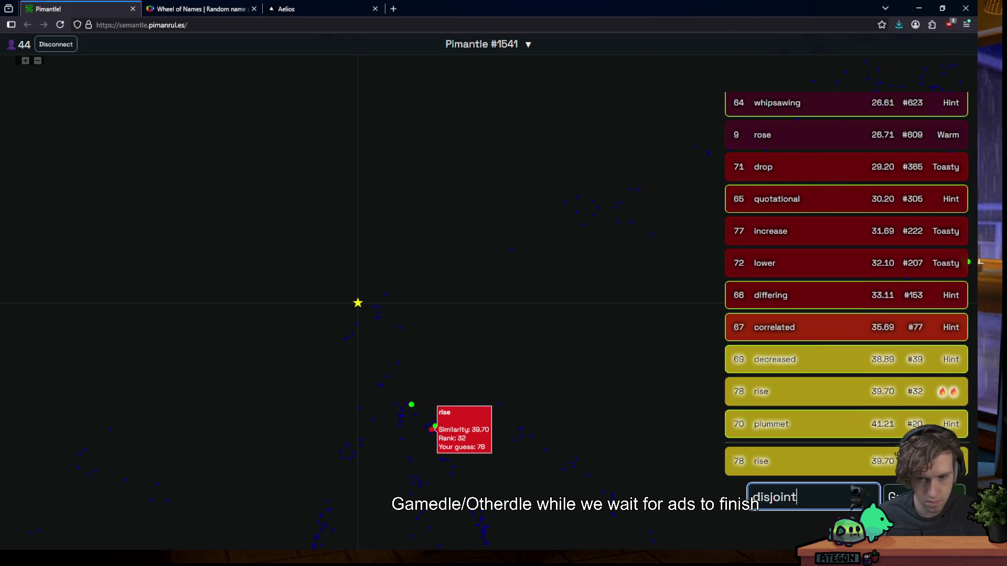
key(Return)
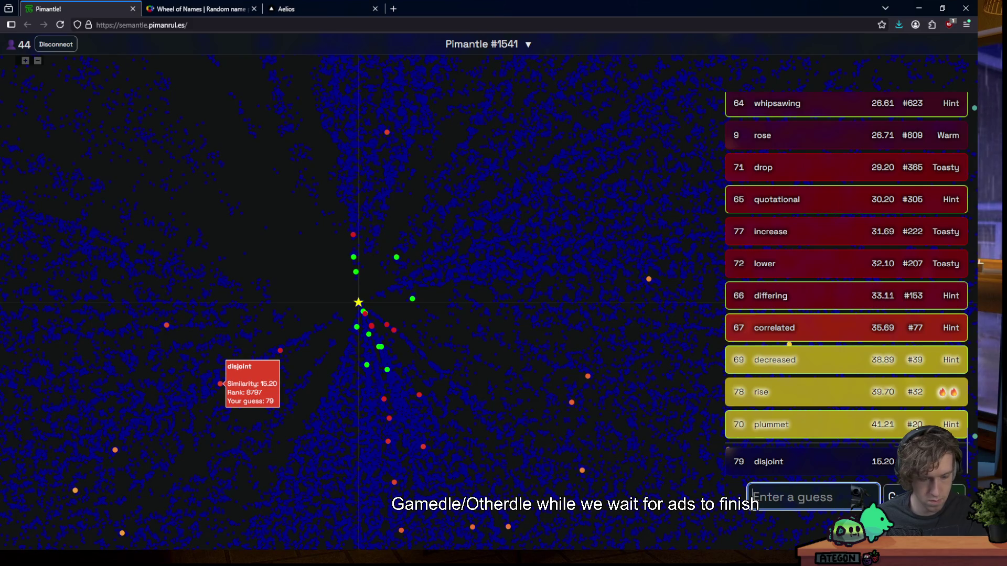
text(conjunct)
key(Return)
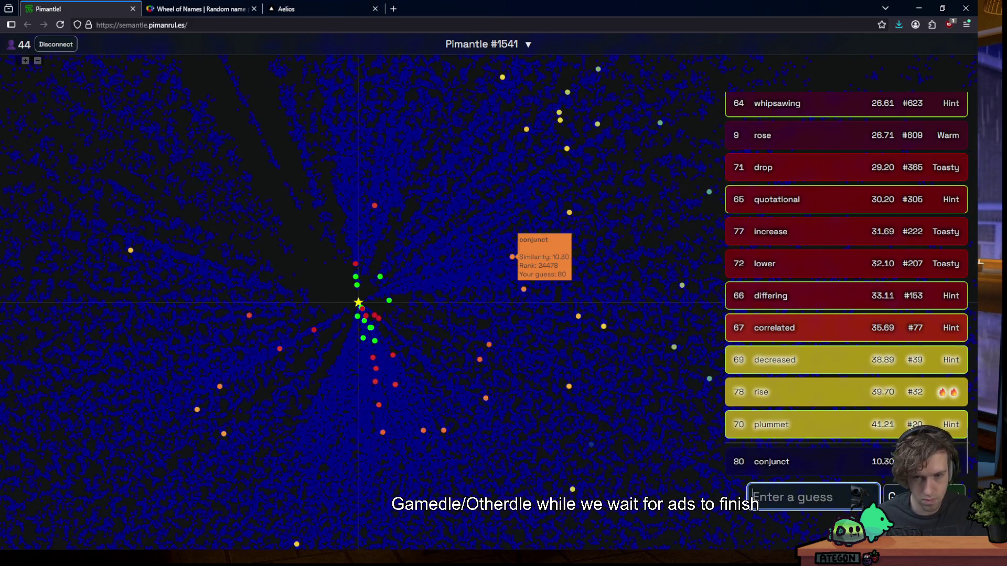
text(bankrupt)
key(Return)
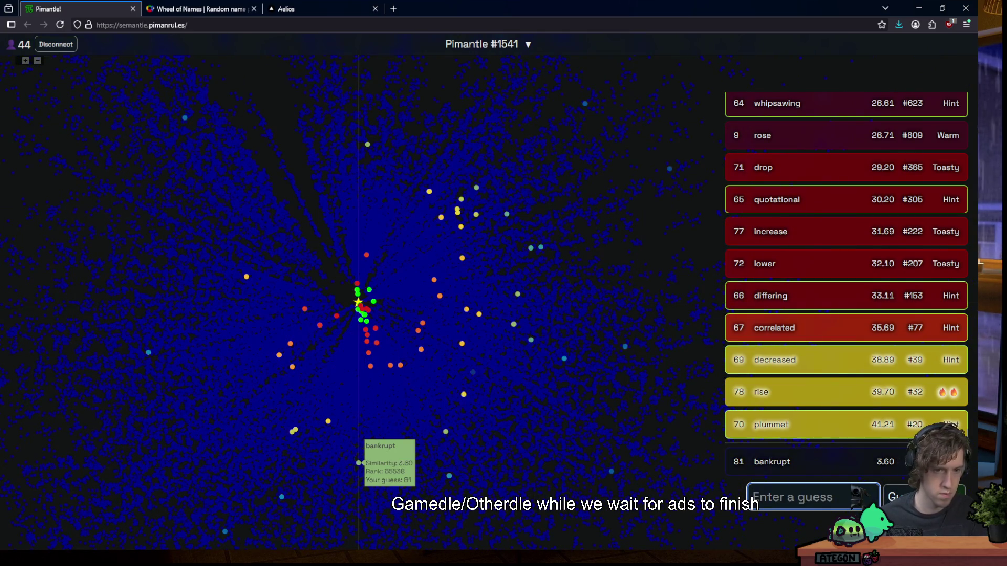
scroll(367, 312, up, 5)
scroll(349, 291, up, 3)
scroll(341, 289, up, 1)
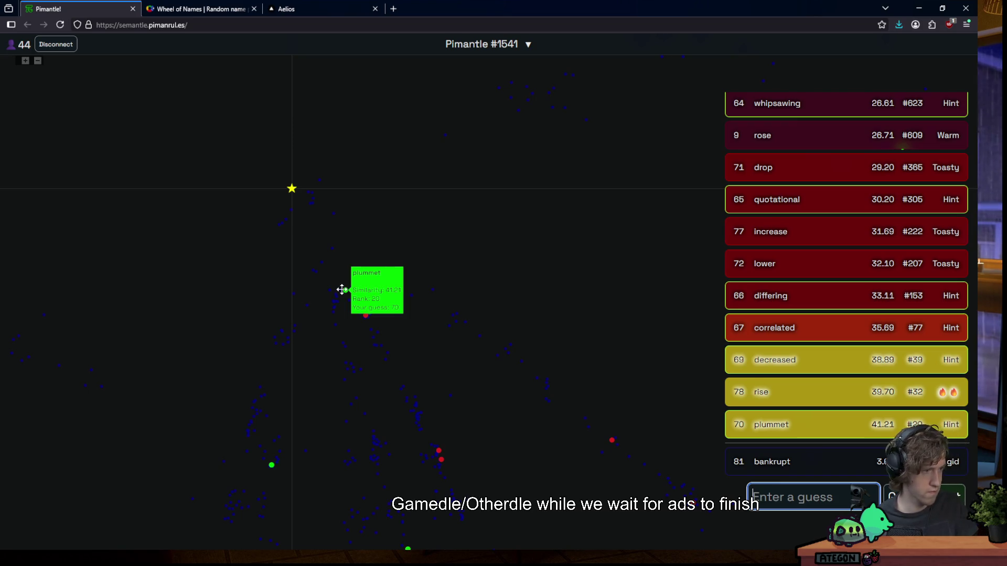
Guess bust, then solve the puzzle with fluctuate
text(bust)
key(Return)
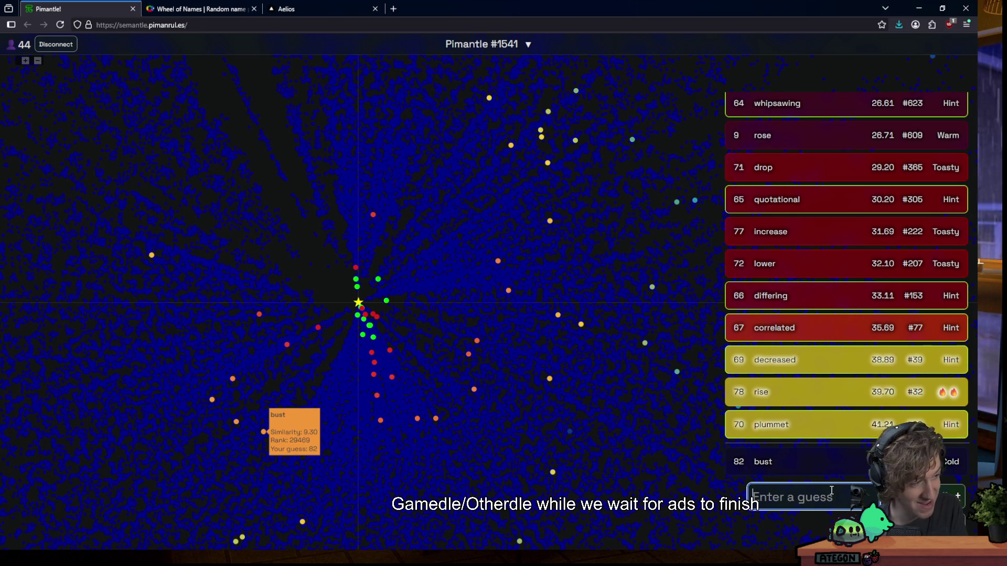
mouse_move(865, 550)
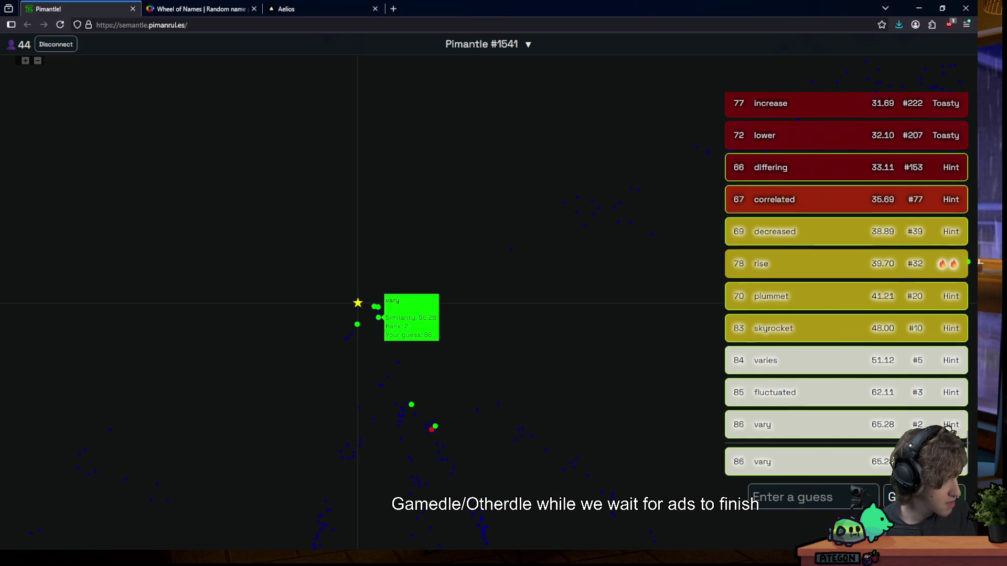
click(799, 499)
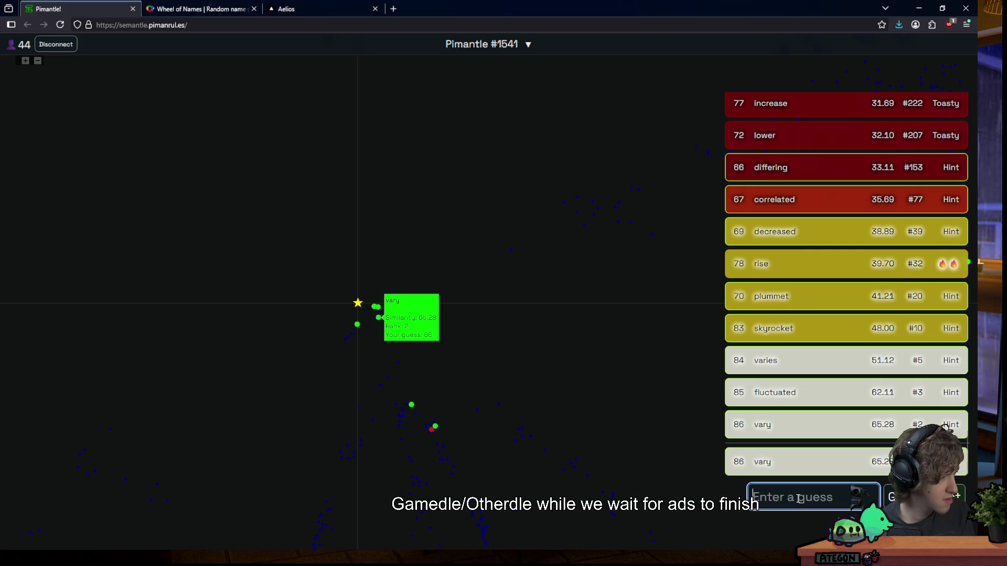
text(fluctua)
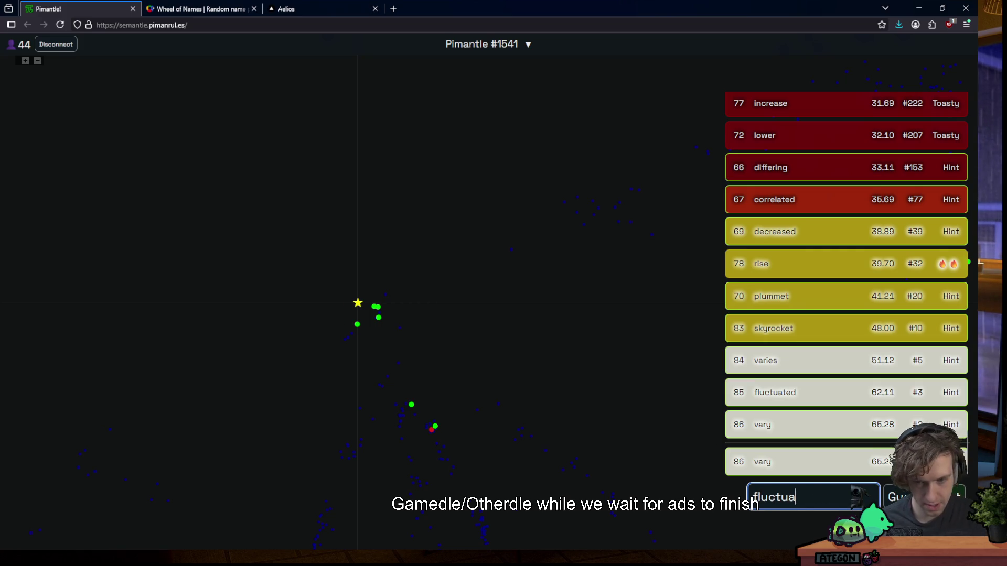
text(te)
key(Return)
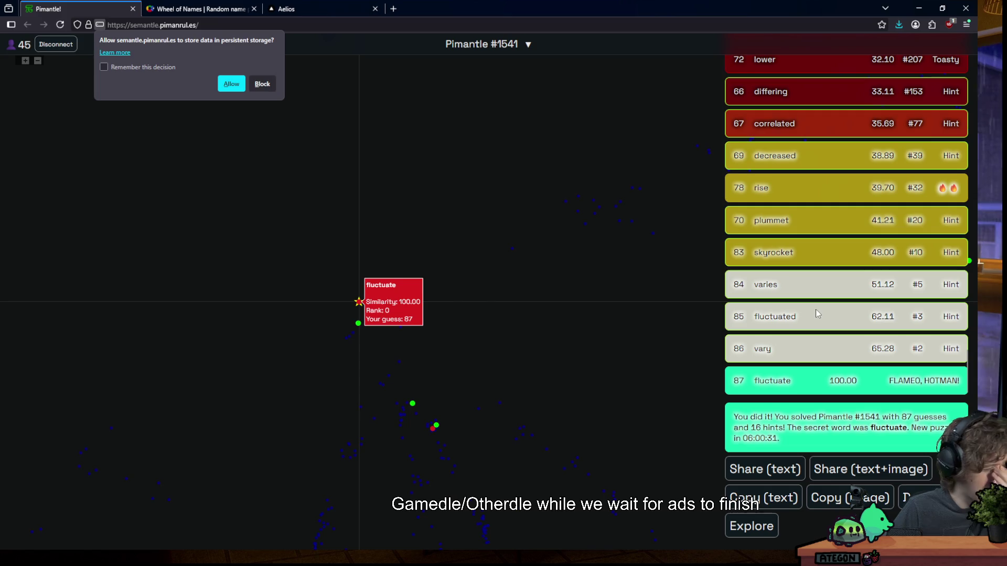
scroll(788, 314, up, 1)
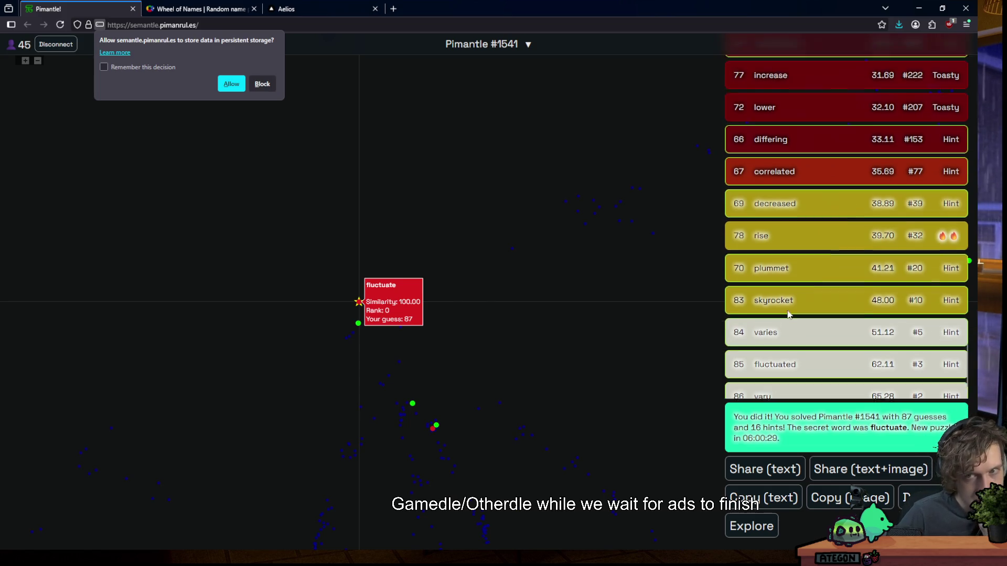
scroll(788, 314, up, 5)
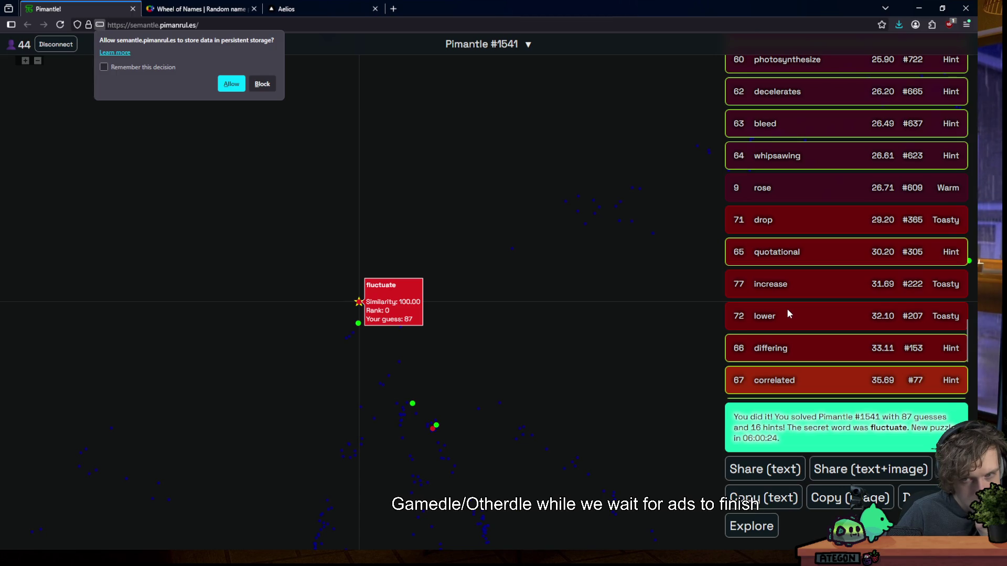
scroll(788, 314, up, 2)
scroll(788, 314, up, 2)
scroll(788, 314, up, 2)
scroll(788, 315, up, 2)
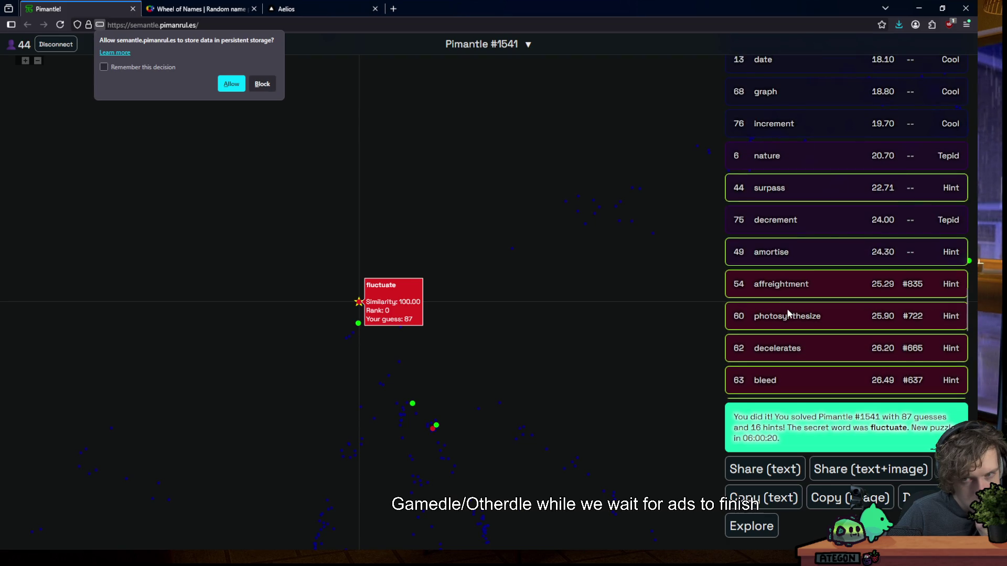
scroll(788, 315, up, 2)
scroll(789, 312, up, 2)
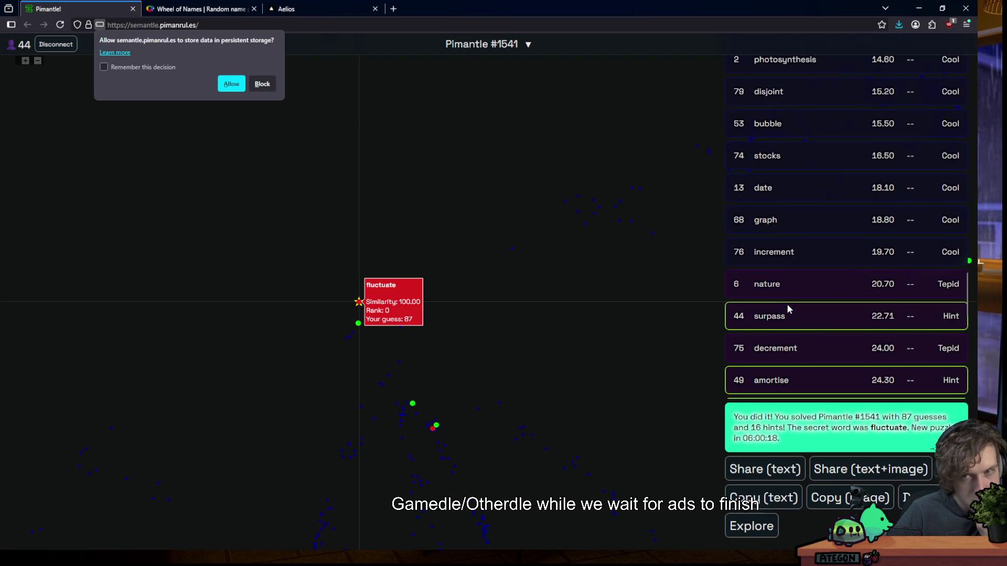
scroll(788, 309, up, 4)
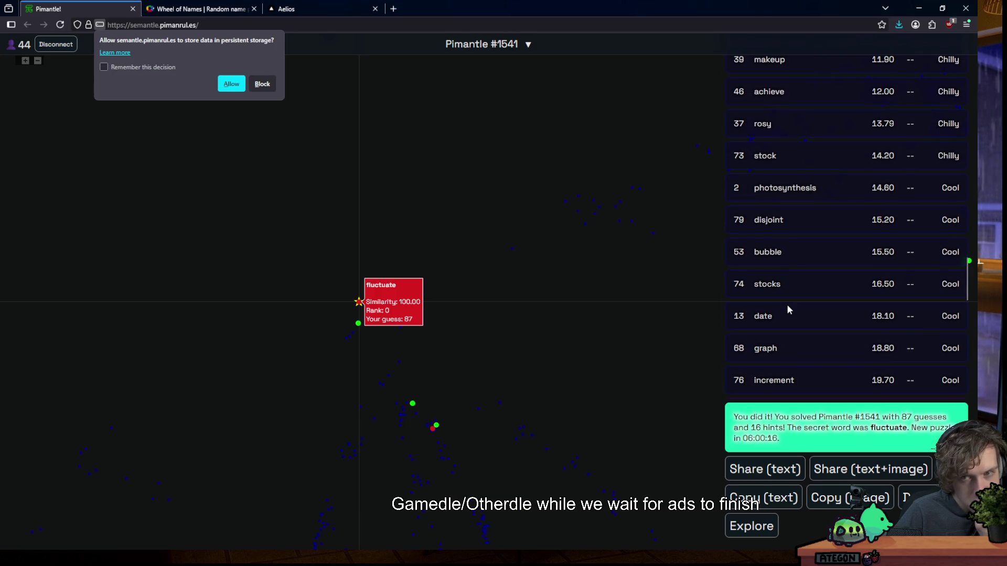
scroll(788, 307, up, 3)
scroll(788, 306, up, 3)
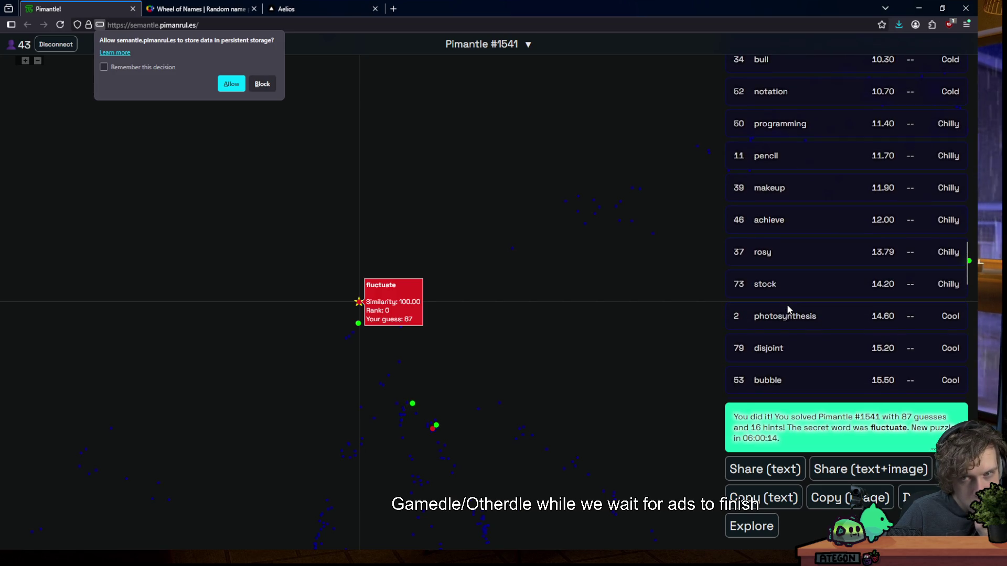
scroll(788, 296, up, 1)
scroll(787, 297, up, 3)
scroll(787, 297, up, 3)
scroll(788, 297, down, 2)
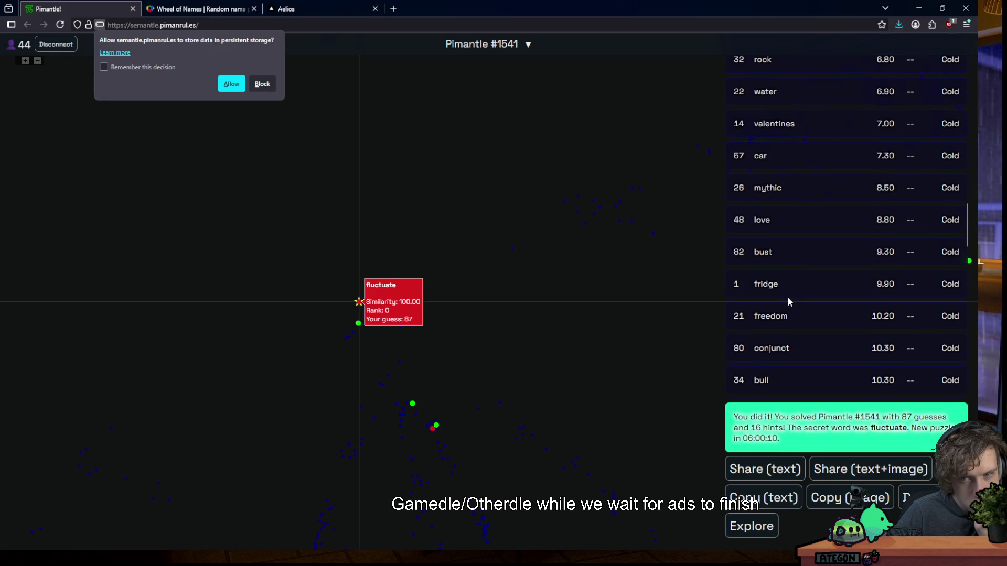
scroll(788, 297, down, 3)
scroll(788, 298, down, 3)
scroll(800, 277, down, 2)
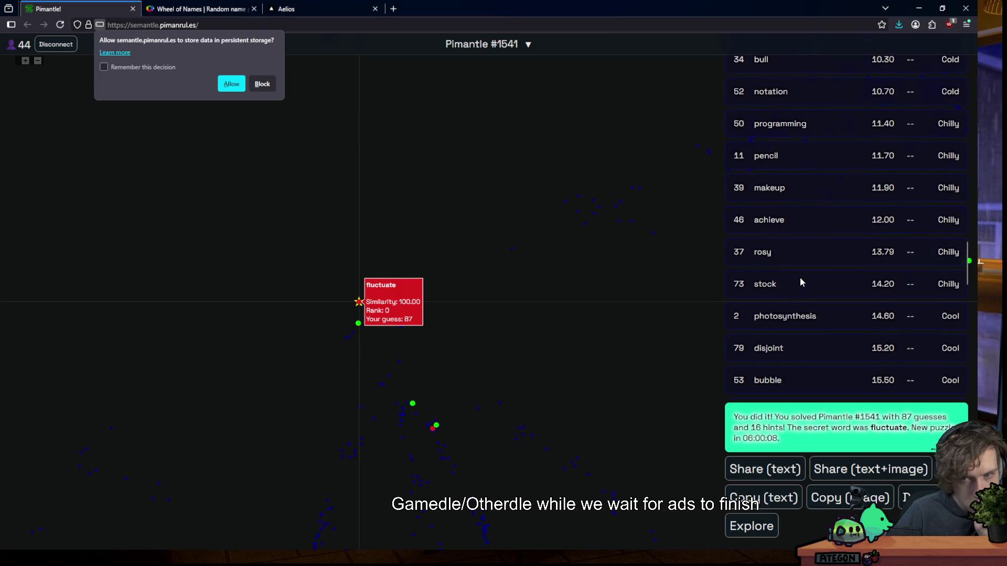
scroll(800, 275, down, 2)
scroll(800, 275, down, 2)
scroll(800, 275, down, 2)
scroll(800, 275, down, 3)
scroll(801, 278, down, 2)
scroll(797, 281, down, 3)
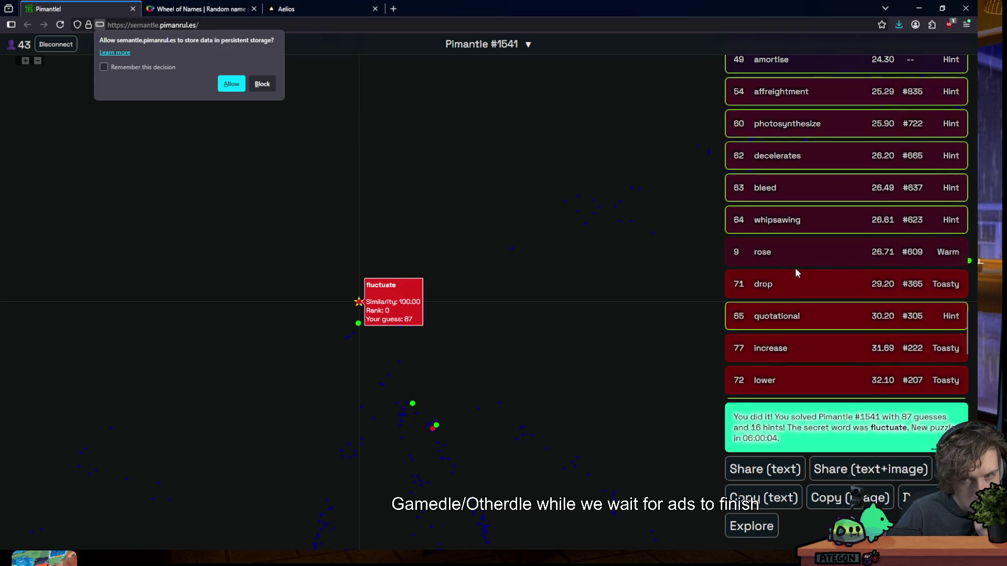
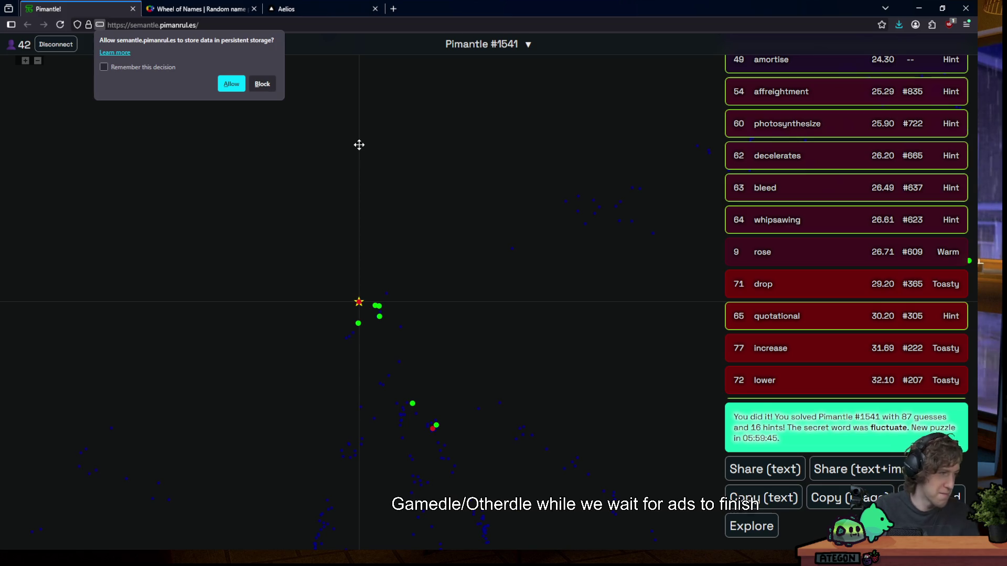
Block the site's storage request and switch back to the orange blob sprite in Aseprite
click(262, 84)
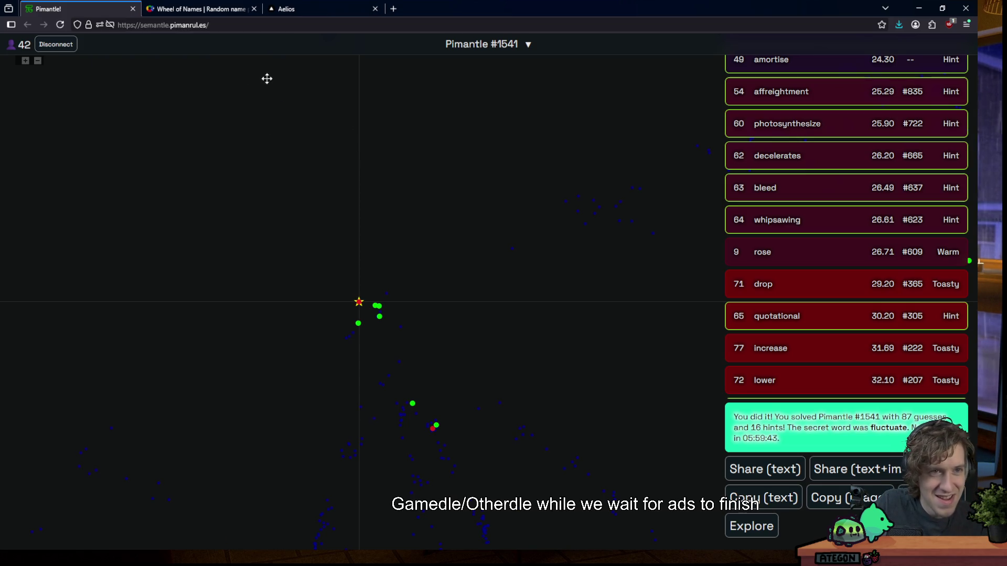
key(alt+Tab)
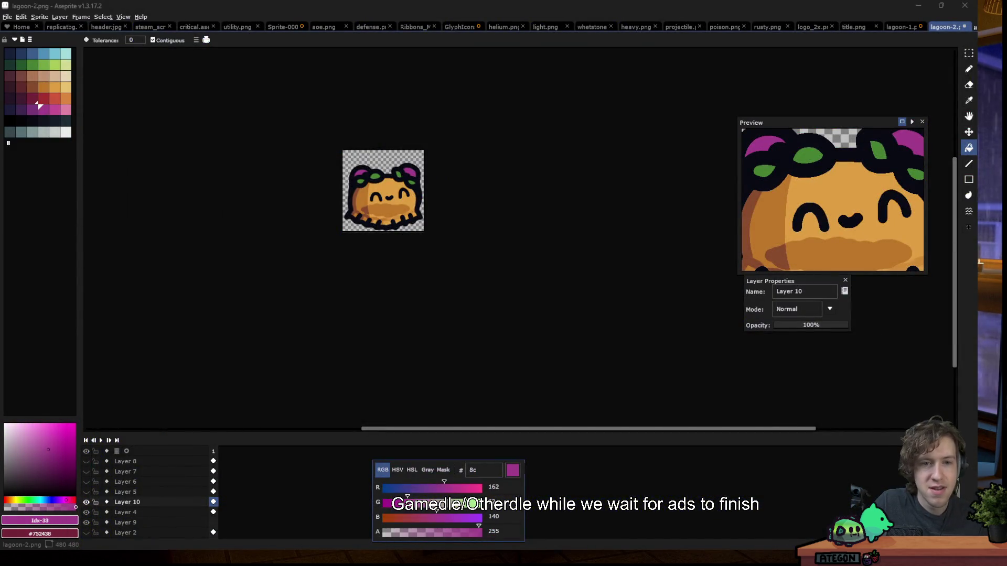
Erase the dark outline beside the top-left leaf and redraw it in black around the leaf
scroll(408, 172, up, 5)
scroll(407, 172, up, 1)
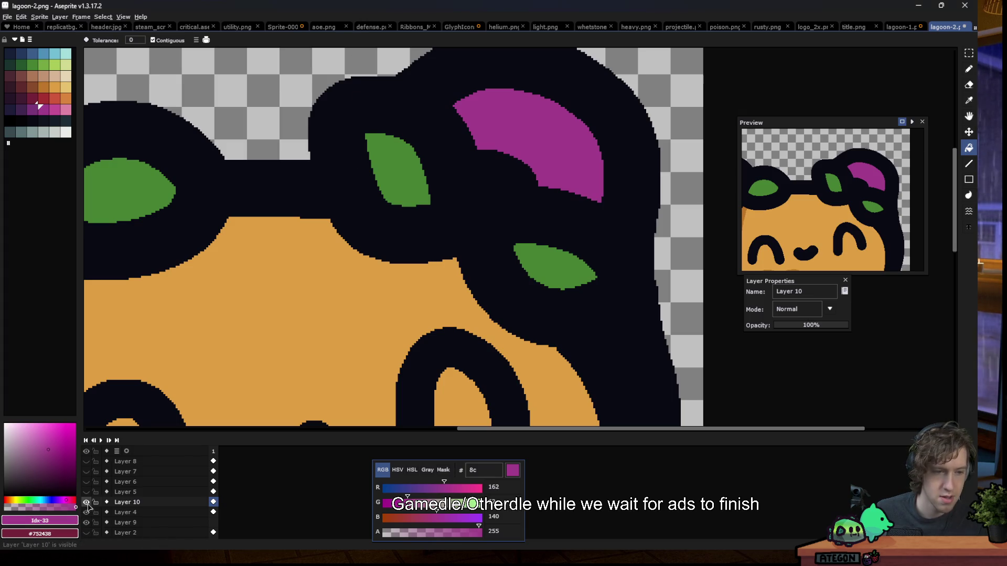
key(e)
scroll(352, 89, up, 5)
click(341, 103)
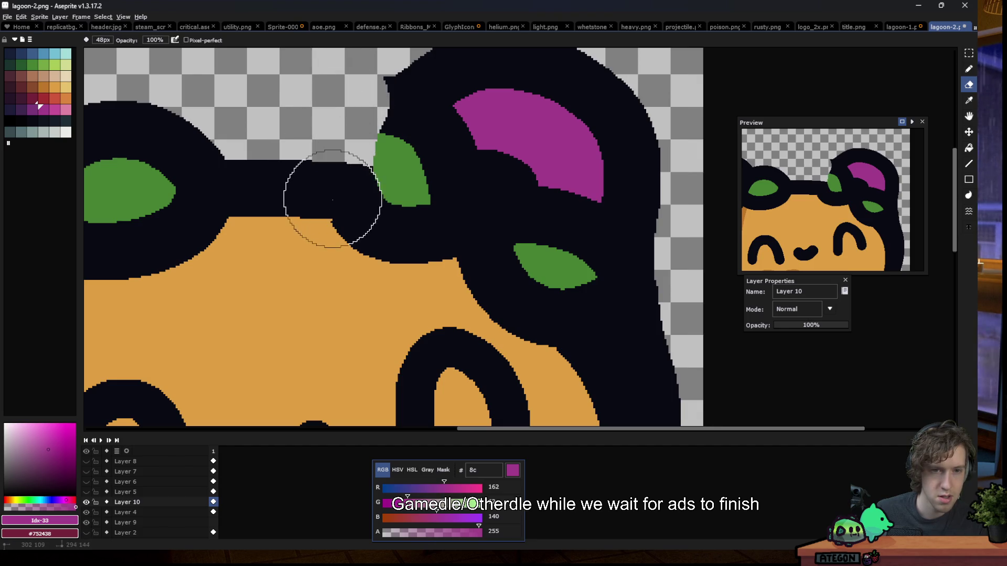
key(b)
alt+click(388, 126)
mouse_move(375, 136)
mouse_down()
mouse_move(399, 114)
mouse_move(287, 146)
mouse_move(282, 168)
mouse_up()
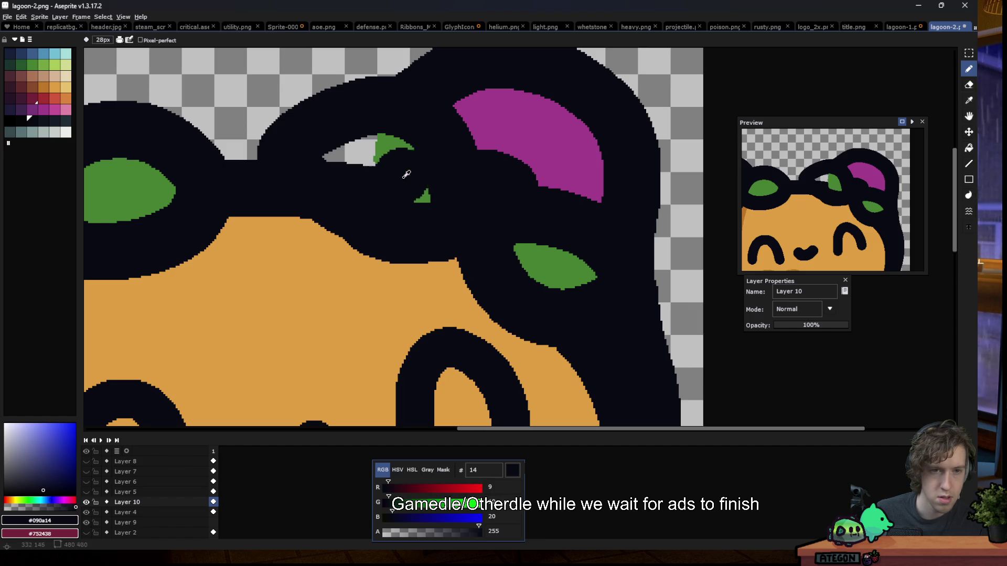
Fill the gap beside the leaf with leaf green to enlarge it
alt+click(398, 174)
key(g)
click(357, 153)
scroll(371, 169, down, 1)
scroll(370, 169, up, 1)
key(b)
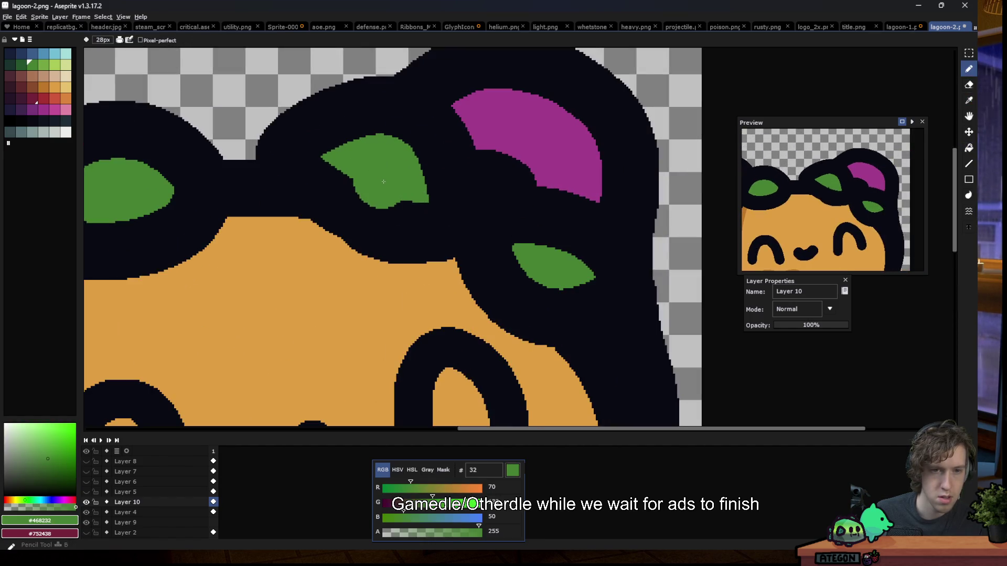
Reshape the black hair edge under the leaf, extending it down over the orange forehead
scroll(386, 169, down, 1)
scroll(410, 210, down, 3)
scroll(431, 267, down, 1)
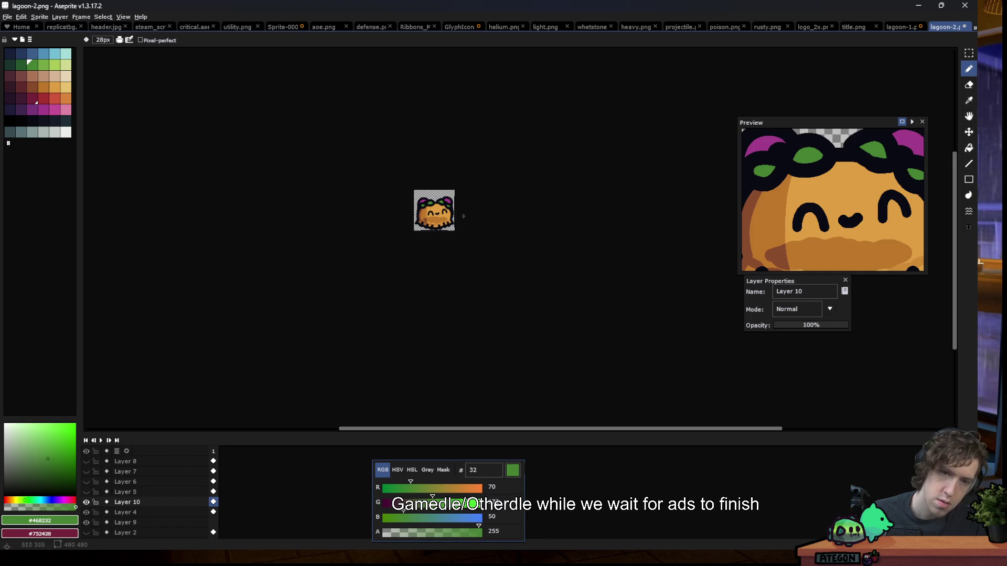
scroll(445, 212, up, 3)
scroll(422, 110, up, 1)
scroll(416, 315, up, 2)
key(e)
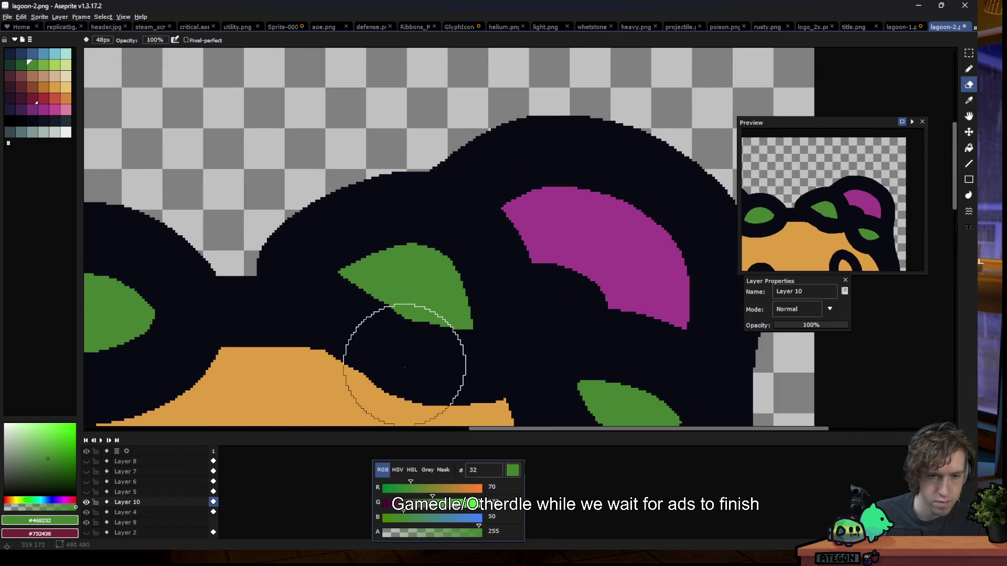
drag(404, 367, 467, 375)
key(i)
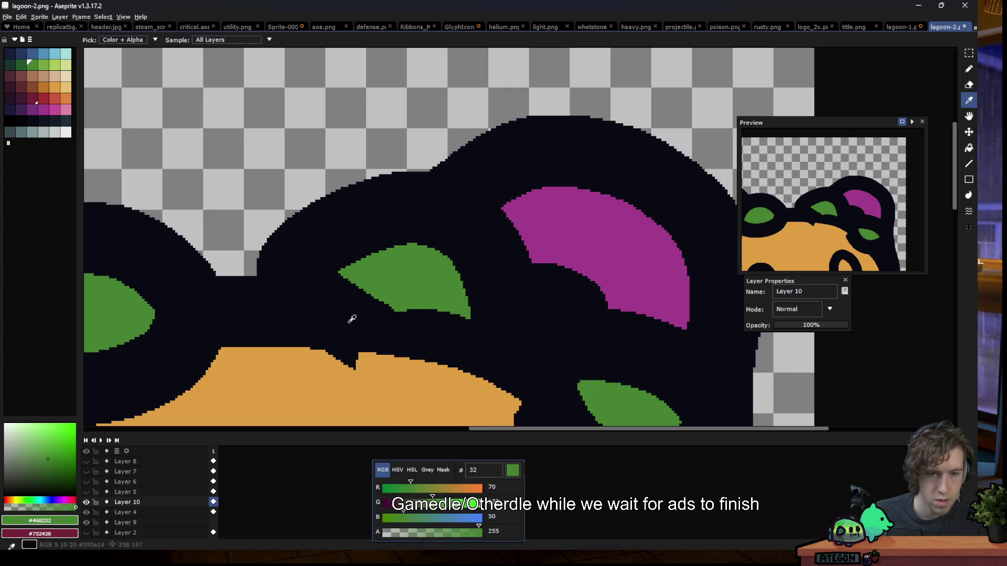
click(352, 319)
key(b)
drag(362, 354, 492, 363)
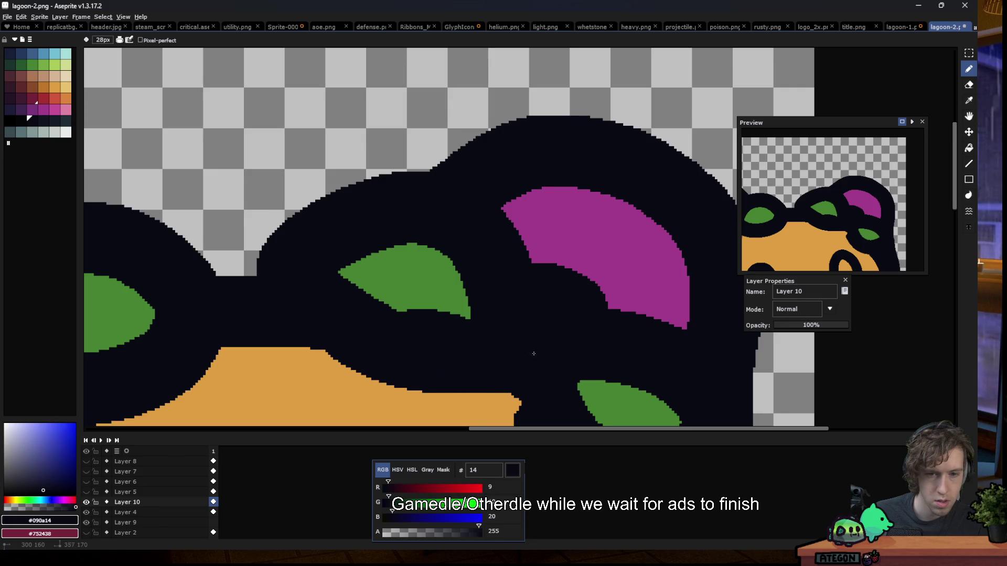
scroll(439, 292, down, 1)
scroll(496, 378, up, 1)
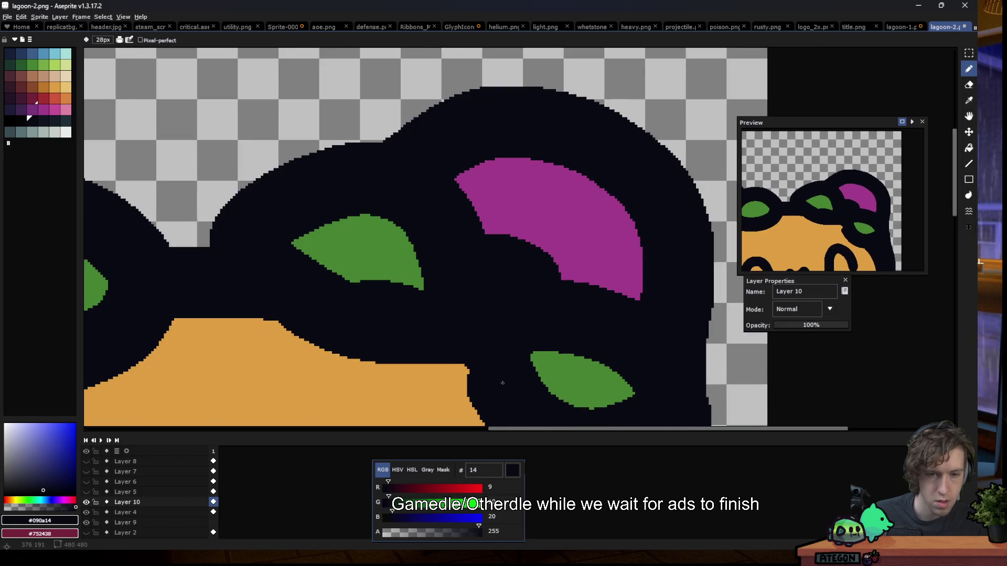
alt+click(400, 271)
Undo the extra green lobe at the leaf's lower right and zoom out to check the sprite
key(g)
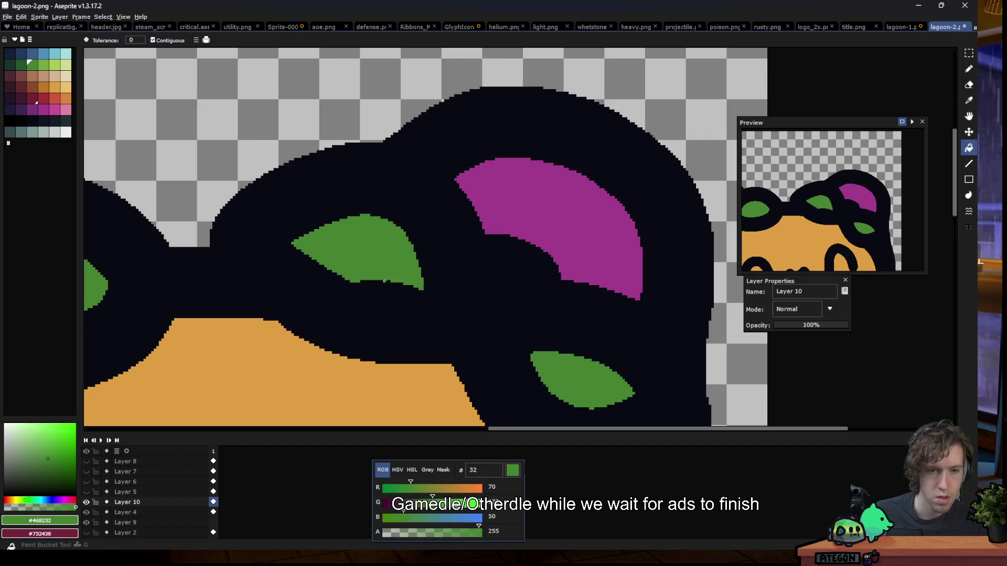
scroll(382, 280, down, 2)
scroll(381, 281, down, 1)
scroll(378, 273, up, 2)
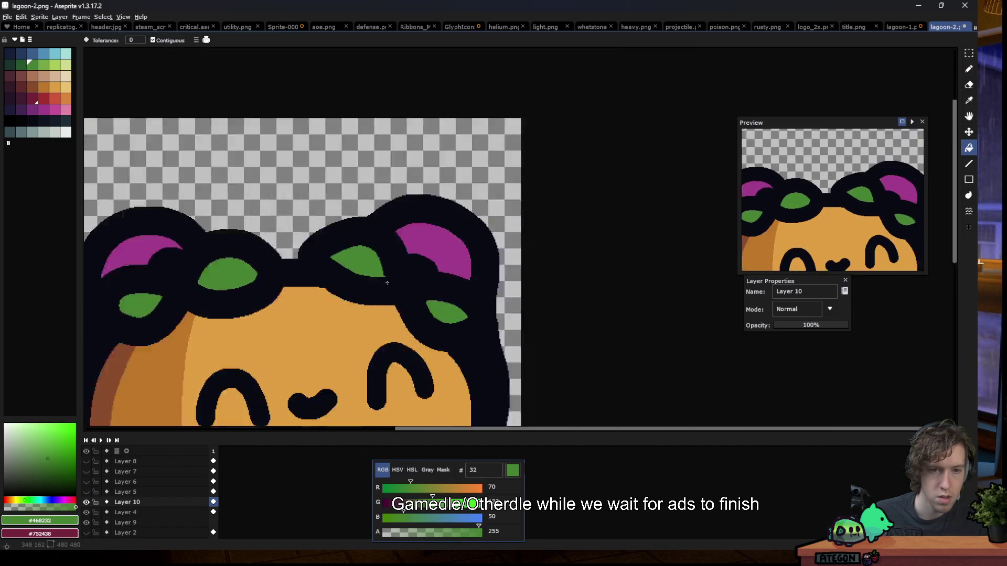
scroll(372, 265, up, 1)
key(b)
scroll(368, 259, up, 2)
key(ctrl+z)
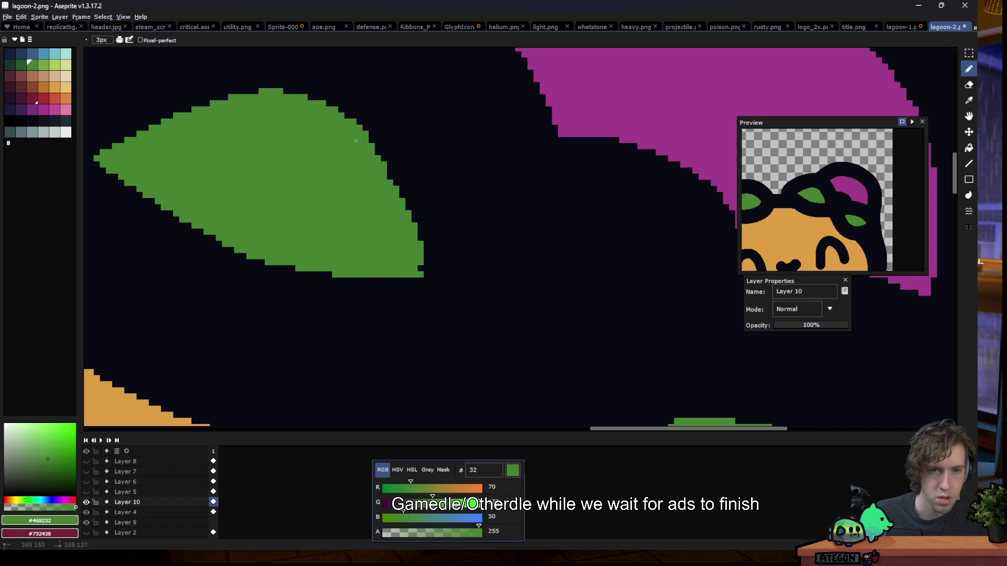
scroll(414, 268, down, 2)
scroll(414, 268, down, 2)
scroll(414, 268, down, 1)
scroll(414, 268, down, 1)
scroll(343, 258, up, 2)
scroll(350, 261, up, 2)
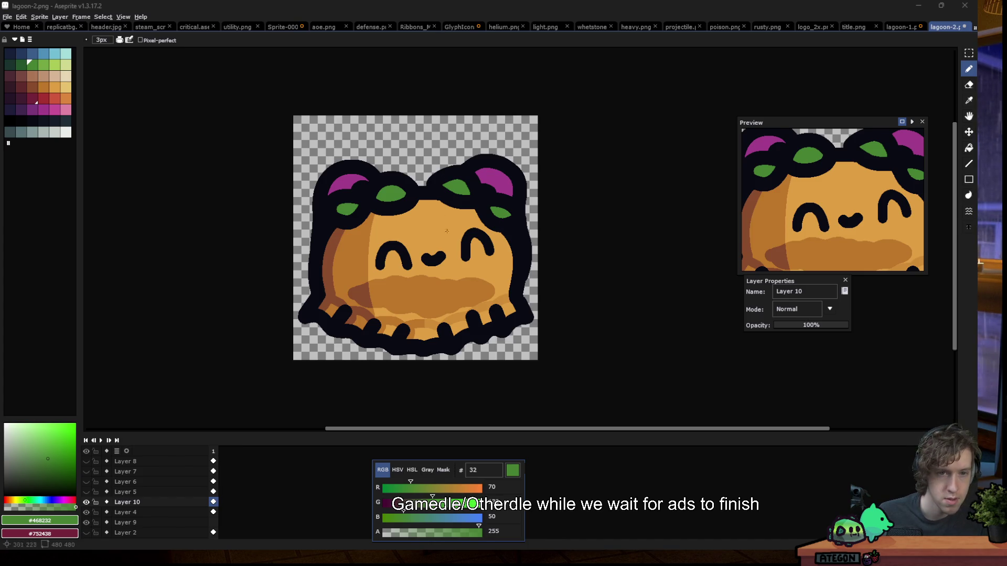
scroll(391, 224, up, 1)
scroll(341, 194, up, 1)
scroll(341, 194, up, 1)
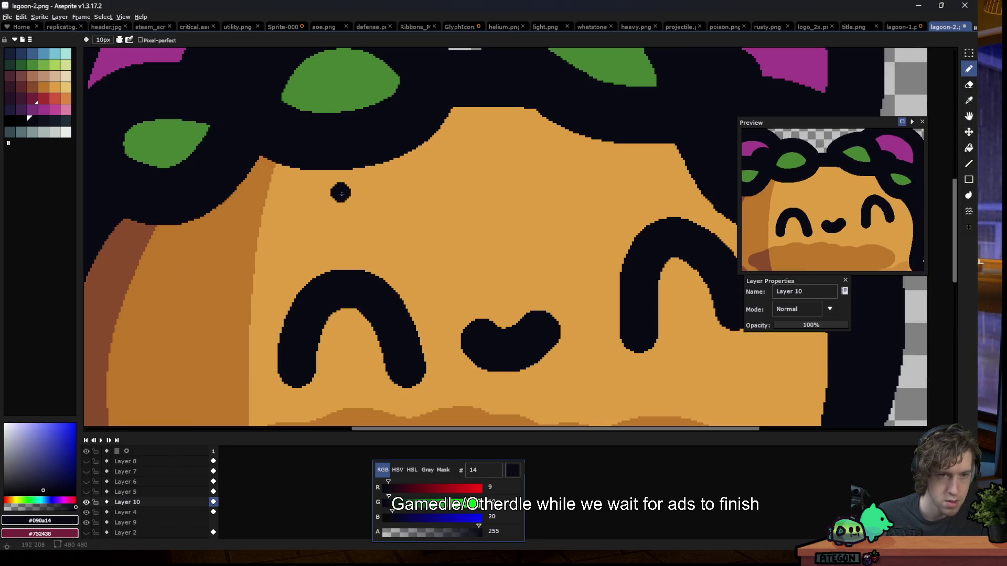
scroll(344, 151, up, 5)
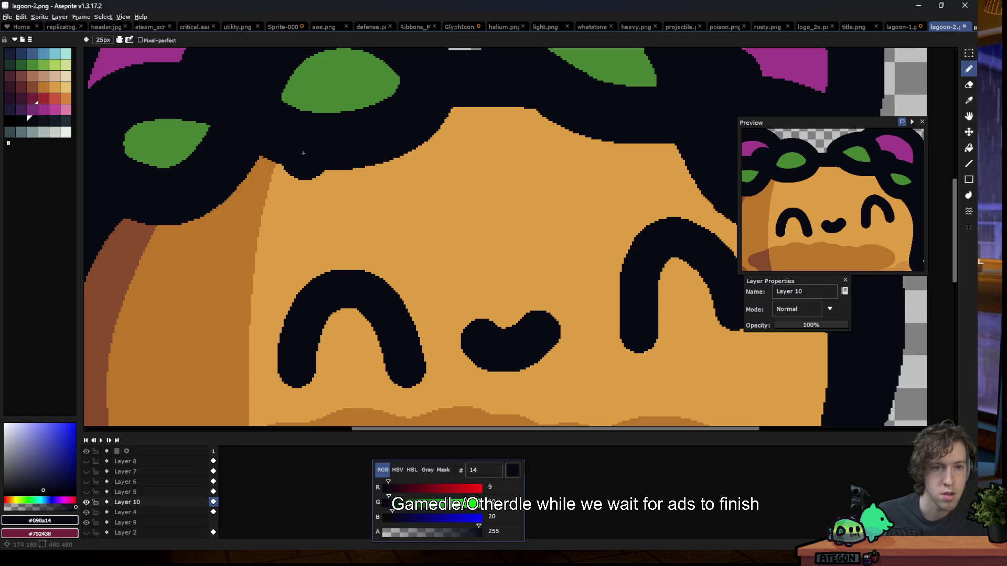
Draw thick black hair curls from the hairline across the forehead, redoing the first stroke
mouse_move(311, 147)
mouse_down()
mouse_move(447, 252)
mouse_move(535, 231)
mouse_up()
key(ctrl+z)
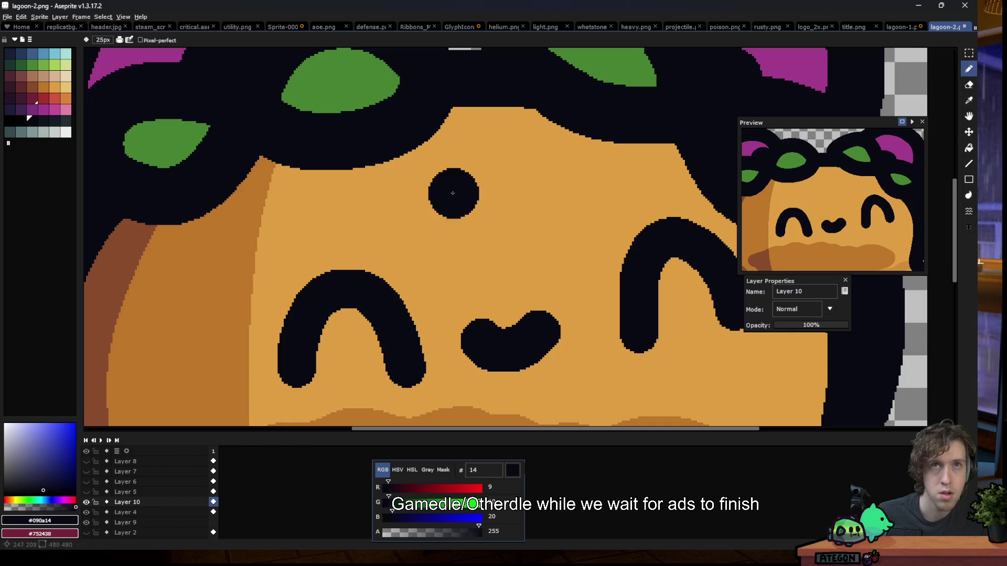
mouse_move(454, 148)
mouse_down()
mouse_move(513, 211)
mouse_move(655, 146)
mouse_move(712, 209)
mouse_up()
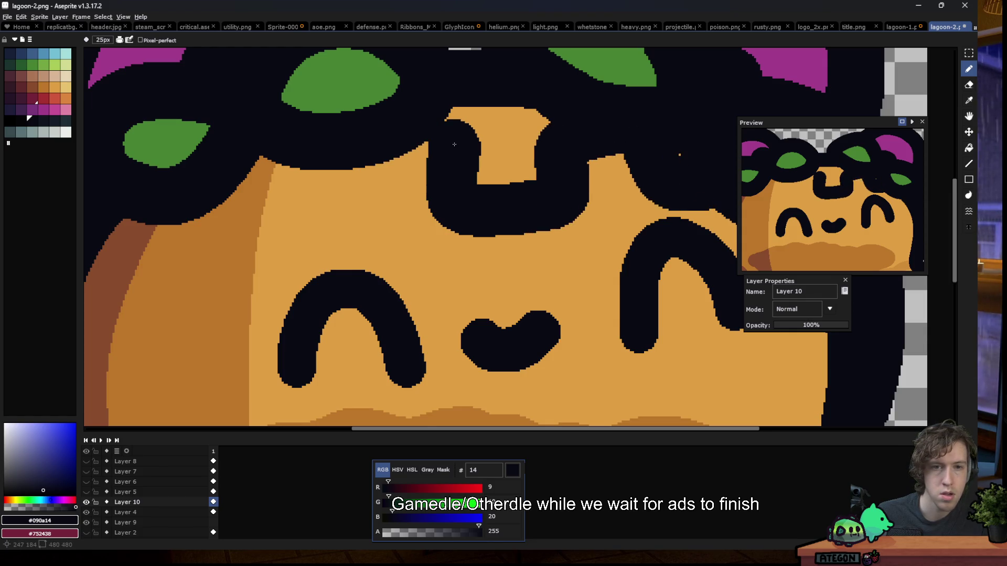
drag(437, 153, 231, 189)
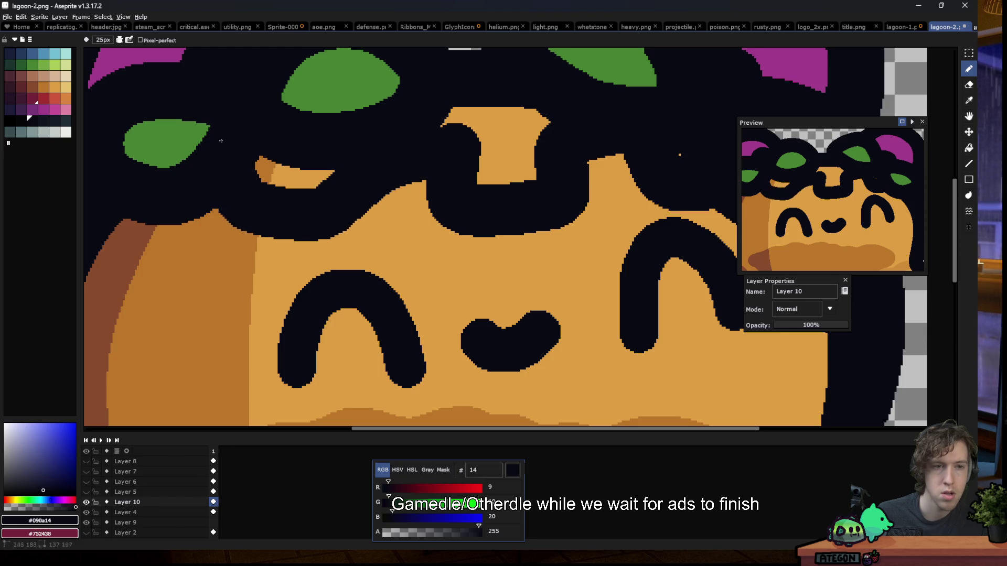
Fill a small orange gap inside the hair loops with magenta, undoing the stray fills
key(g)
click(33, 109)
click(294, 204)
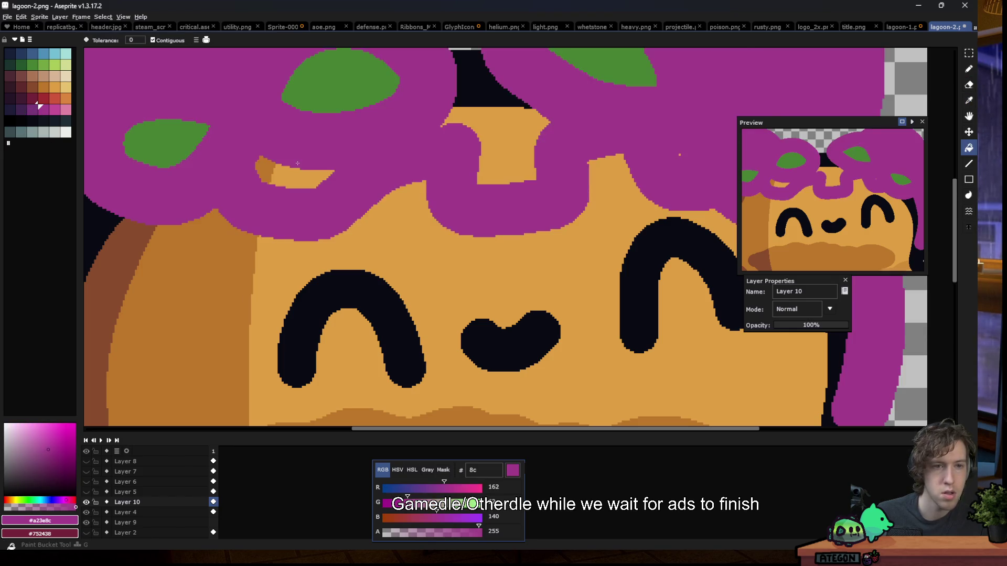
key(ctrl+z)
click(295, 176)
click(341, 262)
key(ctrl+z)
alt+click(425, 74)
key(b)
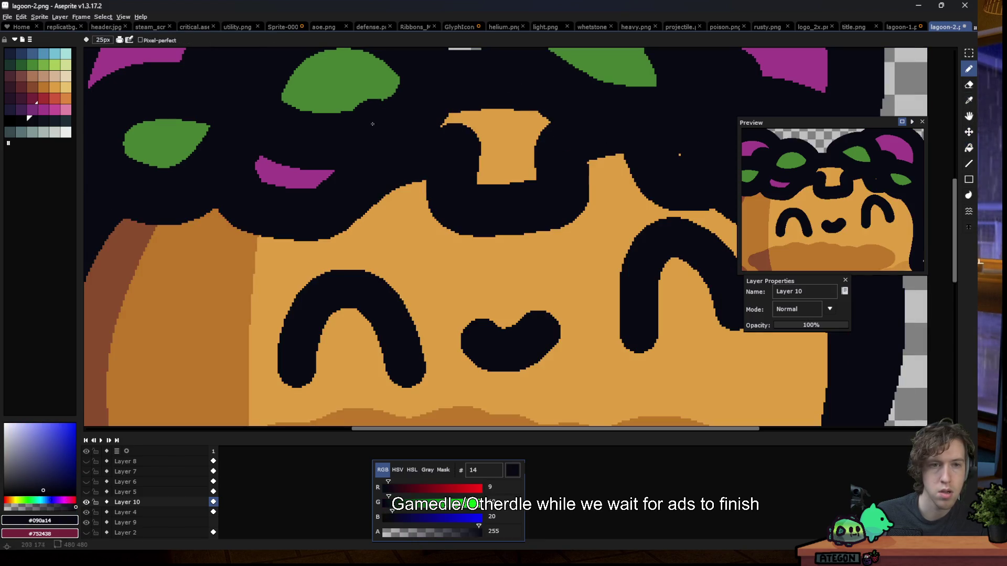
Fill the orange gap at the top of the hair with magenta, undoing the extra fill
key(g)
alt+click(294, 175)
click(503, 147)
click(682, 156)
key(ctrl+z)
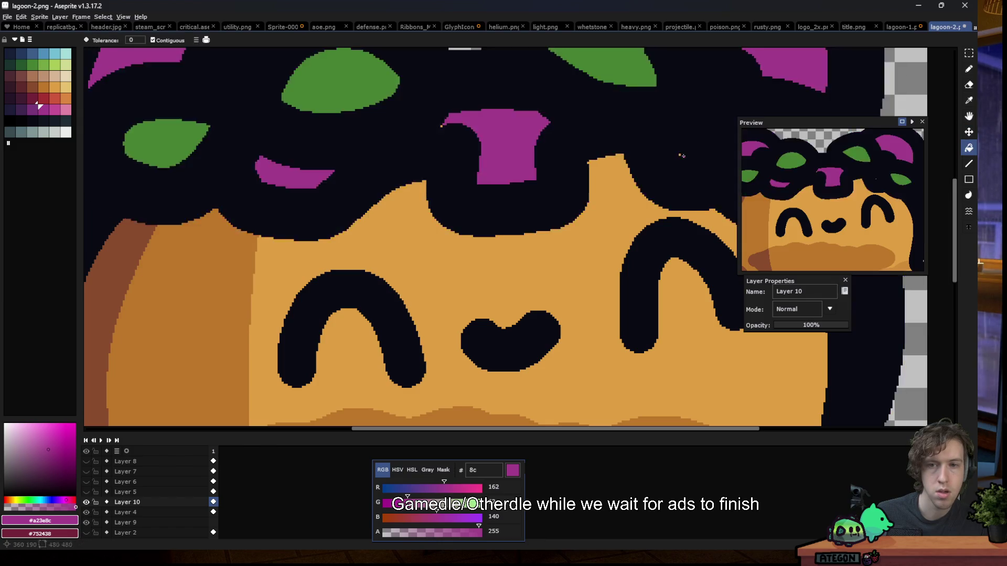
scroll(678, 157, down, 5)
scroll(468, 193, down, 2)
scroll(469, 193, down, 1)
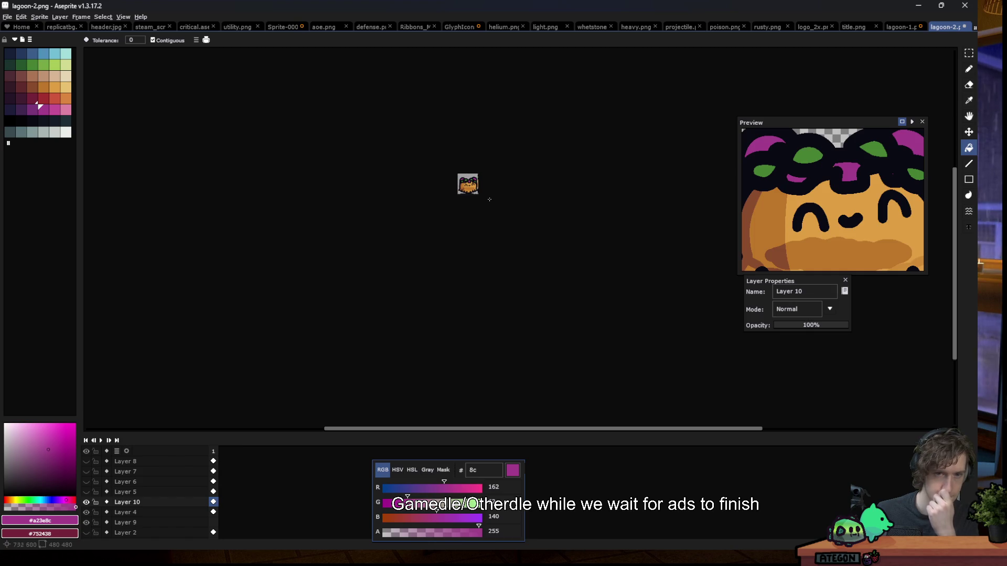
scroll(473, 186, up, 3)
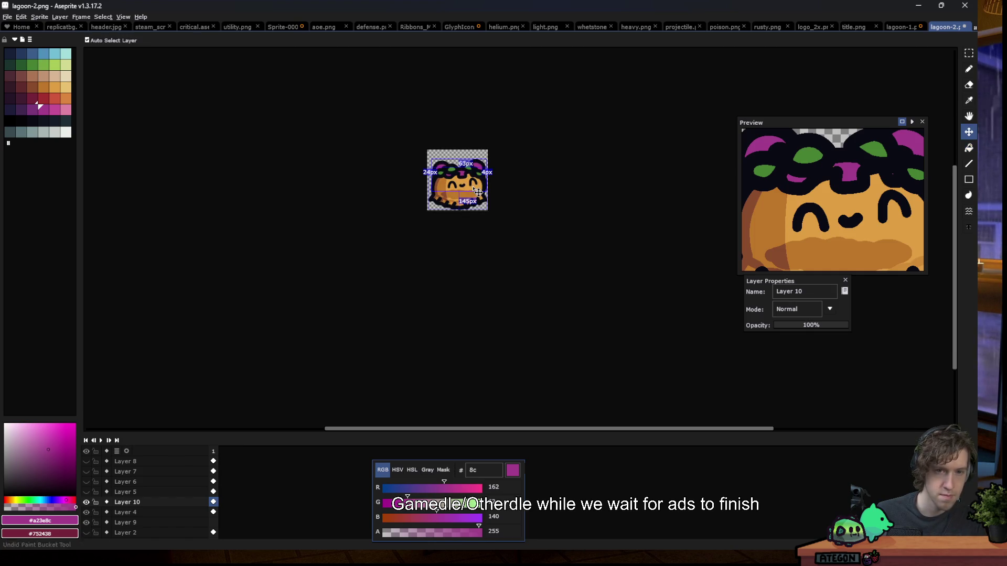
Redraw the black hair outline bump and a thick strand sweeping across the forehead
scroll(451, 197, down, 1)
scroll(436, 199, down, 1)
scroll(425, 202, down, 1)
scroll(440, 192, up, 2)
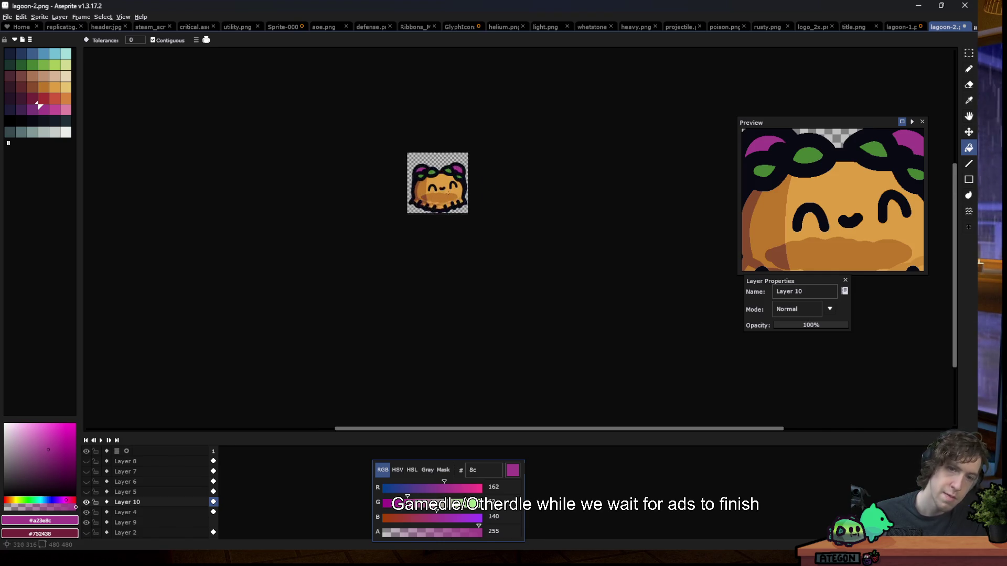
scroll(441, 188, up, 1)
scroll(441, 187, up, 1)
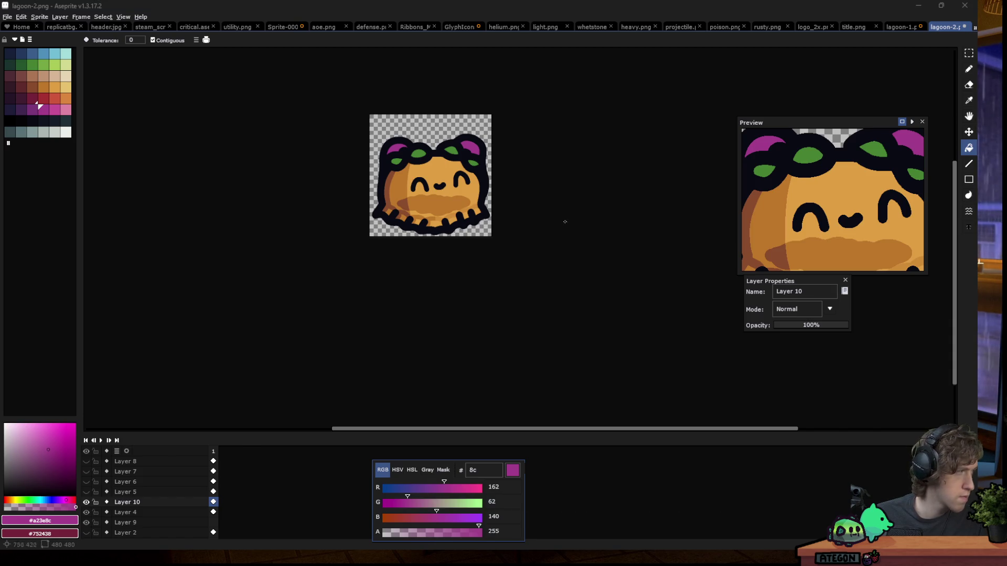
scroll(441, 160, up, 1)
scroll(441, 160, up, 2)
alt+click(222, 203)
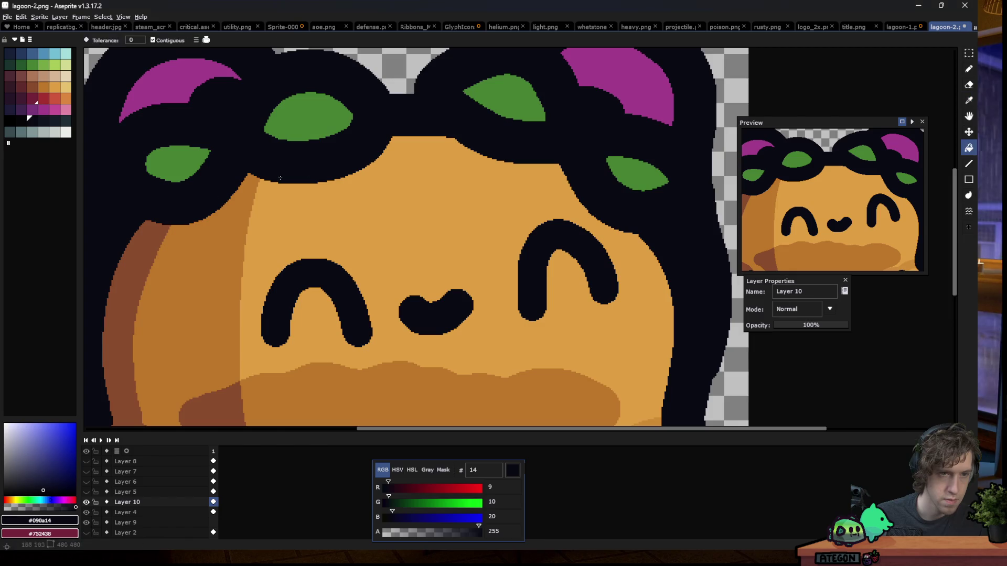
key(b)
key(ctrl+z)
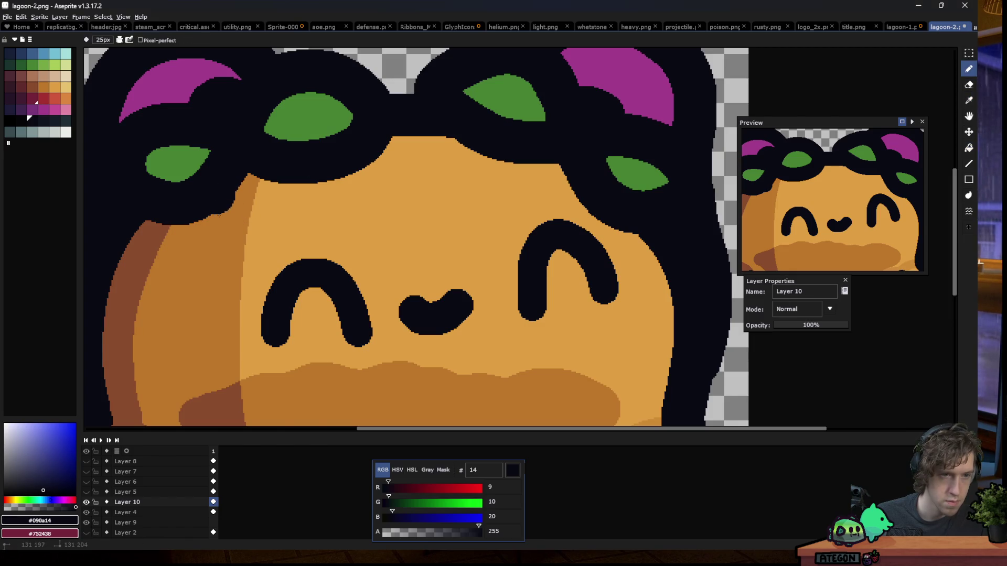
drag(231, 202, 228, 221)
mouse_move(278, 225)
mouse_down()
mouse_move(394, 192)
mouse_move(518, 193)
mouse_move(582, 213)
mouse_up()
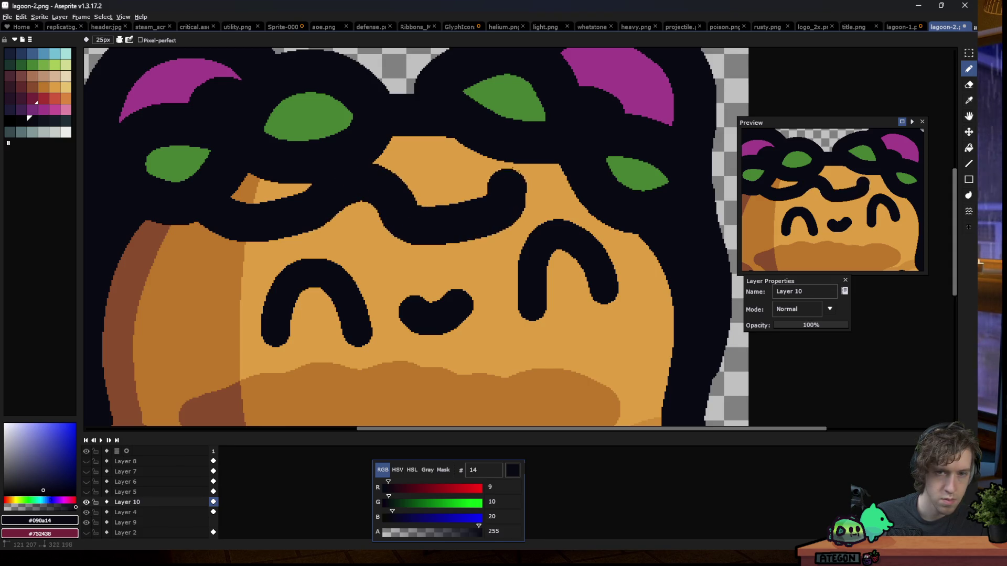
Fill the gap beneath the left leaf with magenta, then reselect black for the pencil
alt+click(169, 85)
key(g)
click(434, 180)
key(ctrl+z)
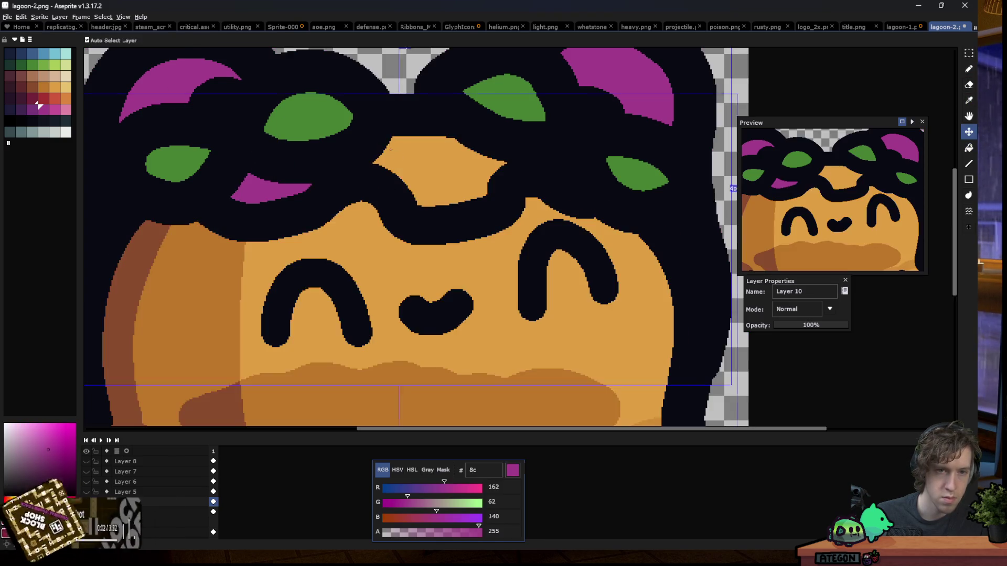
key(b)
alt+click(467, 127)
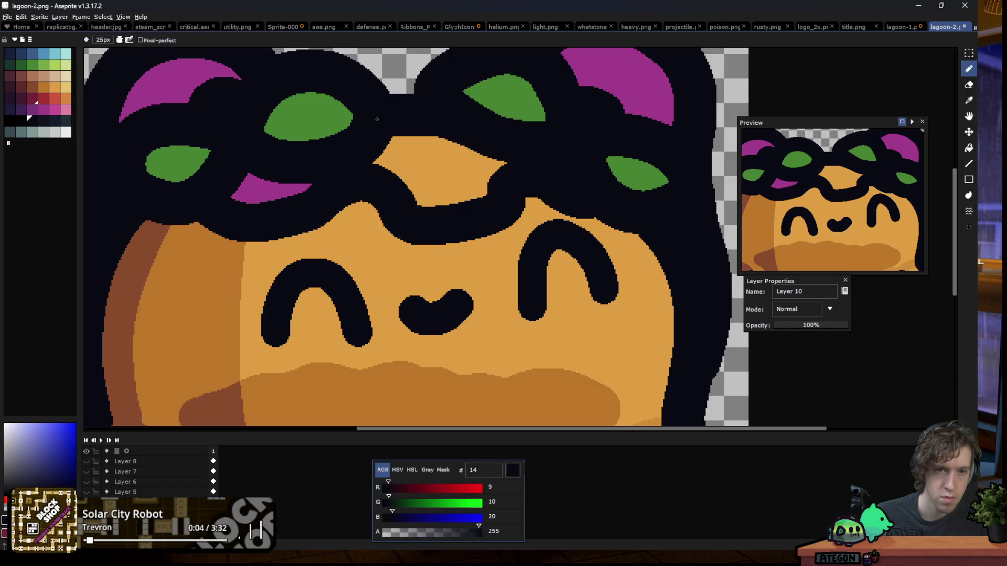
Fill the small gap in the black hair above the face with magenta
alt+click(181, 94)
key(g)
click(422, 165)
Look over the sprite and sample the face's orange #de9e41 as the active colour
scroll(352, 167, down, 5)
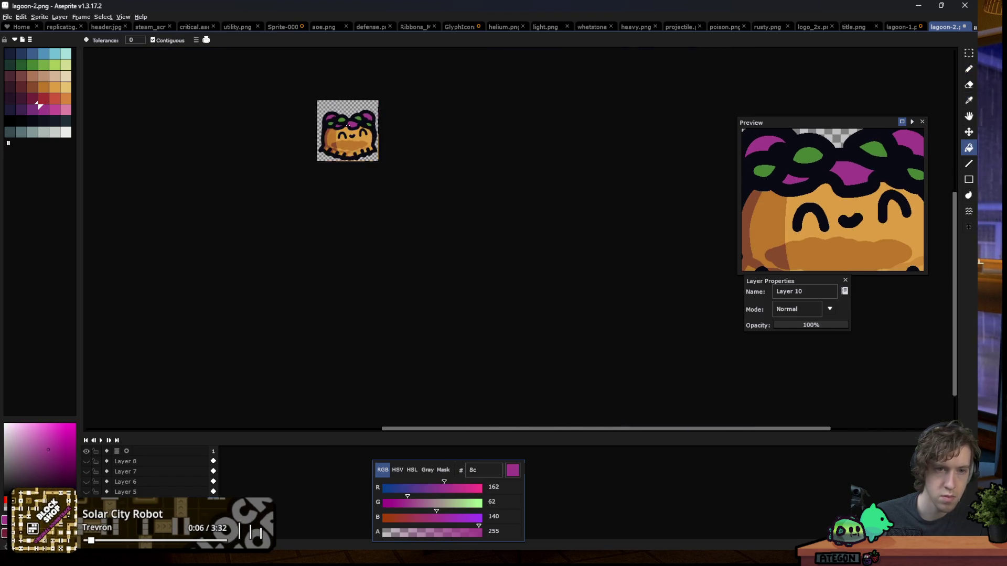
scroll(352, 167, down, 1)
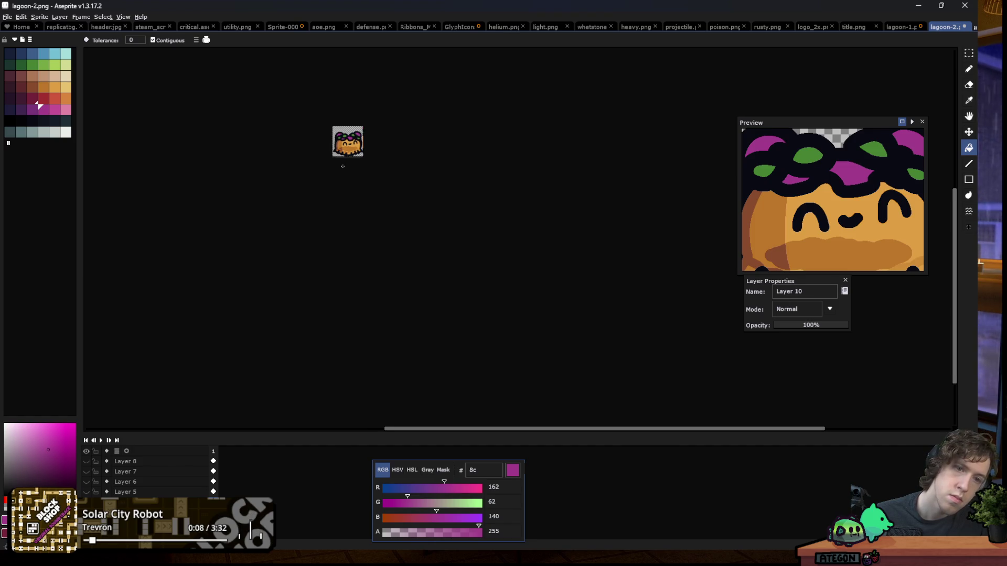
scroll(343, 166, down, 1)
scroll(336, 147, up, 1)
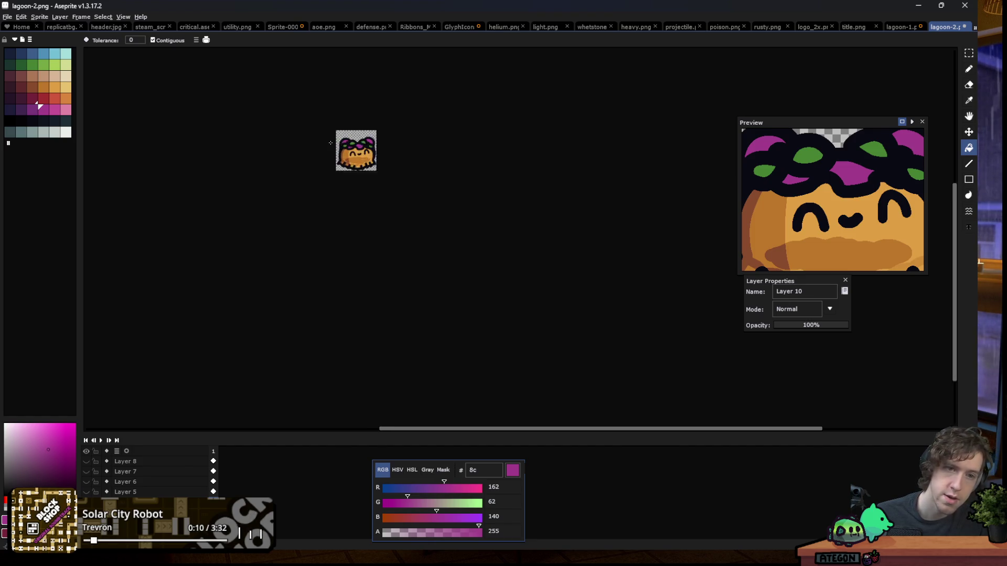
scroll(334, 147, up, 1)
scroll(343, 168, up, 2)
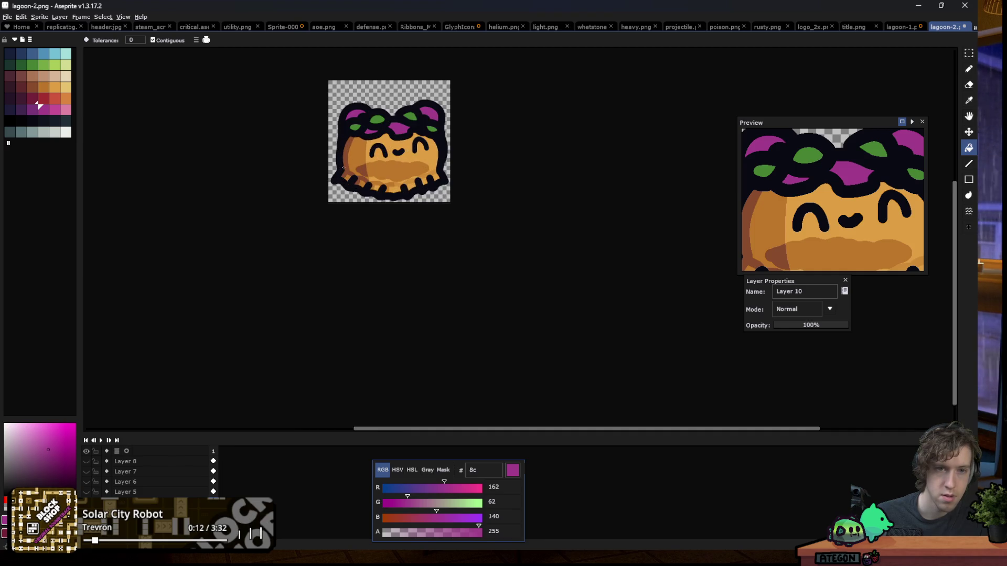
scroll(348, 165, down, 2)
scroll(348, 173, down, 1)
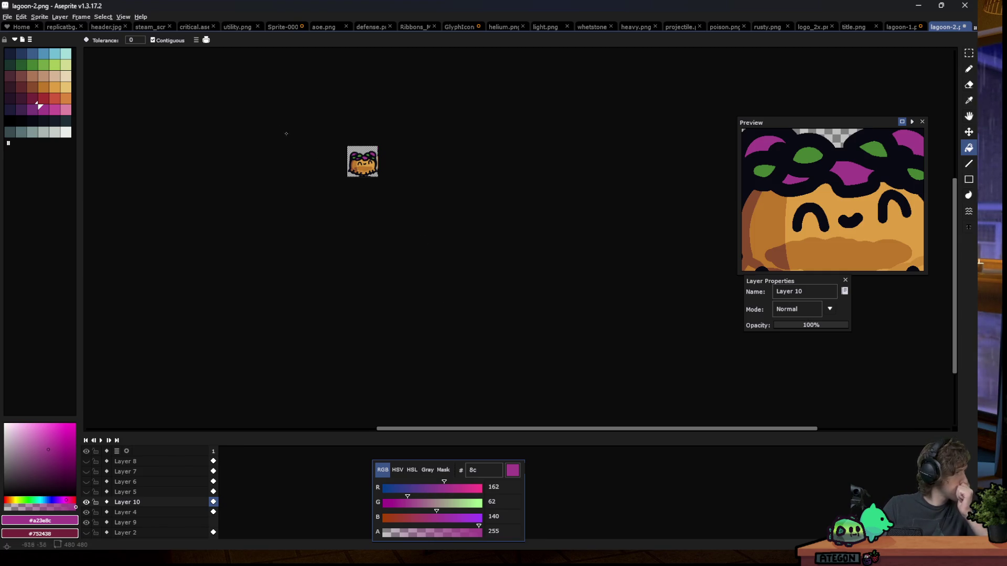
scroll(292, 123, up, 1)
scroll(371, 169, up, 5)
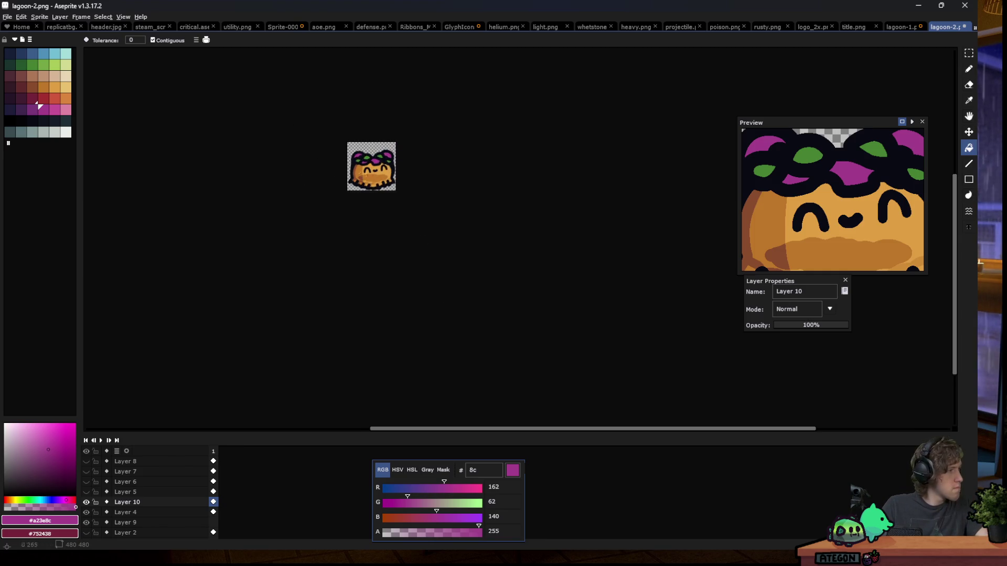
scroll(376, 154, up, 1)
alt+click(326, 162)
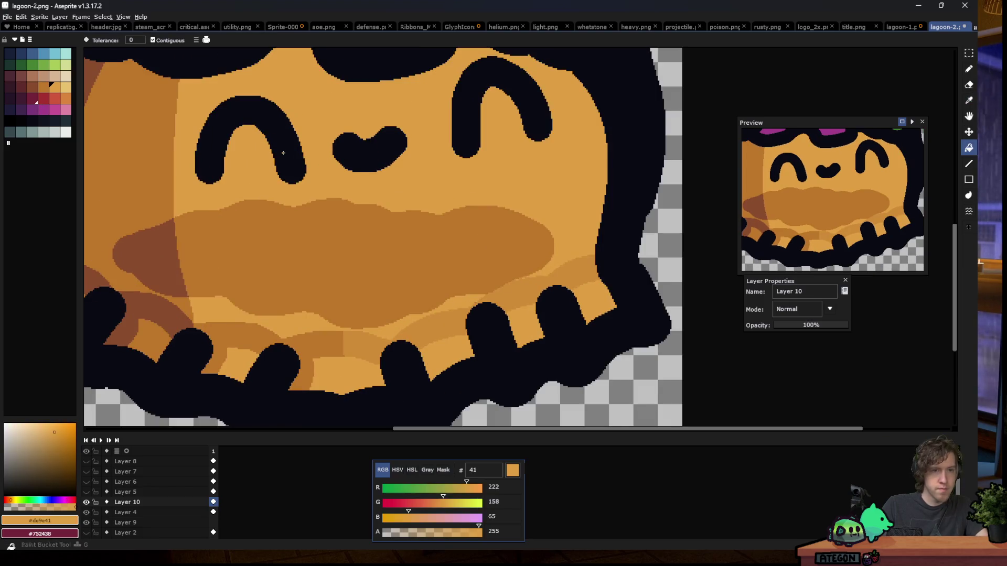
Activate Layer 4, switch to Magic Wand, and check the card screenshot reference
click(138, 517)
click(202, 157)
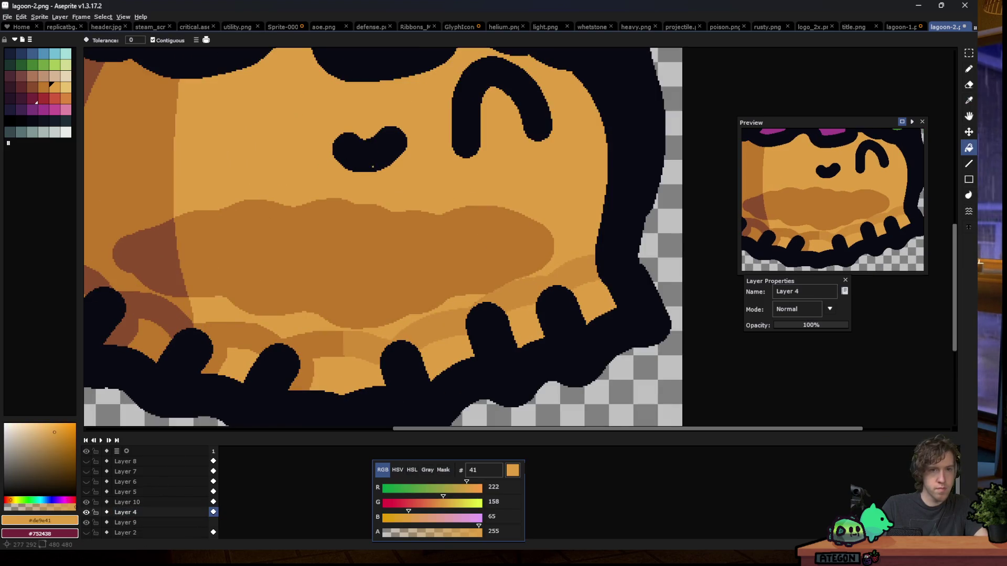
click(367, 149)
click(464, 126)
scroll(377, 173, down, 4)
scroll(377, 173, up, 4)
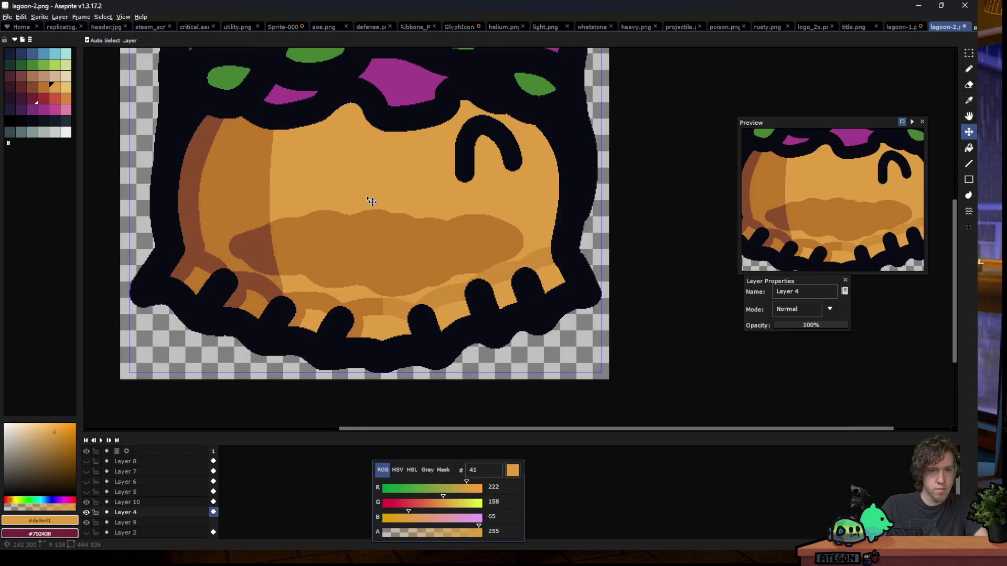
key(w)
scroll(339, 173, down, 2)
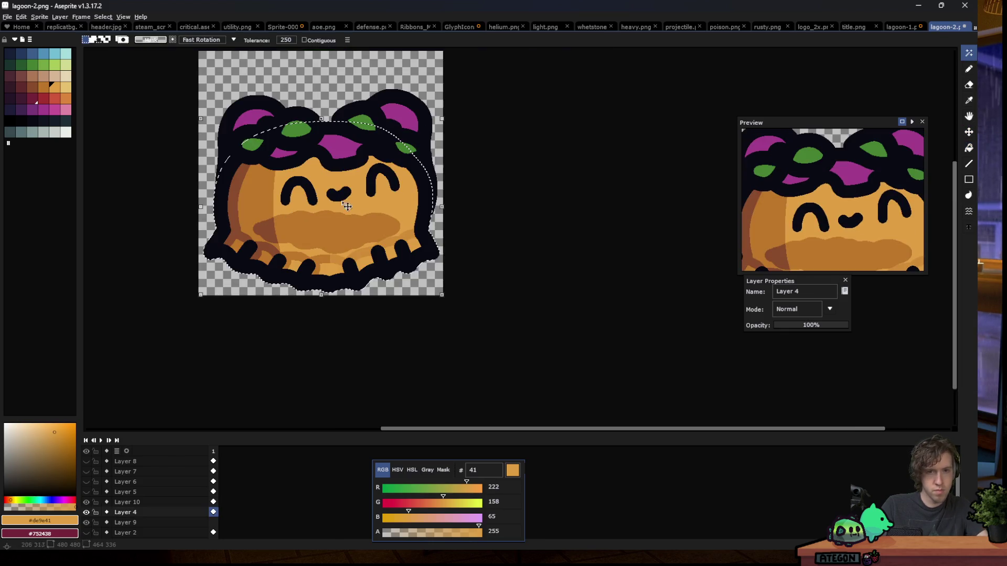
scroll(296, 189, up, 2)
scroll(296, 189, up, 1)
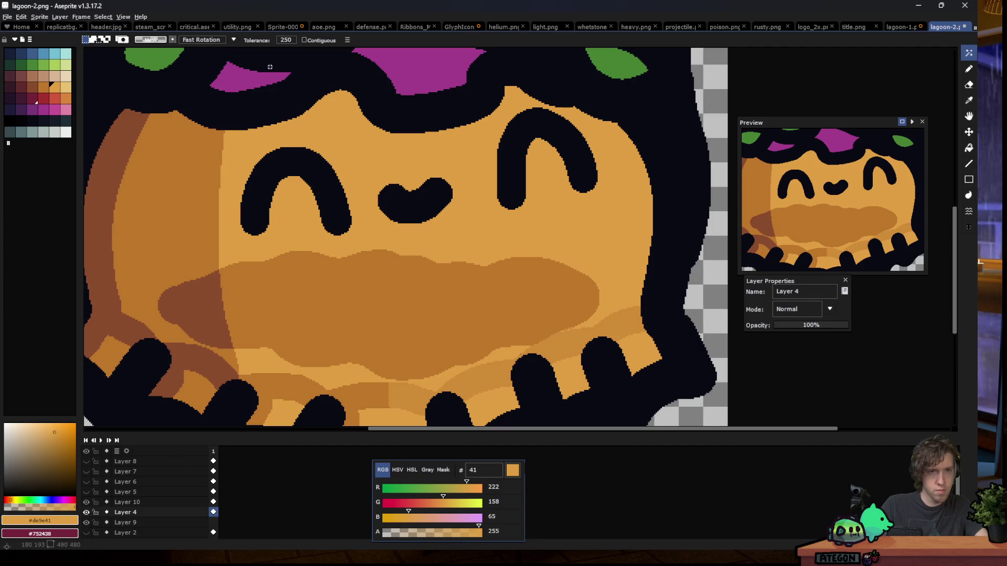
click(284, 28)
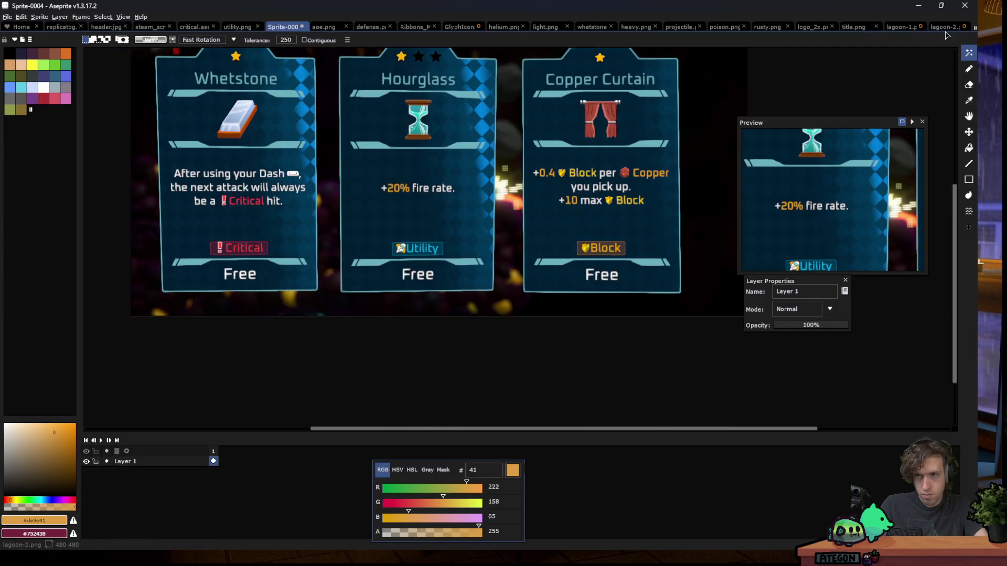
click(947, 27)
Test Magic Wand selections on the face and body, then clear the selection
click(327, 202)
scroll(332, 252, down, 1)
key(m)
key(w)
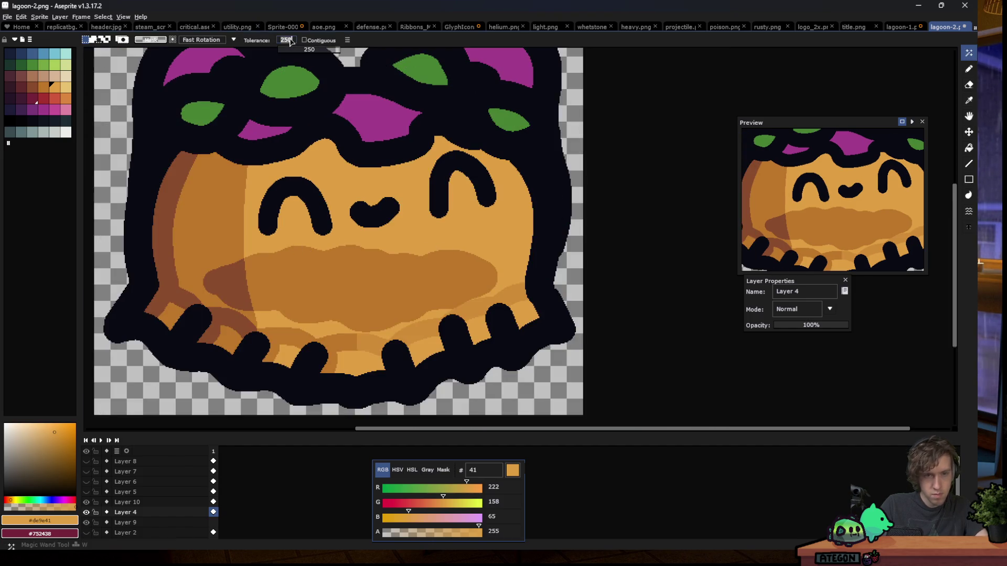
click(362, 220)
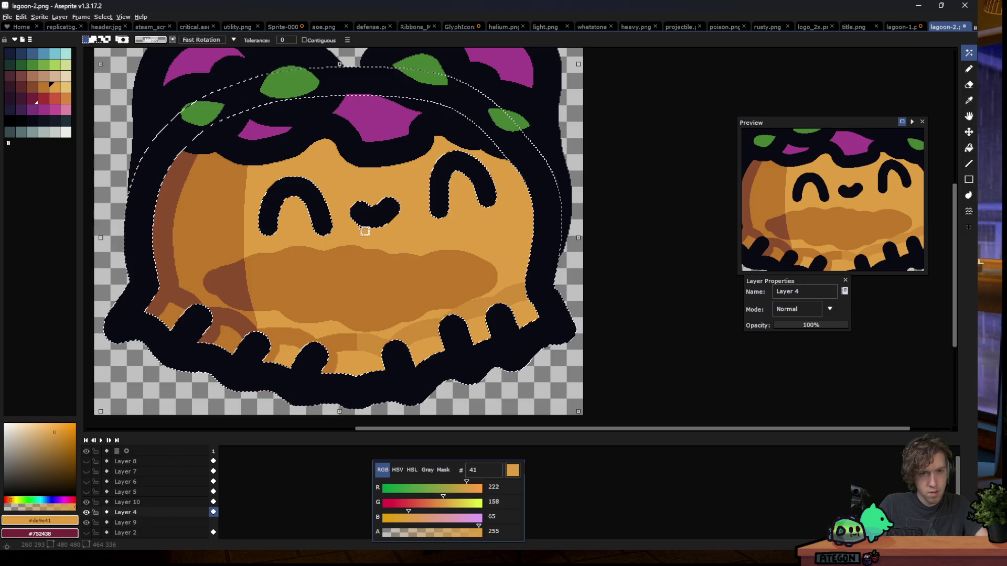
key(m)
key(ctrl+d)
key(w)
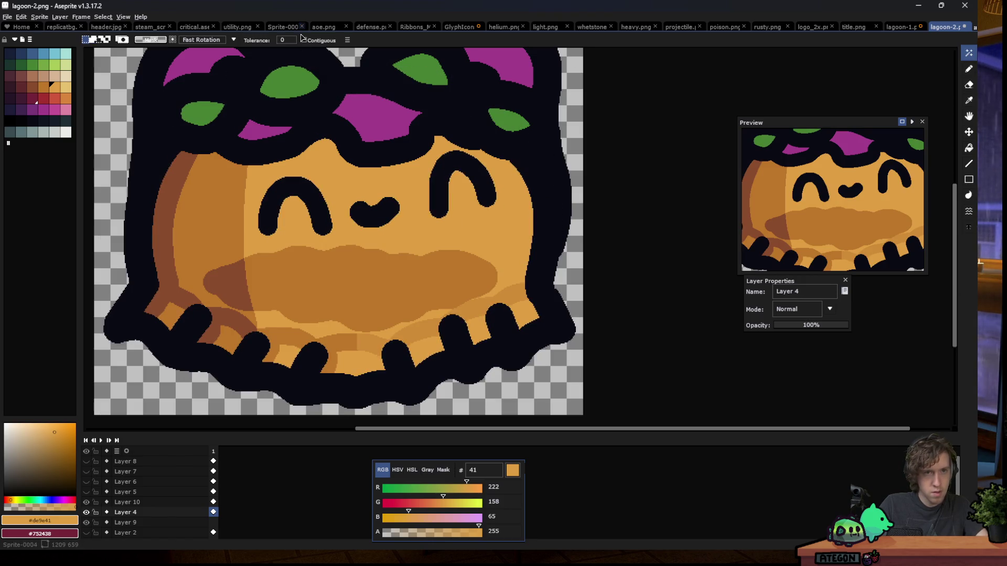
Magic Wand select the left eye, nose and right eye on Layer 4 and cut them
click(326, 213)
key(Delete)
key(ctrl+z)
shift+click(375, 213)
shift+click(462, 178)
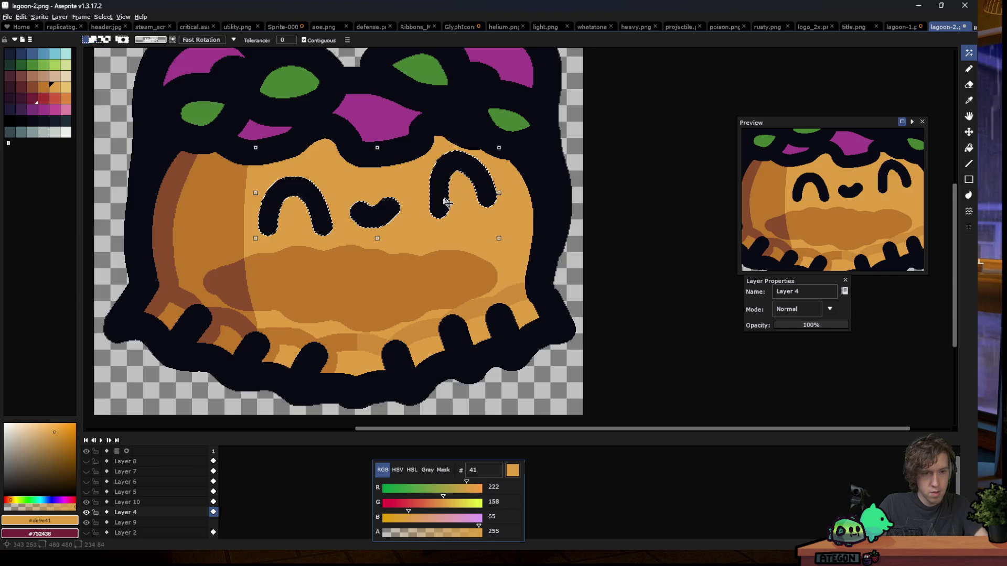
key(Delete)
Paste the eyes and nose onto a new Layer 11 and hide it
key(shift+n)
key(f)
key(m)
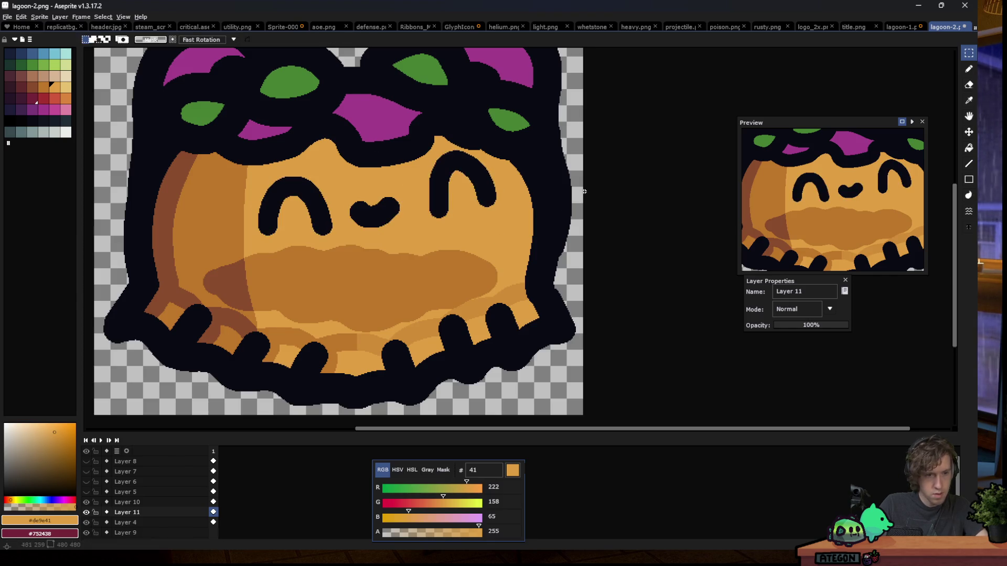
click(86, 513)
Bucket-fill the left-eye and nose holes on Layer 4 with orange
click(126, 523)
click(126, 502)
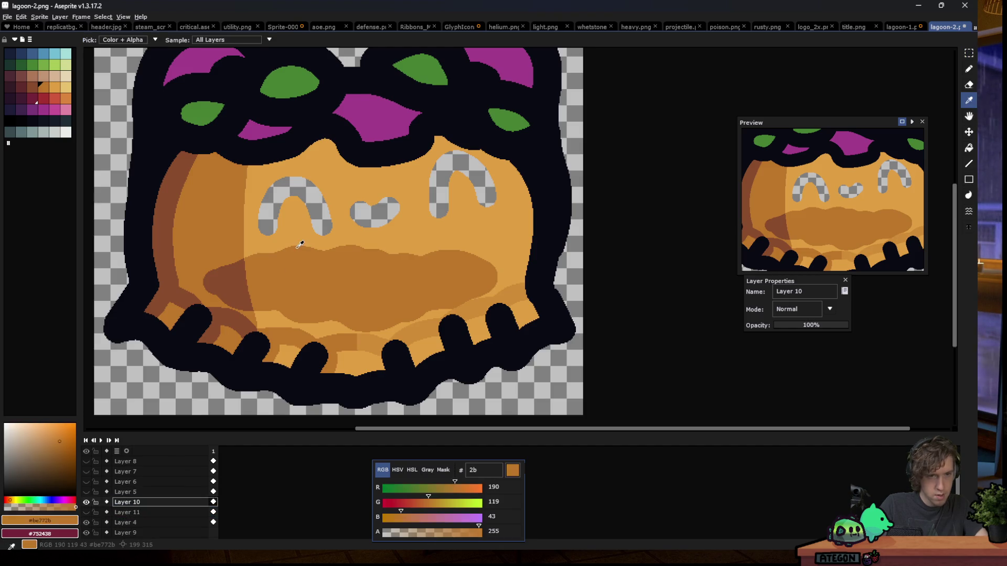
key(g)
click(316, 211)
key(ctrl+z)
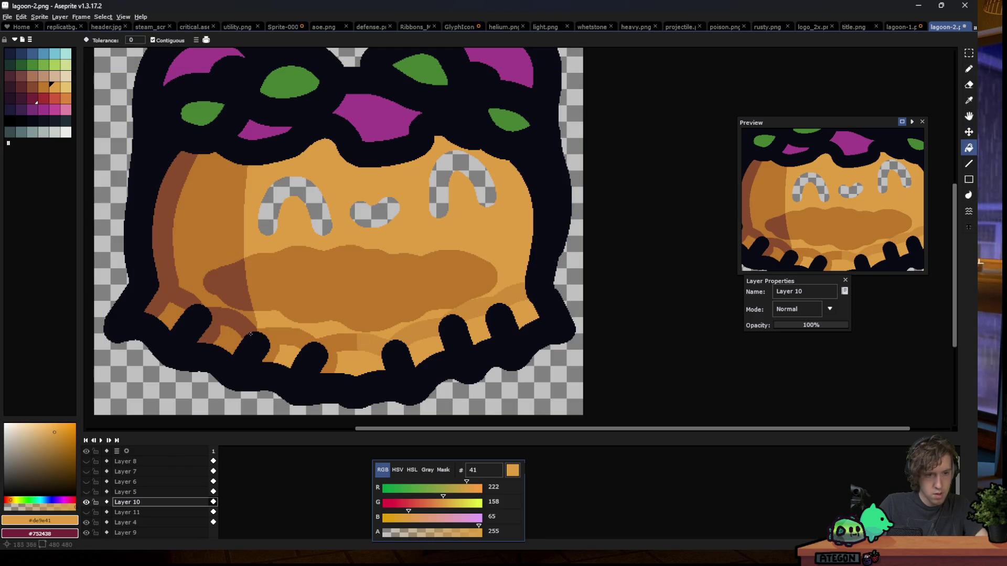
click(126, 523)
click(268, 218)
click(373, 211)
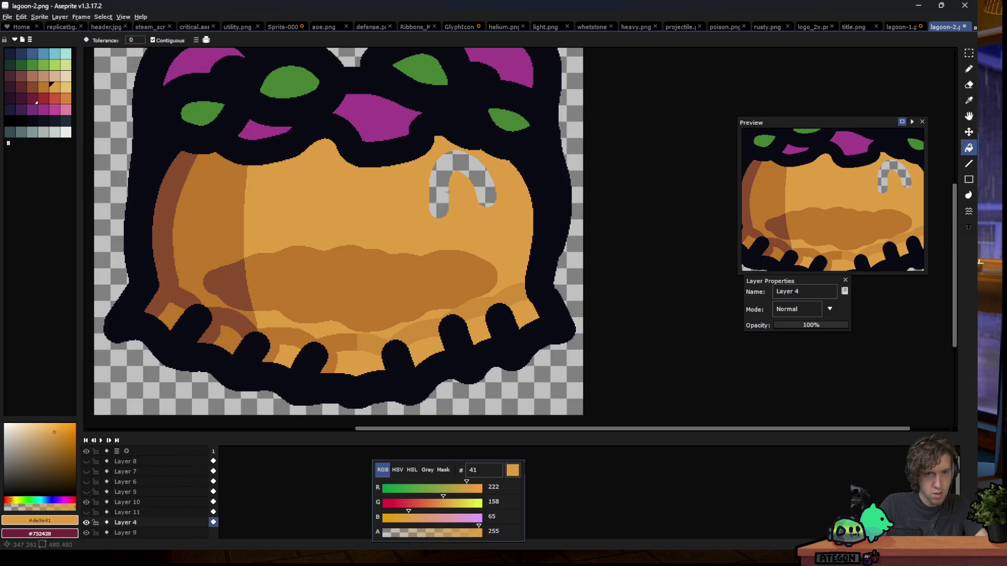
Fill the right-eye hole orange, then pick dark #090a14 as the drawing colour
click(448, 192)
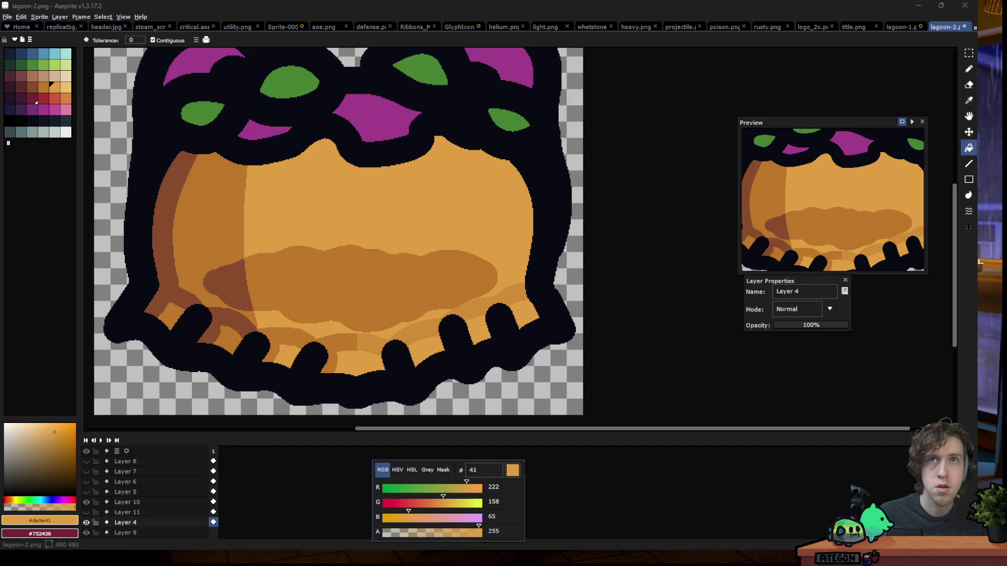
click(32, 121)
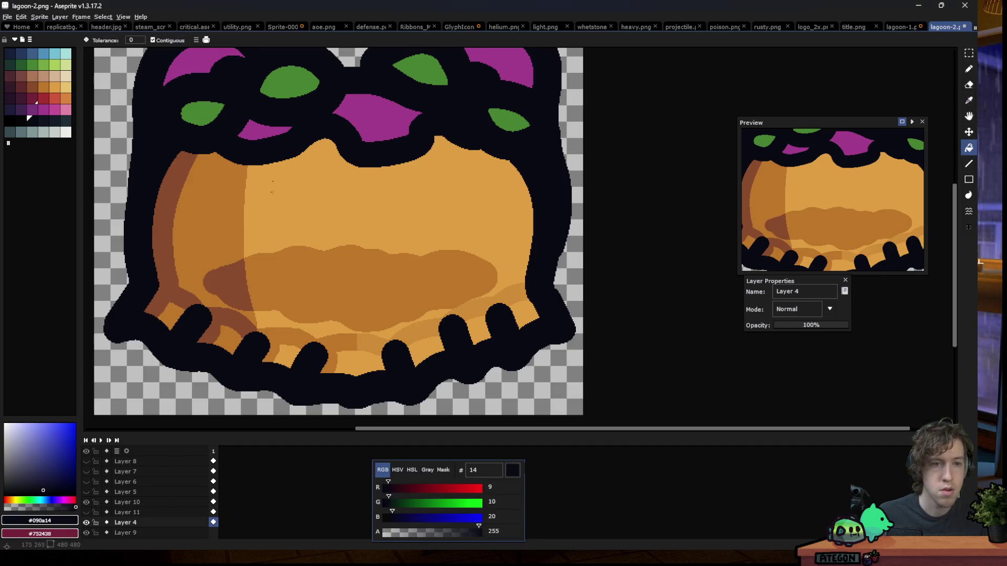
With a slightly smaller Pencil, outline two tall oval eyes in black
key(b)
scroll(253, 198, up, 1)
key(minus)
key(minus)
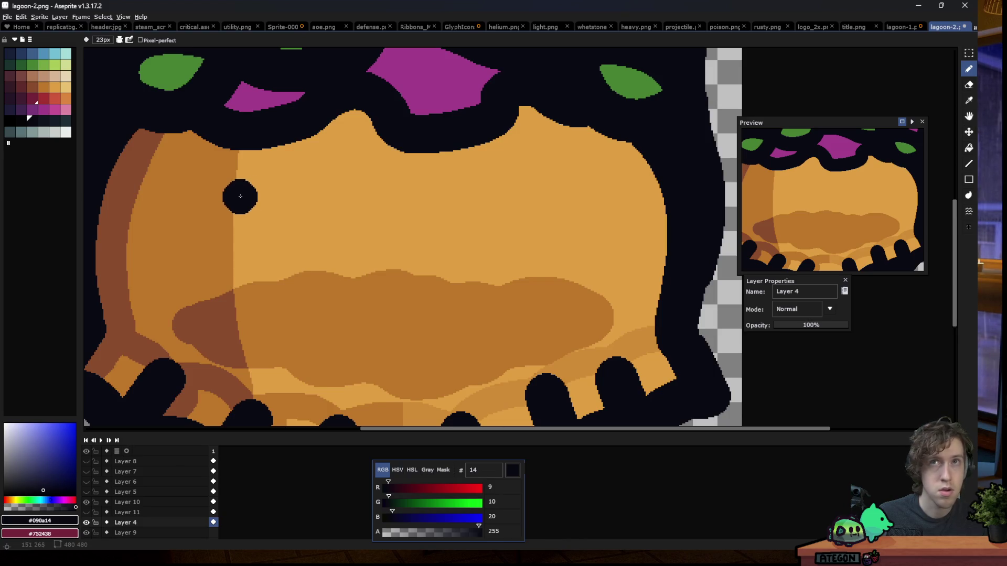
mouse_move(229, 188)
mouse_down()
mouse_move(230, 309)
mouse_move(291, 164)
mouse_move(231, 173)
mouse_up()
drag(591, 218, 581, 220)
mouse_move(587, 255)
mouse_down()
mouse_move(622, 147)
mouse_move(559, 158)
mouse_up()
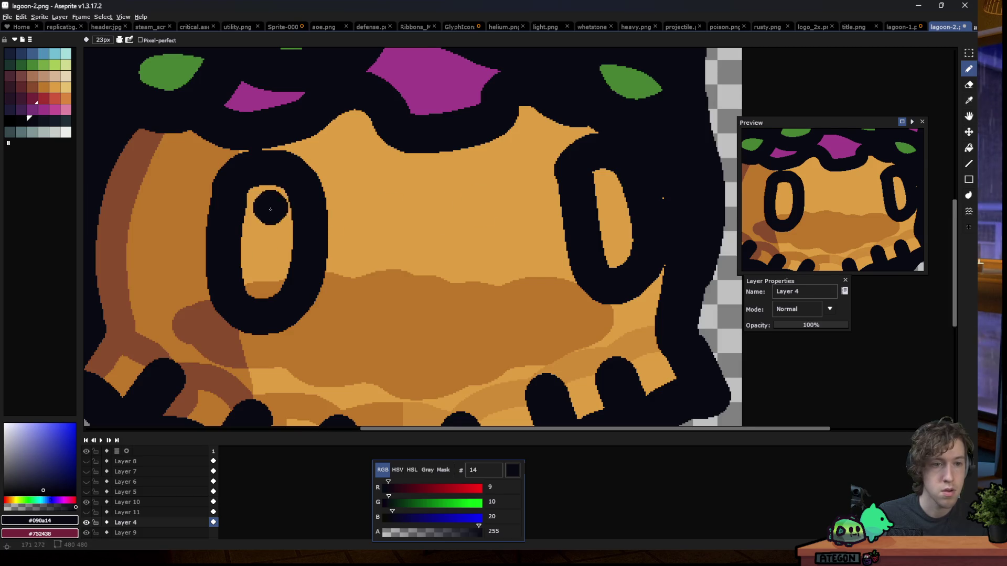
Fill most of both eyes black, leaving thin orange crescent highlights
scroll(271, 210, up, 1)
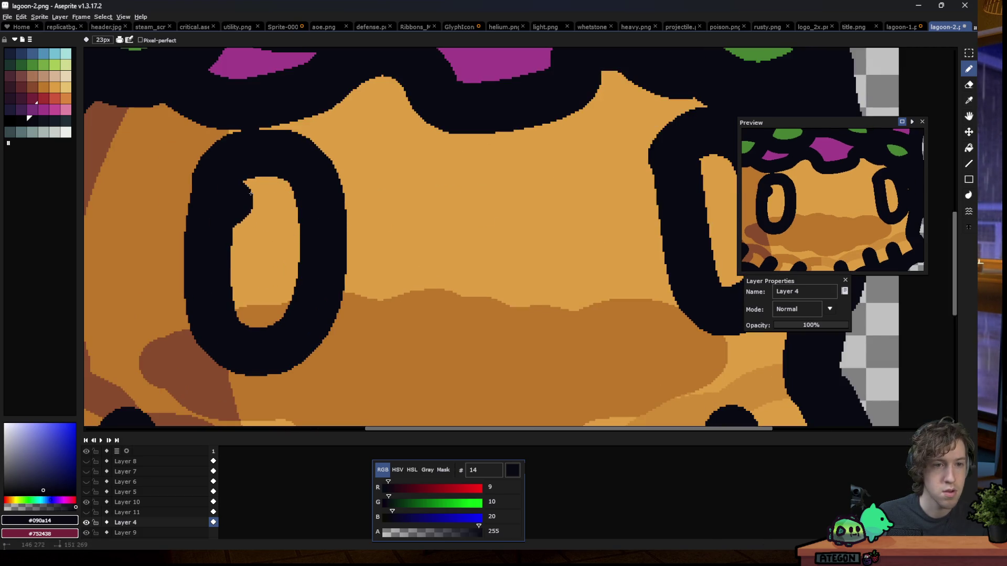
drag(250, 194, 270, 302)
key(ctrl+z)
mouse_move(242, 184)
mouse_down()
mouse_move(245, 340)
mouse_move(234, 234)
mouse_up()
scroll(234, 236, down, 4)
scroll(200, 243, up, 5)
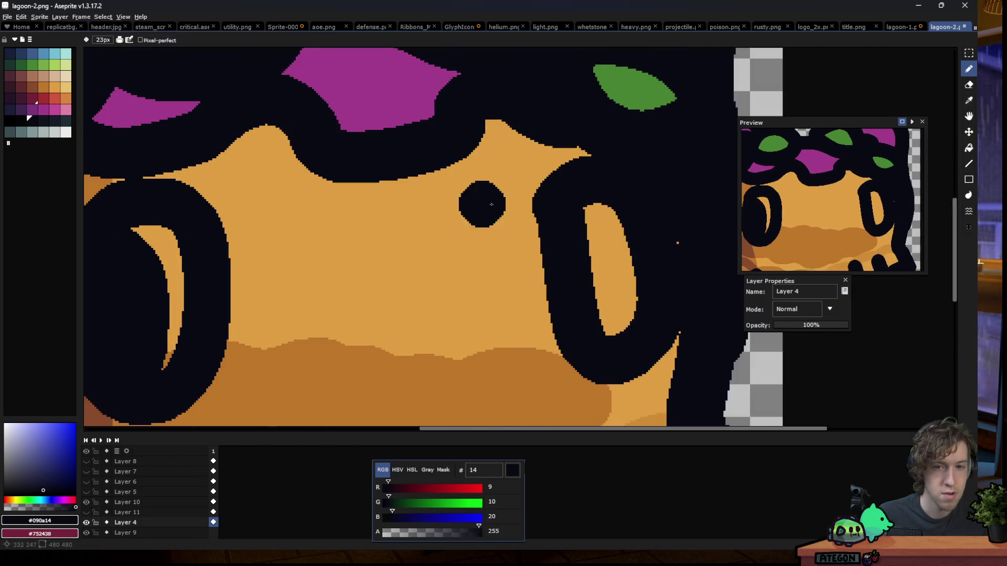
drag(611, 212, 624, 326)
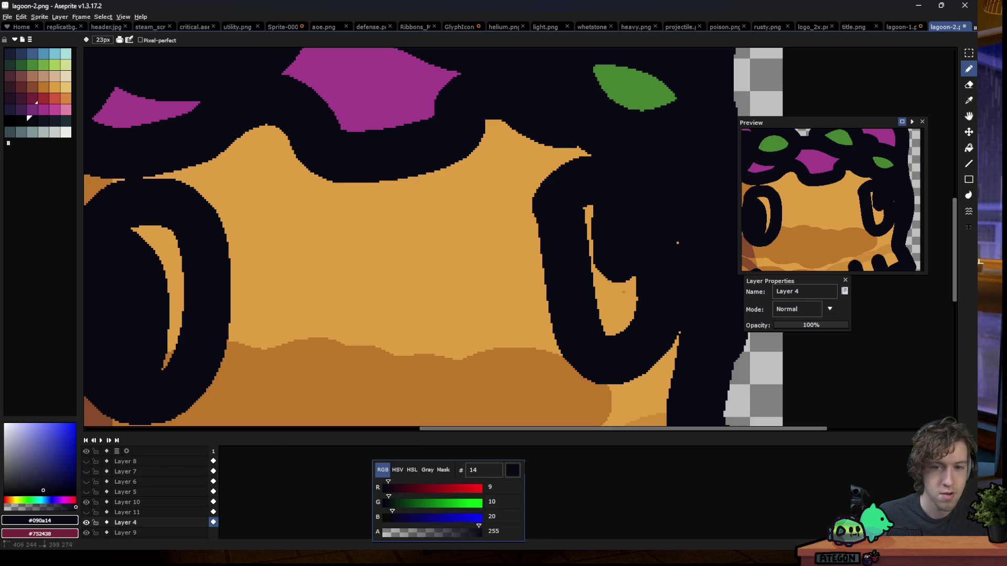
scroll(321, 193, down, 1)
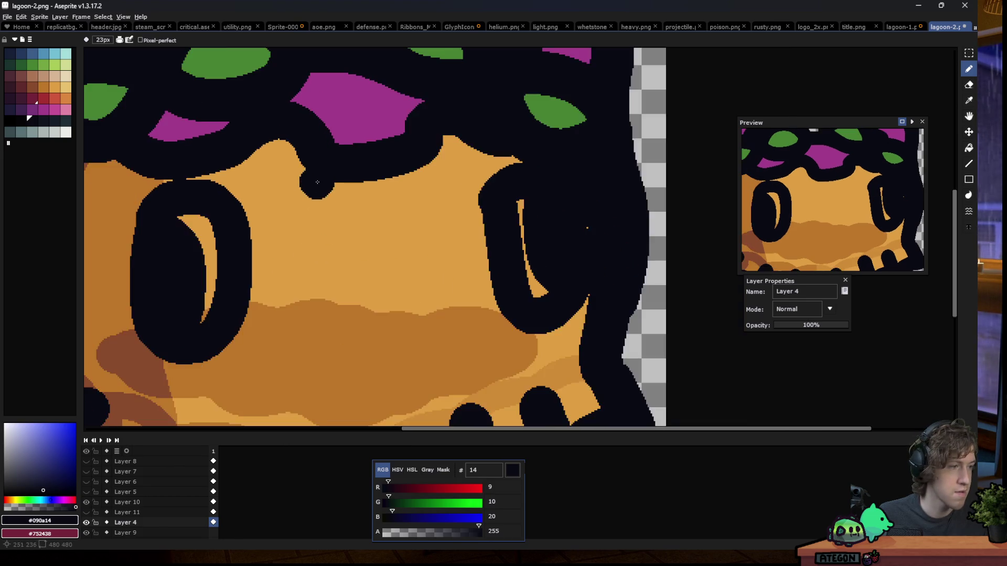
scroll(333, 322, up, 1)
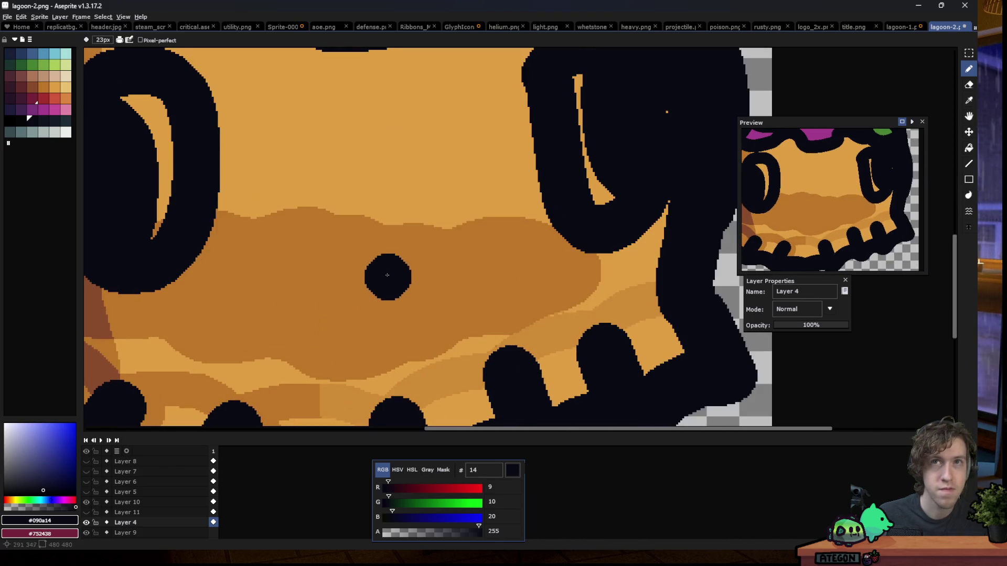
key(minus)
key(minus)
key(minus)
key(minus)
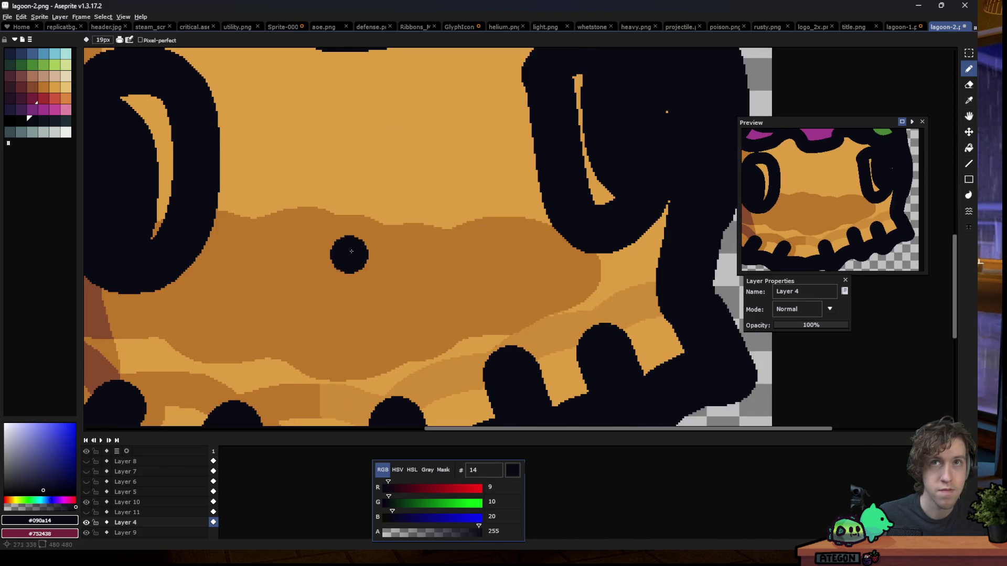
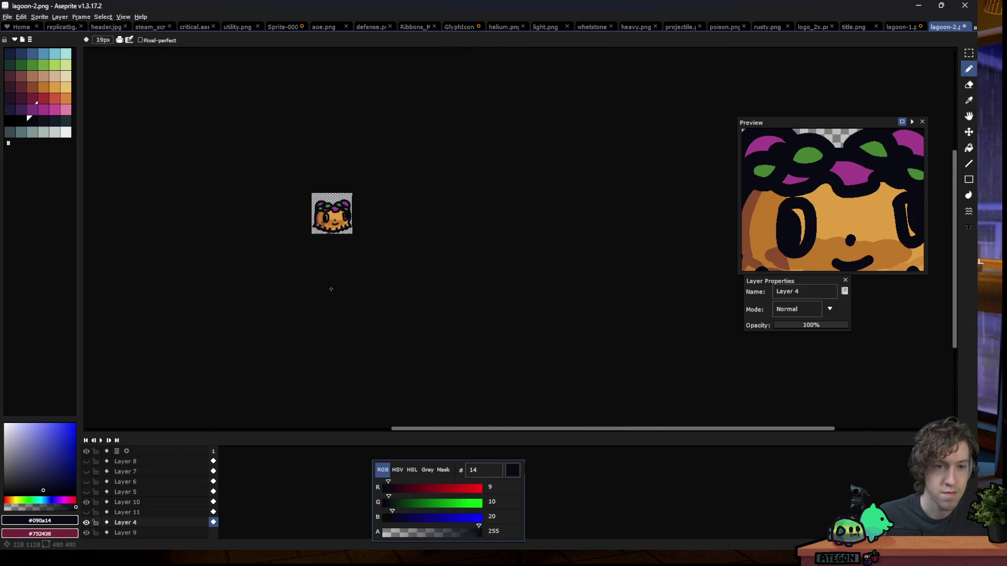
Fill the left and right eye highlights with white using the Paint Bucket
scroll(339, 215, up, 2)
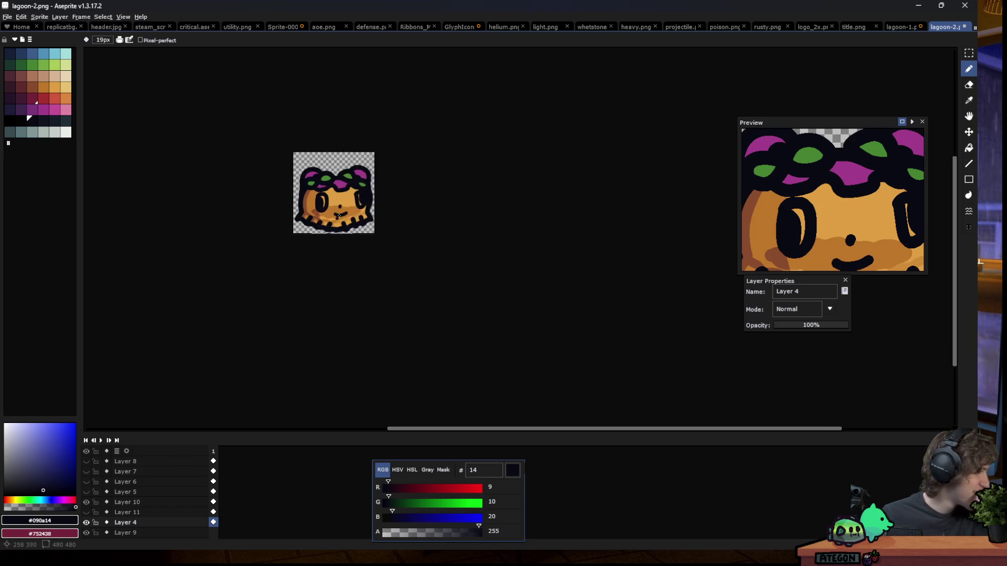
scroll(338, 216, up, 1)
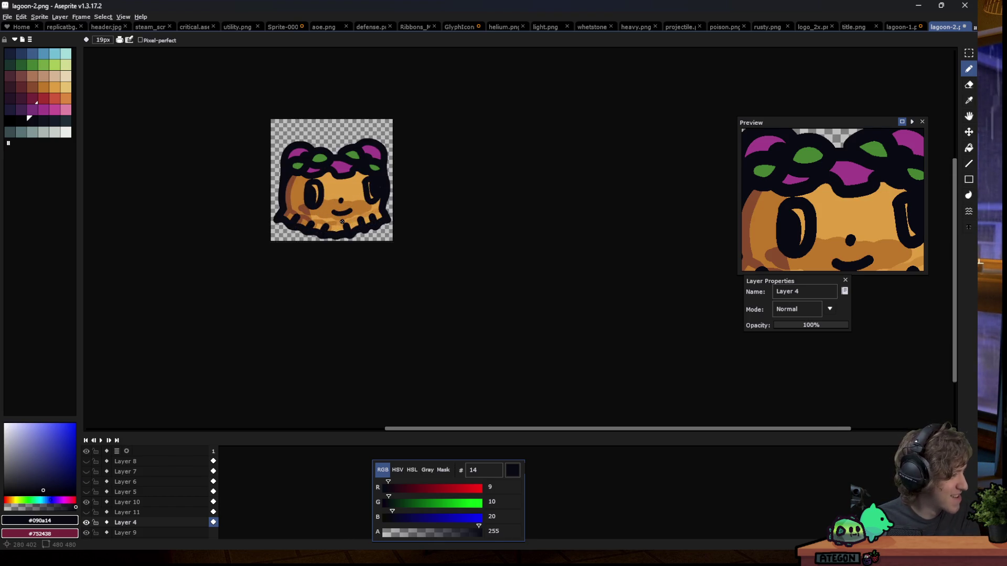
scroll(342, 222, up, 2)
scroll(326, 199, up, 2)
click(65, 132)
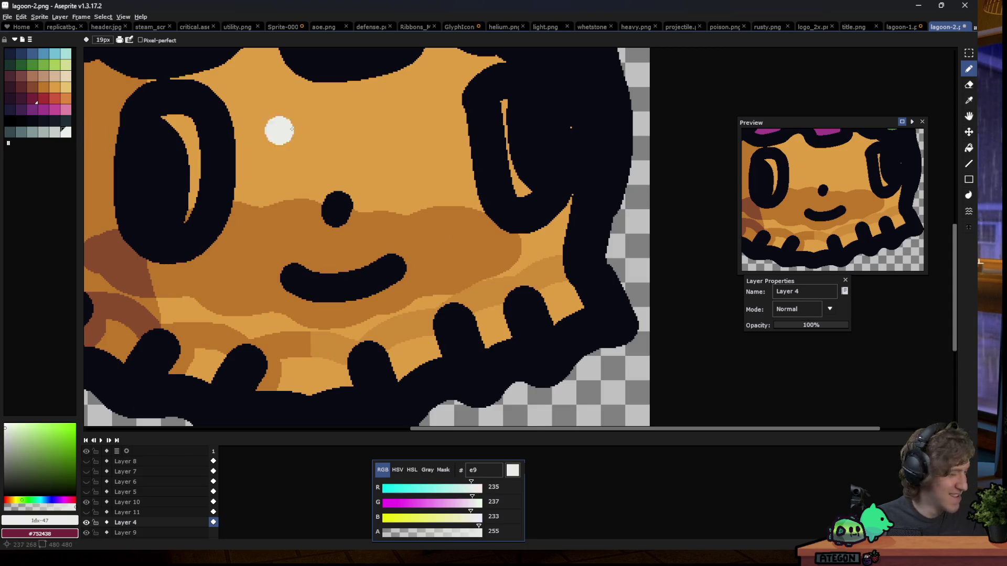
key(g)
click(180, 152)
click(520, 178)
scroll(369, 223, down, 3)
scroll(368, 223, down, 2)
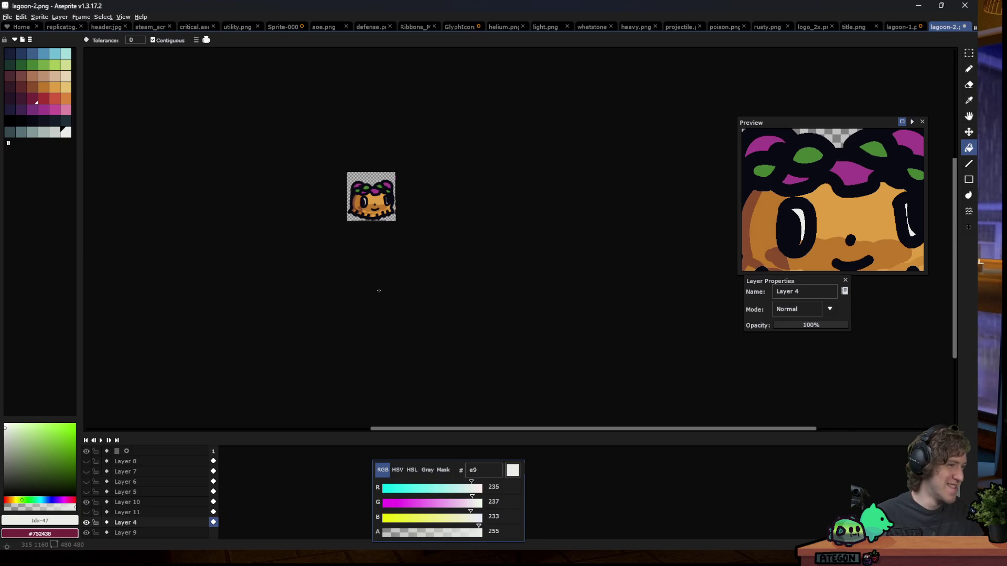
Magic-wand the black nose pixels and delete them
scroll(370, 189, up, 1)
scroll(369, 189, up, 1)
scroll(369, 189, up, 1)
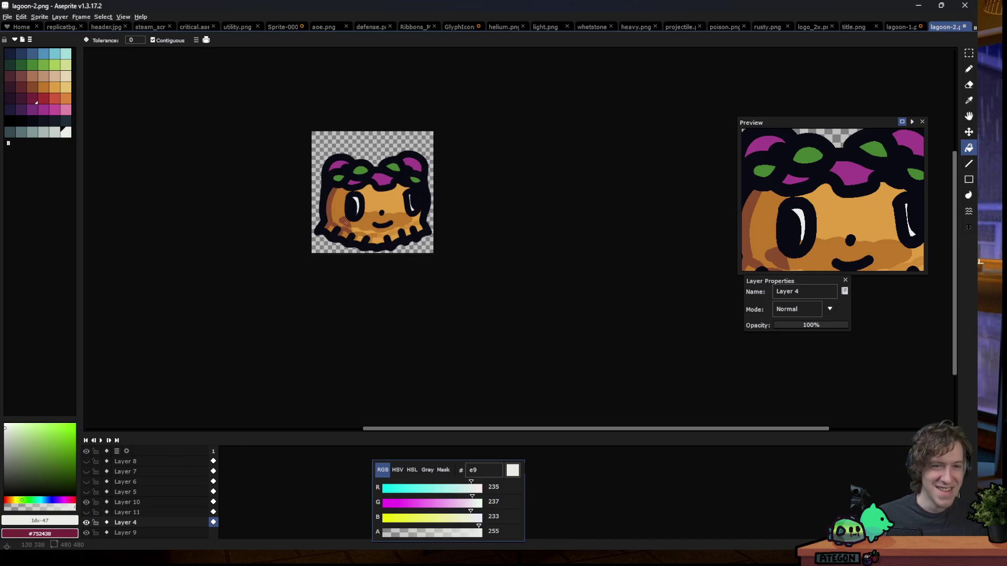
scroll(346, 224, up, 2)
key(g)
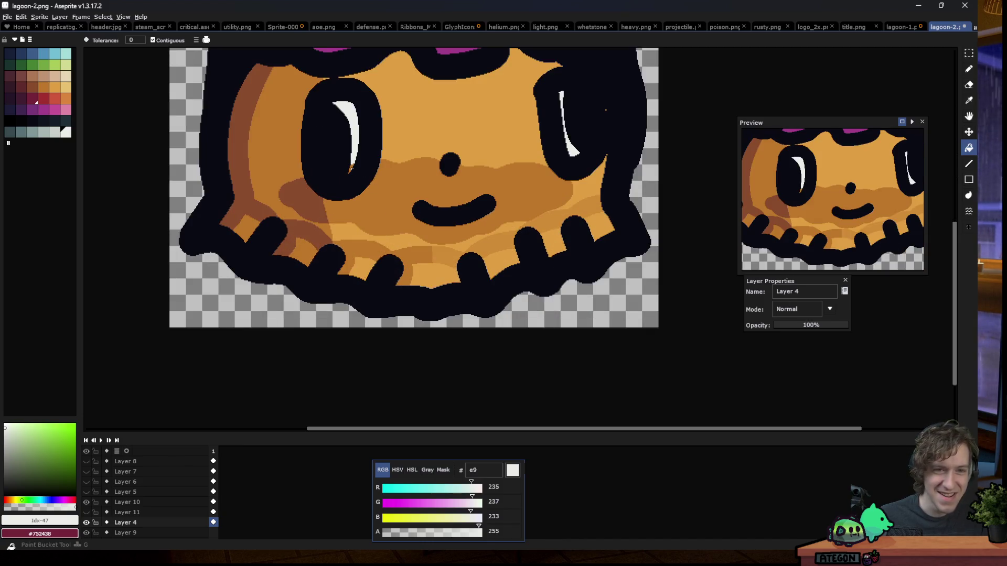
key(w)
click(453, 169)
key(Delete)
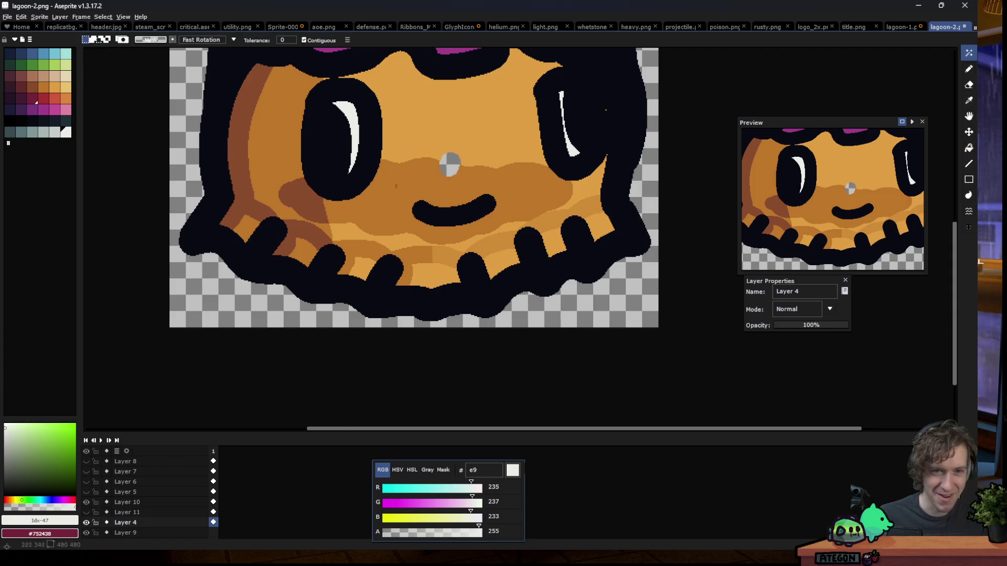
Patch the empty nose spot with the face's darker and lighter orange
scroll(356, 194, down, 3)
scroll(373, 189, up, 3)
scroll(389, 175, up, 3)
key(b)
alt+click(356, 191)
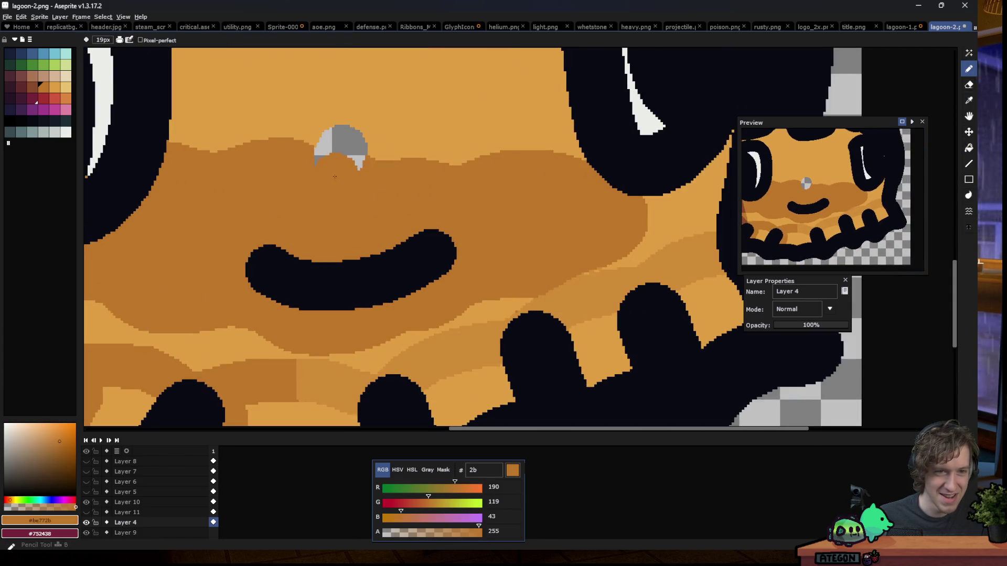
click(356, 191)
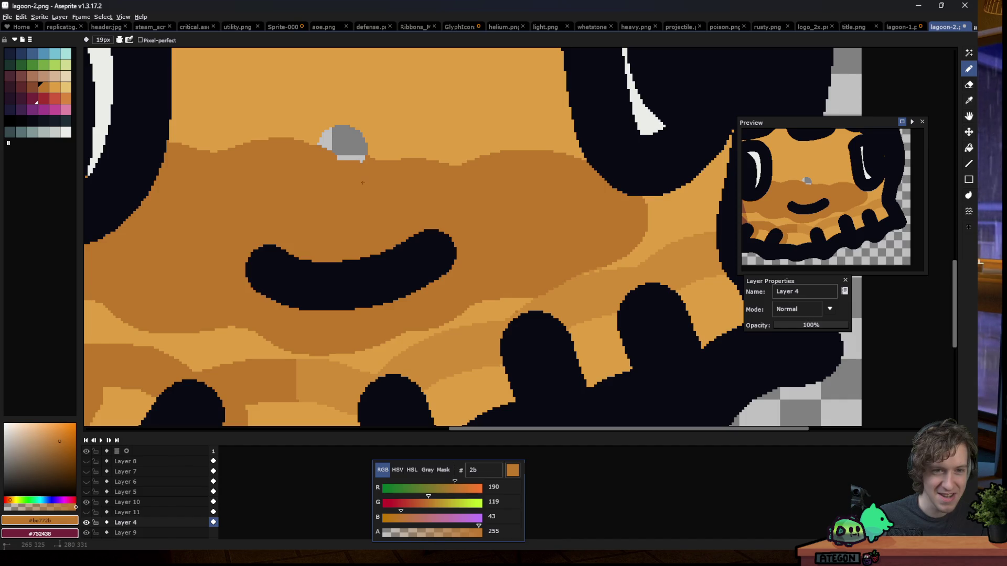
alt+click(393, 124)
key(g)
click(344, 141)
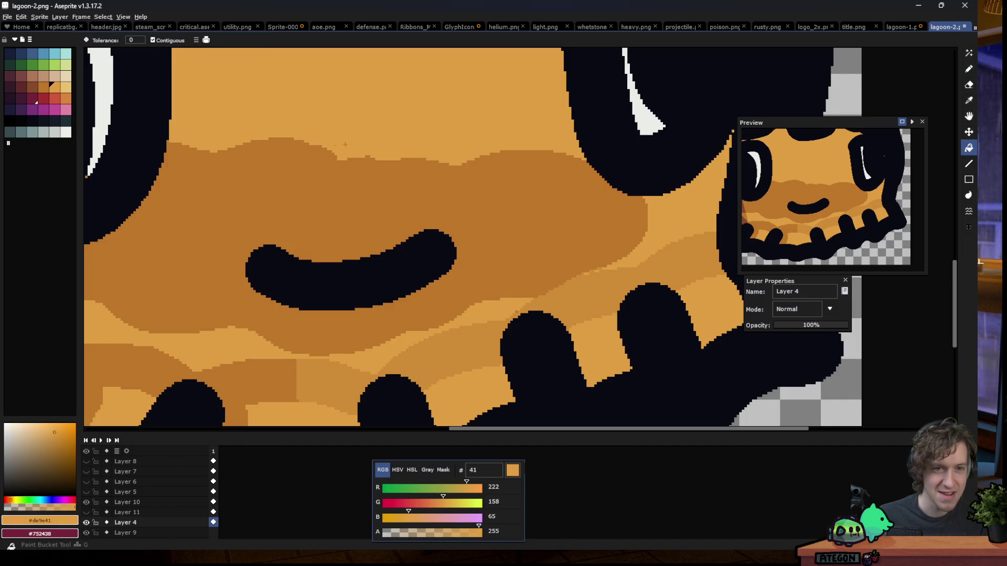
scroll(307, 189, down, 5)
scroll(308, 189, down, 2)
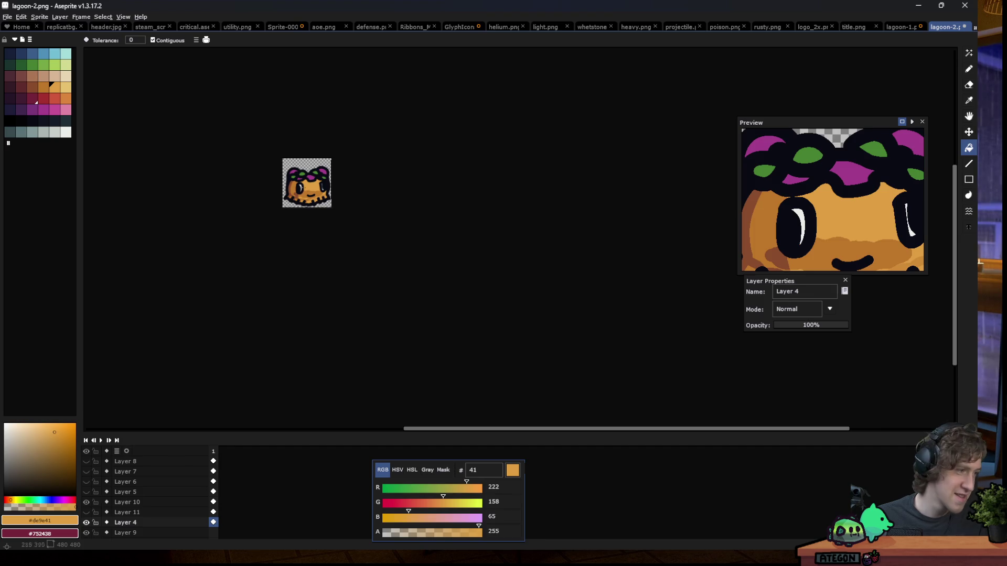
Eyedrop the dark outline colour and switch to the Pencil for a nose dot between the eyes
scroll(299, 181, up, 2)
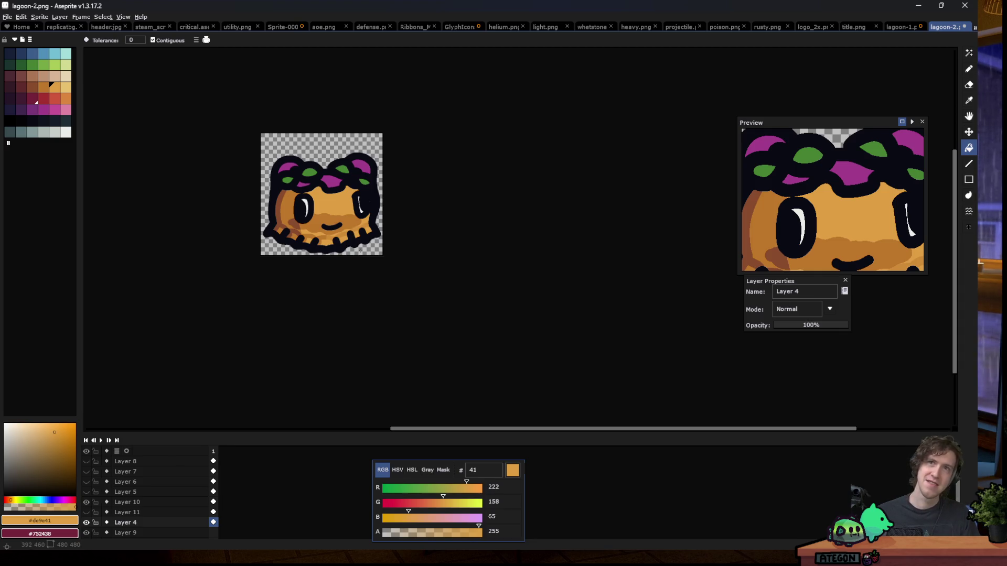
scroll(308, 251, down, 1)
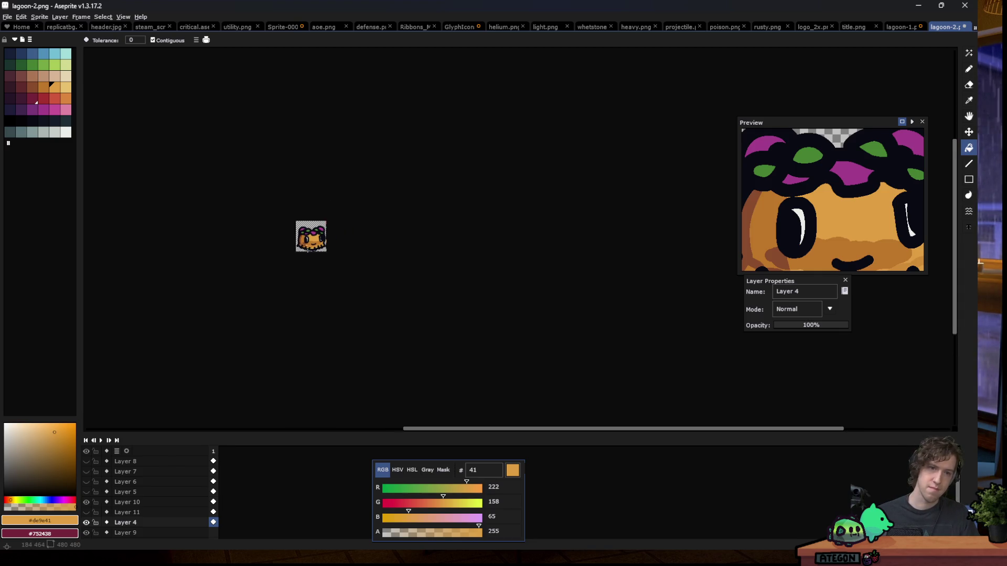
scroll(319, 241, up, 1)
scroll(326, 247, up, 2)
scroll(326, 247, up, 1)
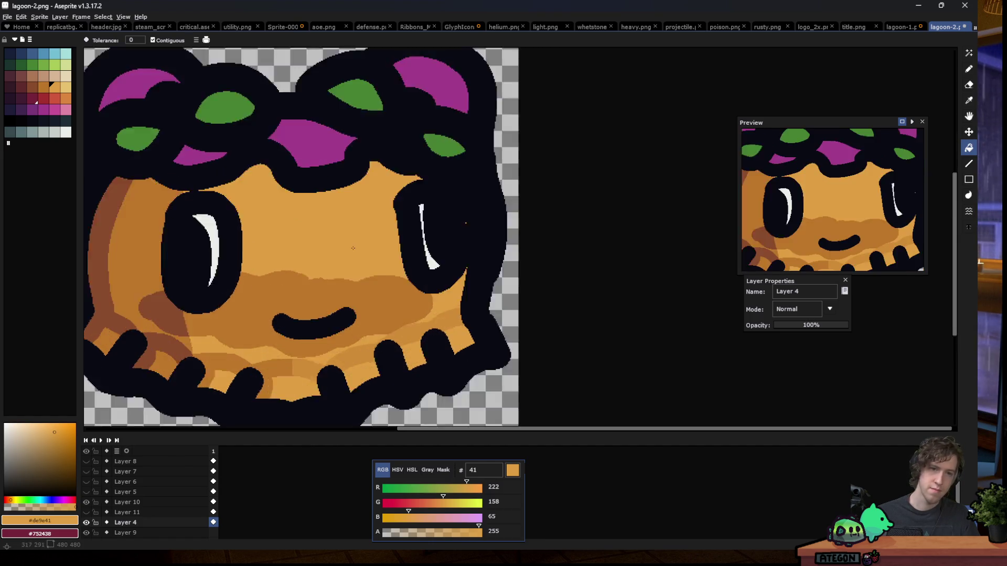
scroll(326, 247, up, 2)
alt+click(587, 204)
key(b)
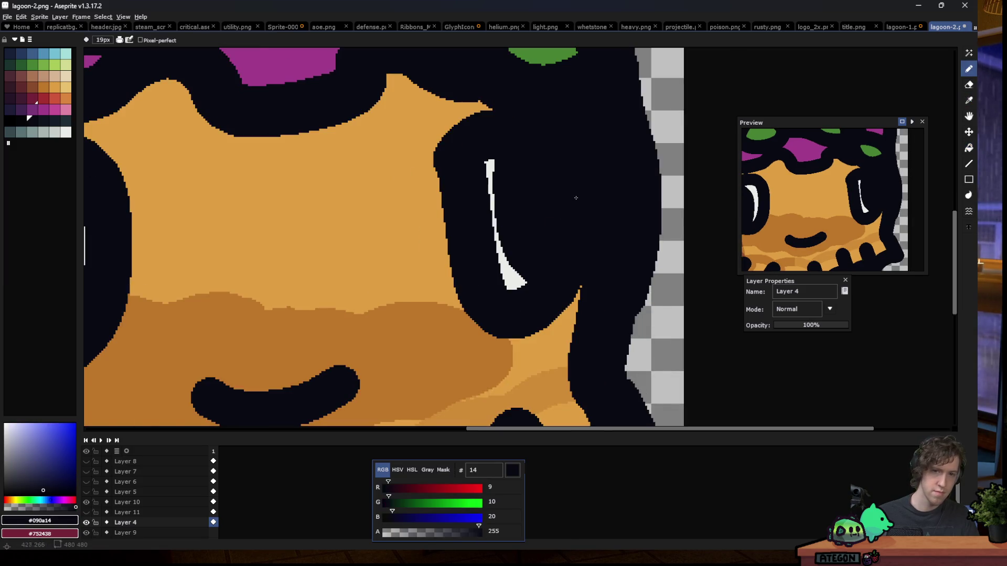
scroll(388, 314, down, 4)
scroll(372, 344, down, 1)
scroll(372, 339, up, 1)
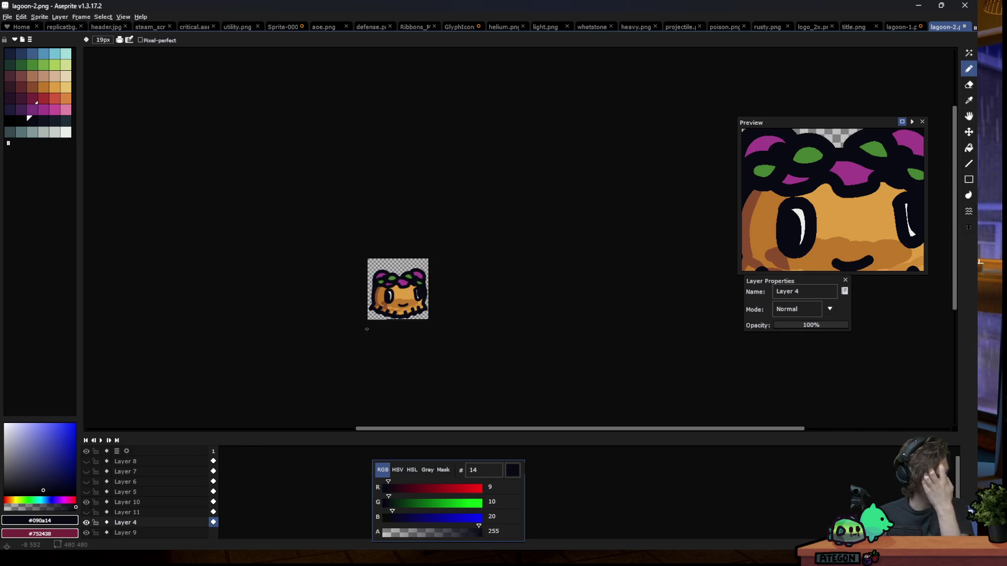
scroll(362, 333, up, 1)
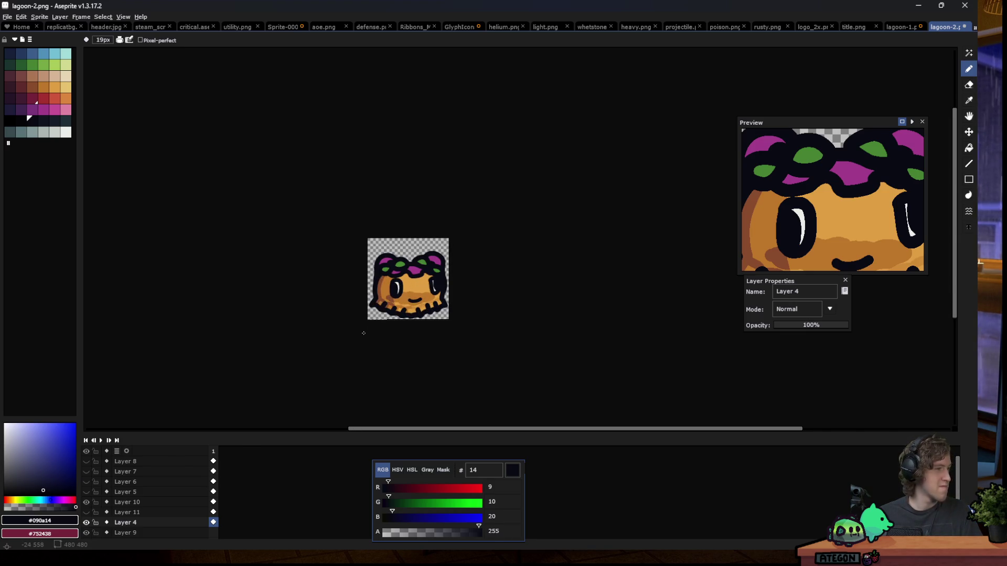
scroll(366, 333, up, 1)
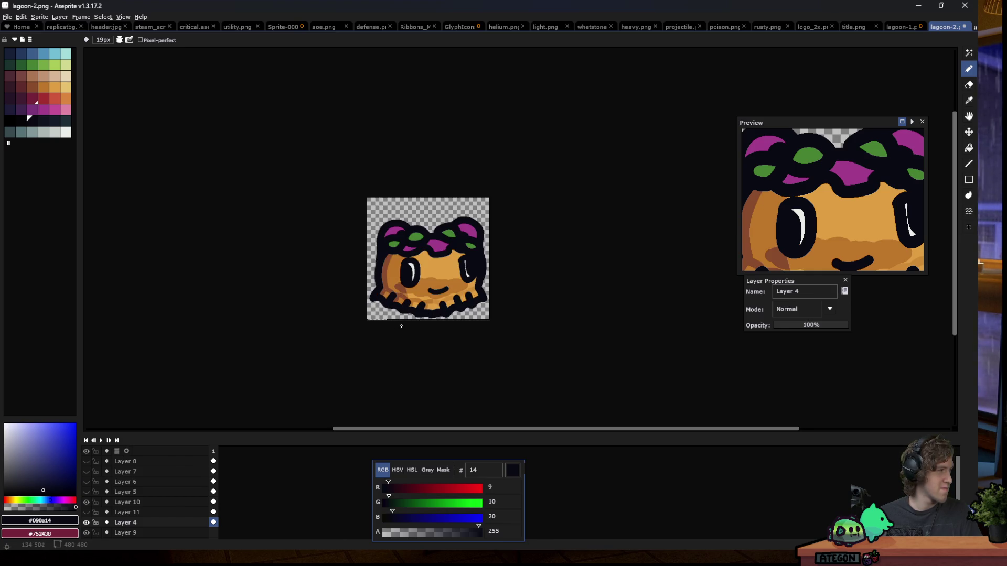
scroll(438, 280, up, 1)
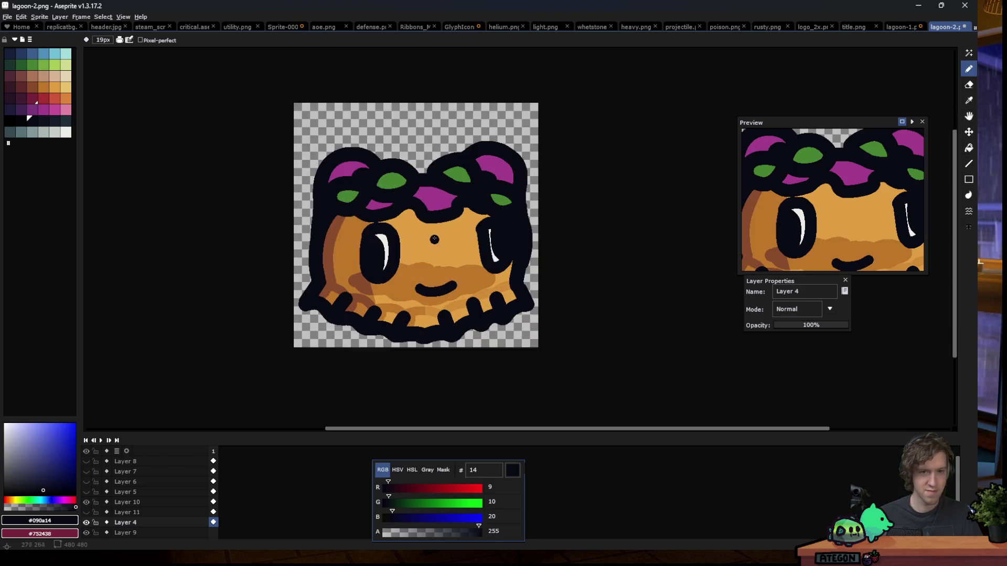
scroll(434, 239, up, 1)
Select the green leaves on Layer 10 and pick a darker leaf green with the Pencil
key(w)
click(333, 189)
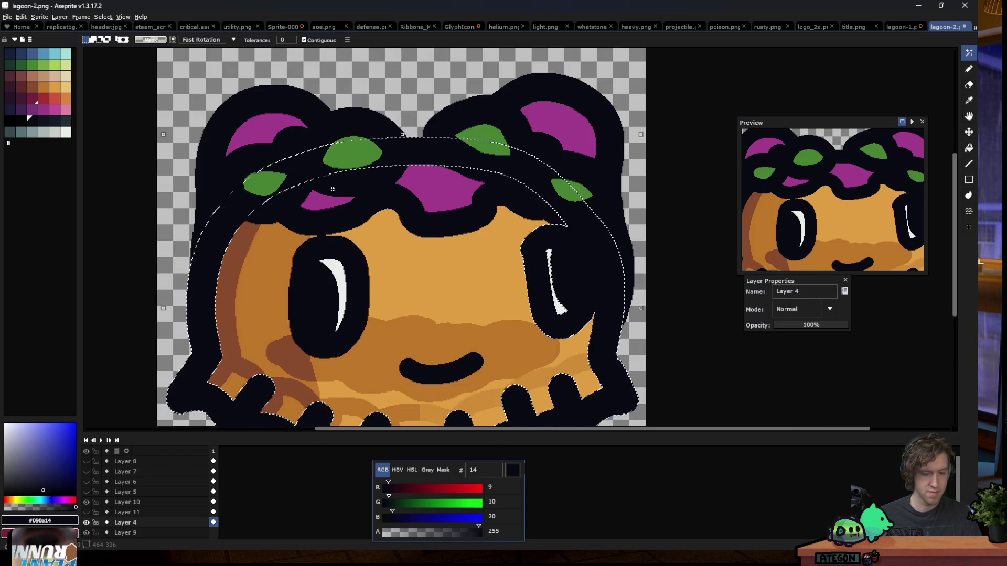
key(ctrl+d)
ctrl+click(329, 168)
click(328, 168)
scroll(315, 162, up, 1)
click(275, 195)
alt+click(276, 195)
key(b)
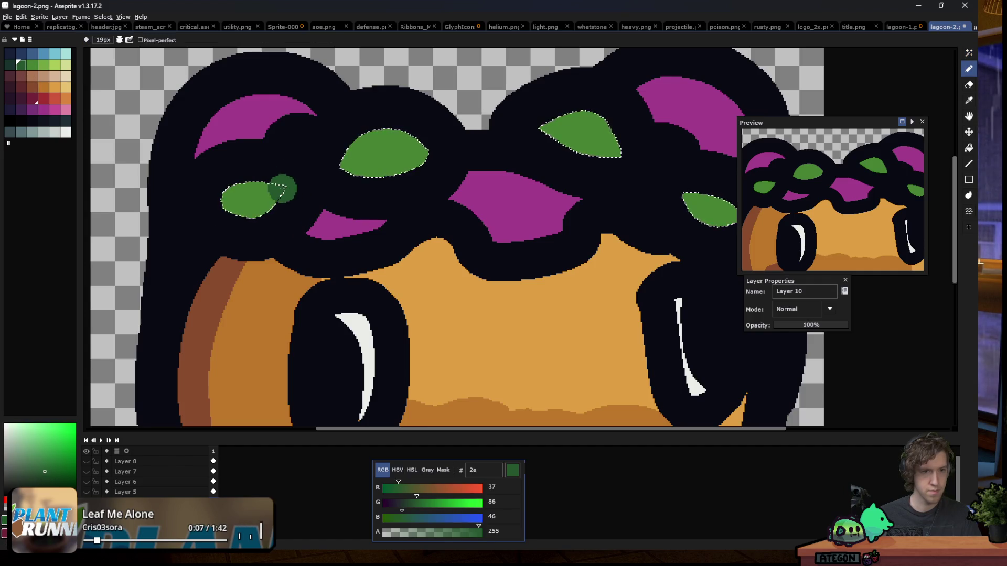
Shade the lower parts of the left, top and right leaves dark green, redoing the right leaf
drag(282, 189, 236, 202)
drag(388, 179, 347, 167)
drag(603, 150, 556, 137)
key(ctrl+z)
key(ctrl+z)
key(ctrl+z)
scroll(577, 147, down, 3)
scroll(384, 136, up, 4)
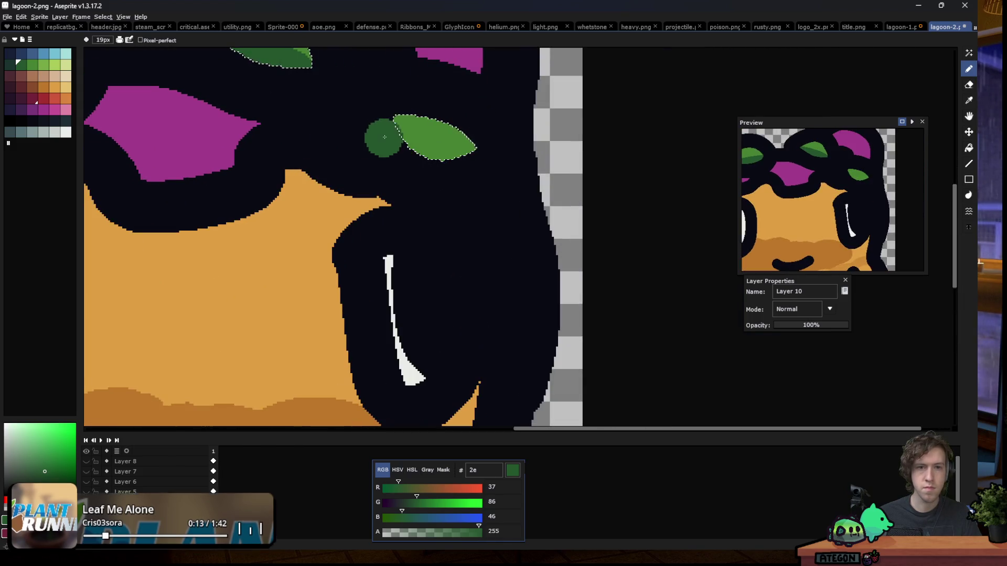
drag(384, 137, 459, 156)
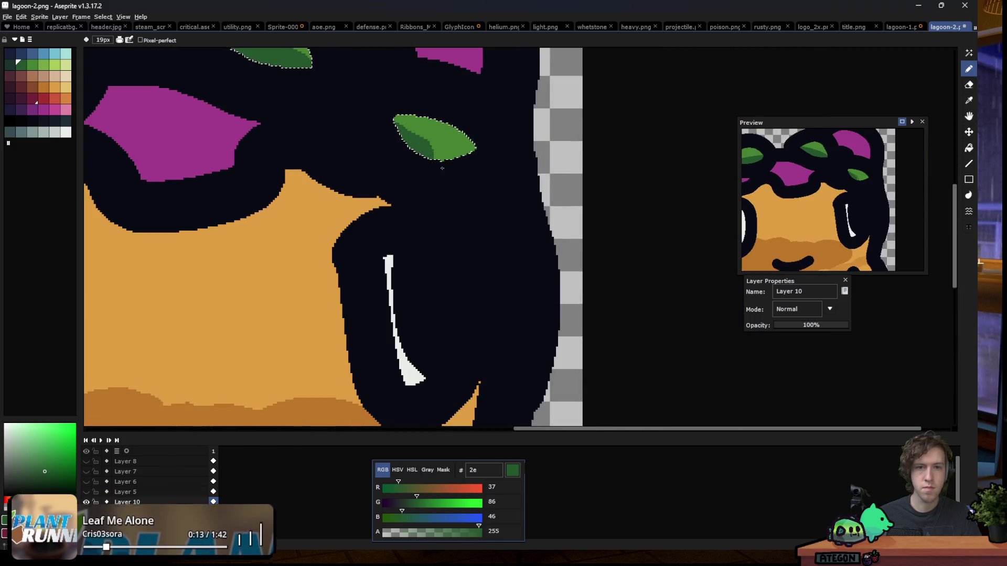
Touch up the leaf cutouts with the dark outline colour, undoing the last stroke
alt+click(353, 111)
drag(417, 125, 400, 113)
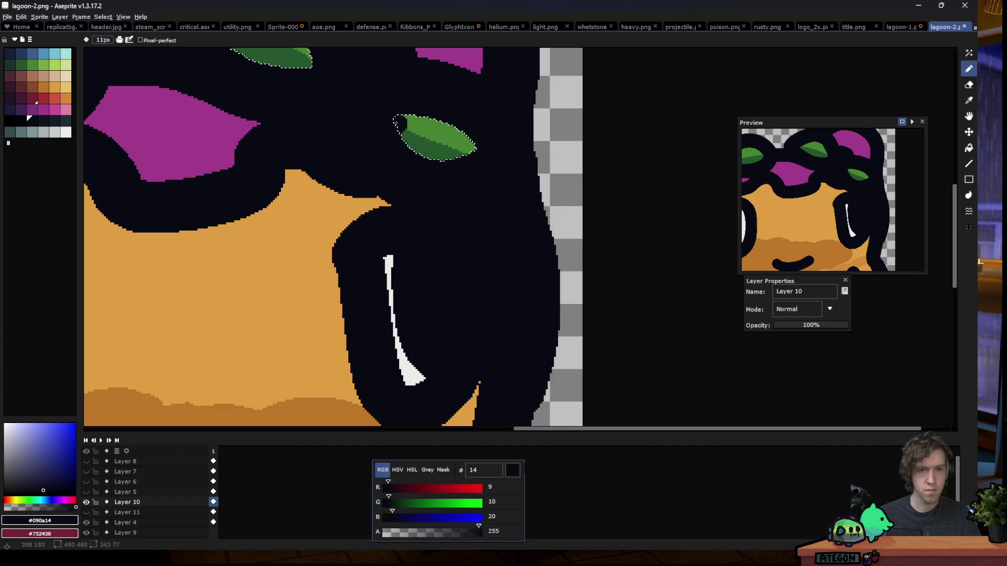
scroll(365, 181, down, 3)
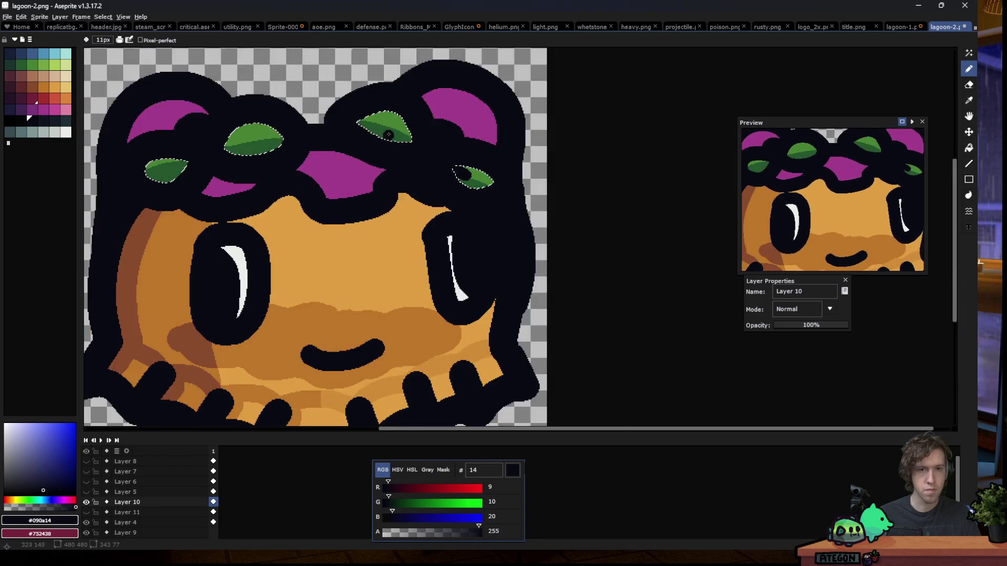
scroll(430, 131, up, 4)
drag(440, 131, 371, 114)
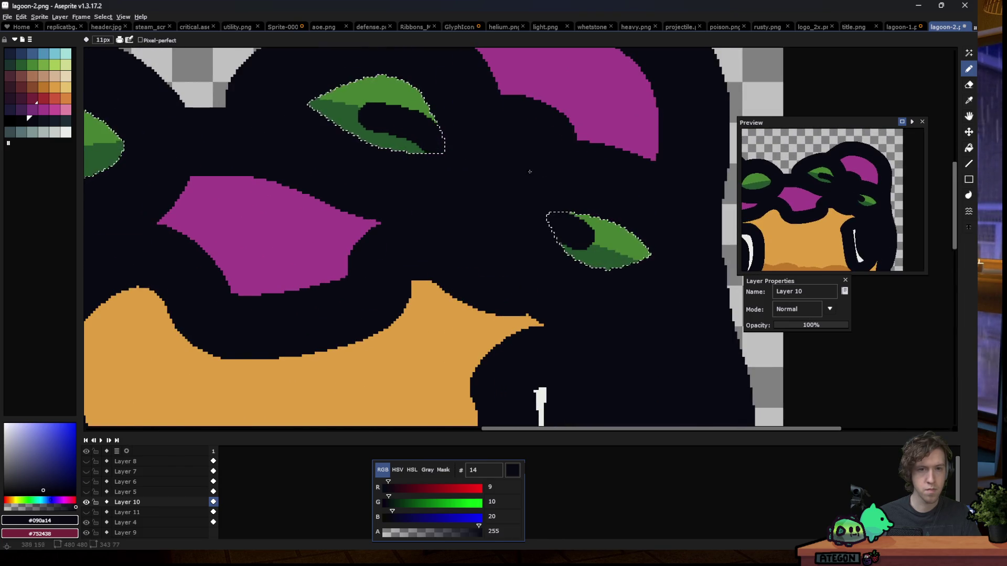
scroll(372, 114, down, 3)
scroll(168, 181, up, 3)
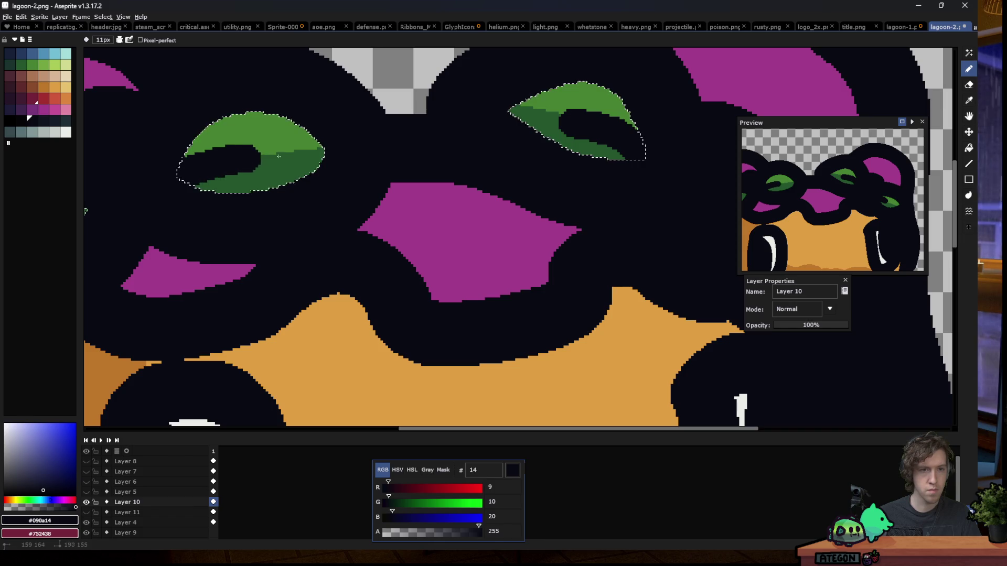
scroll(168, 181, down, 3)
scroll(332, 176, up, 3)
drag(331, 177, 242, 199)
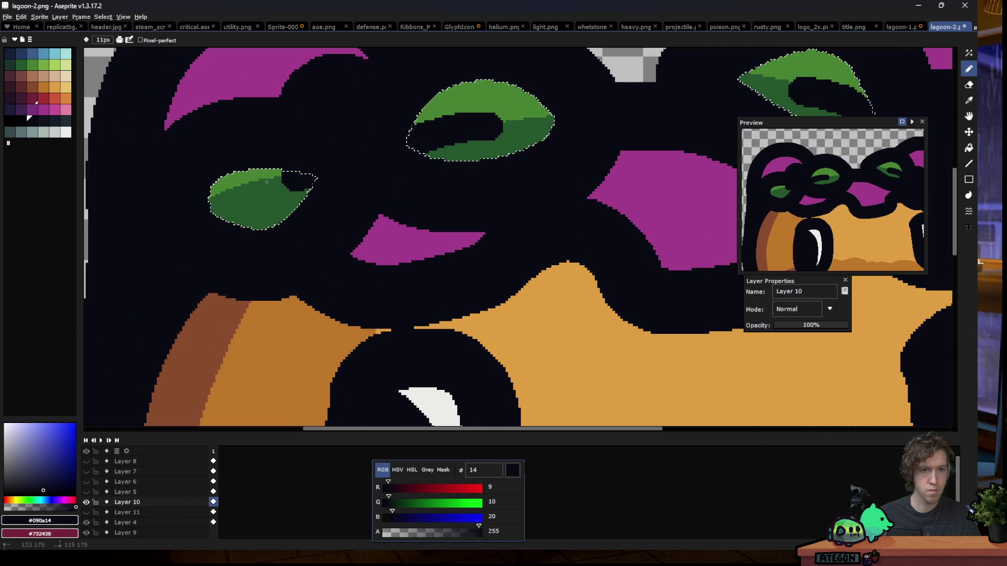
scroll(380, 173, down, 3)
scroll(380, 173, up, 3)
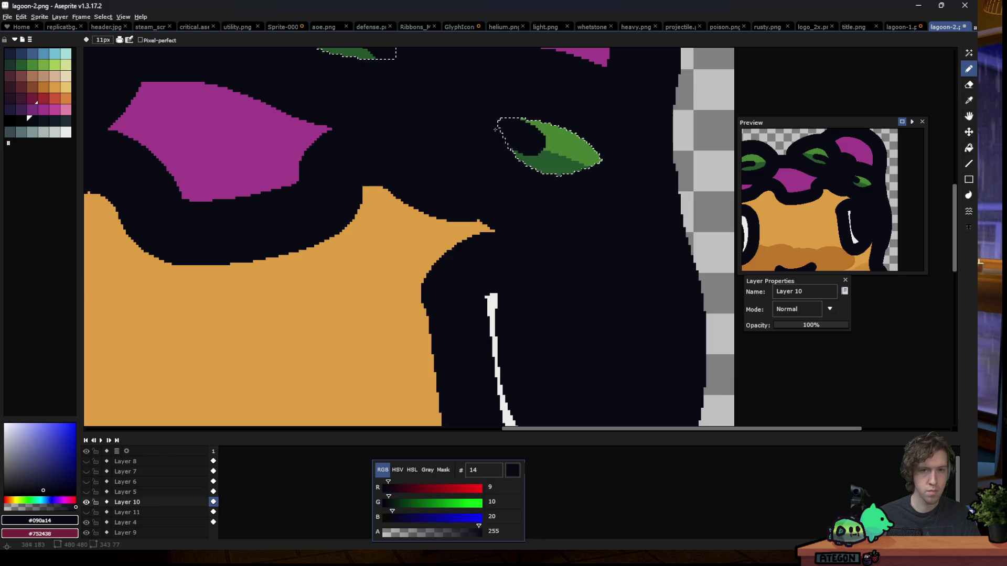
key(ctrl+z)
key(ctrl+z)
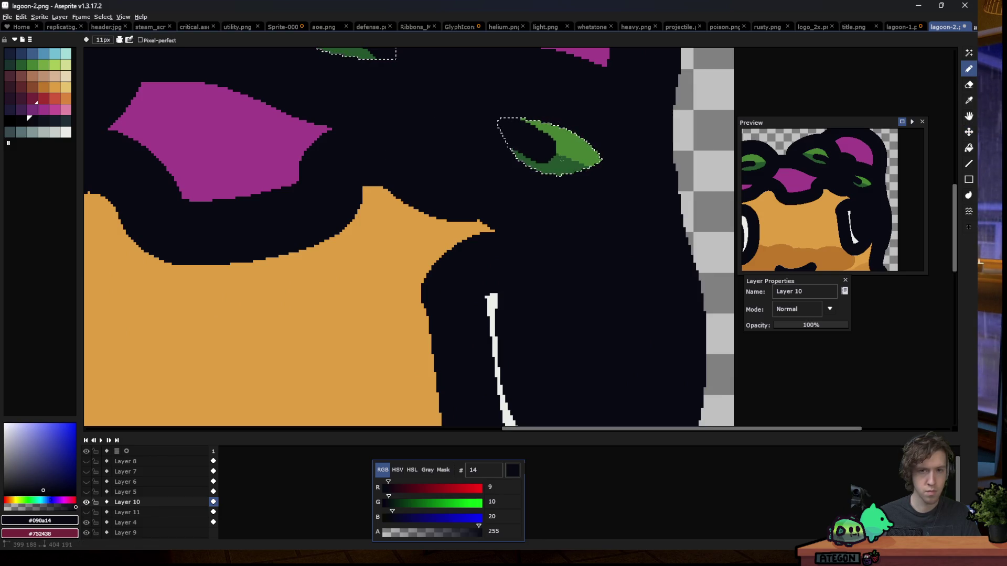
Sample the flower's magenta colour from the canvas with the eyedropper
scroll(562, 159, down, 3)
key(m)
scroll(293, 289, down, 2)
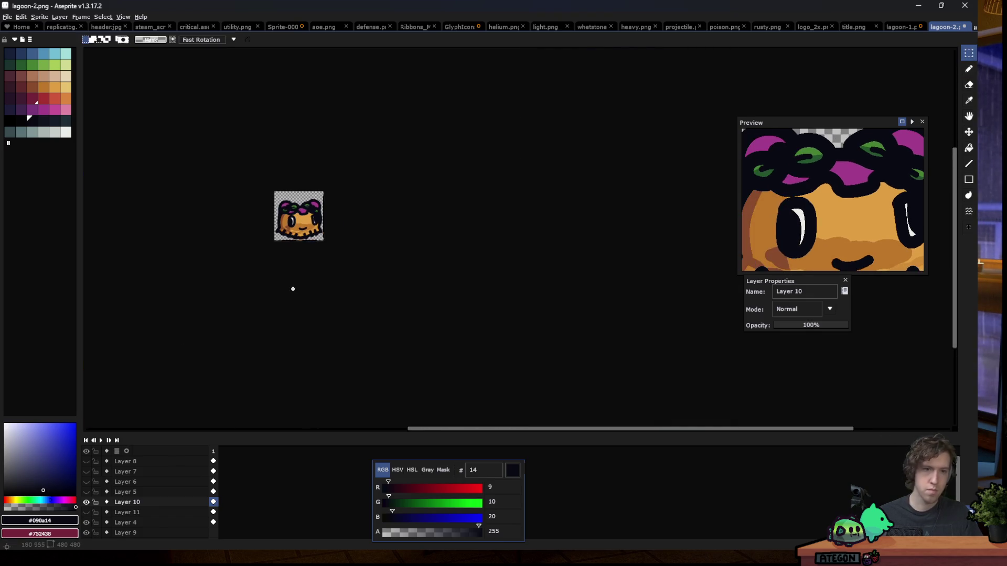
scroll(293, 217, up, 5)
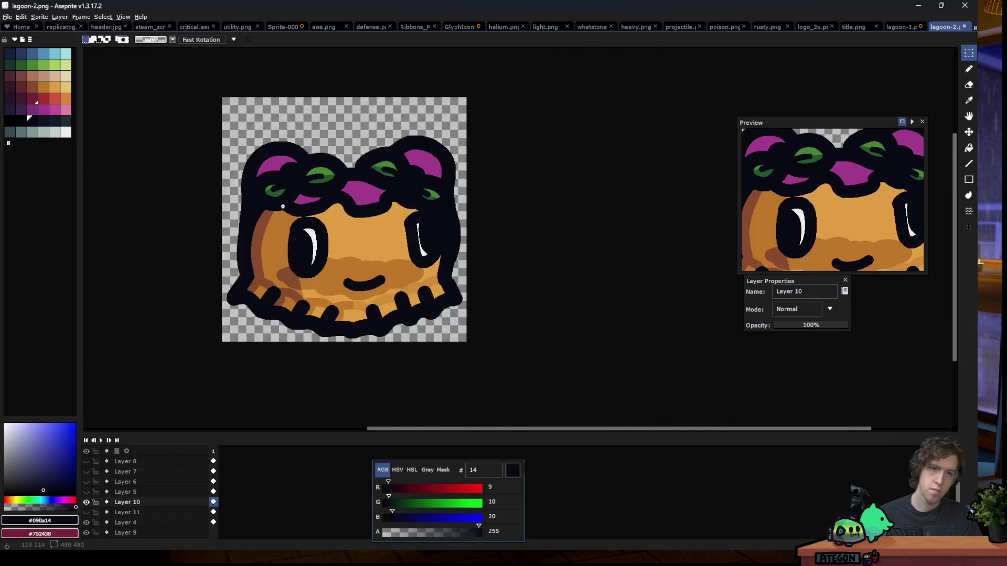
key(w)
scroll(384, 156, up, 1)
key(i)
click(481, 183)
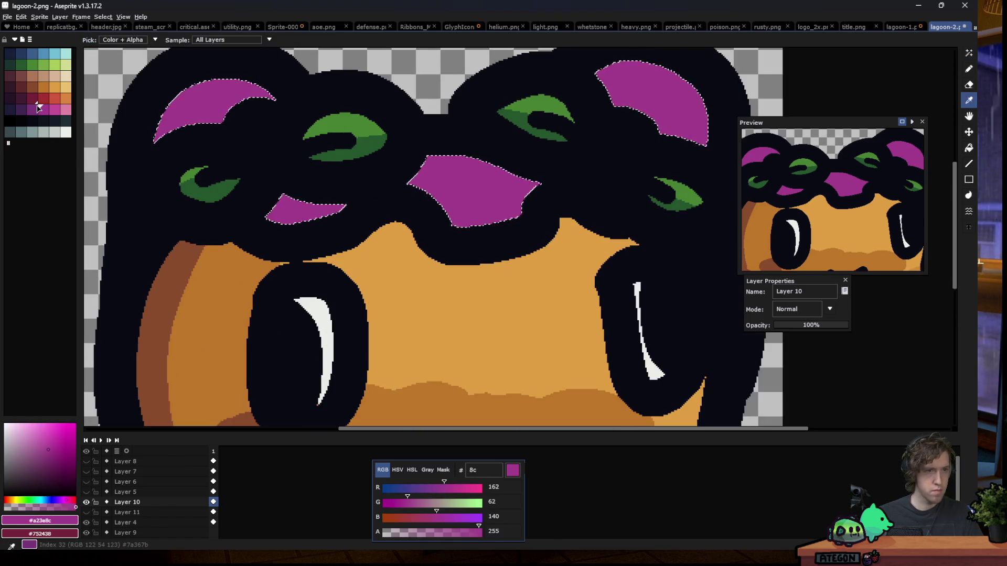
Set the foreground colour to pink #e56389 via the hex field
click(38, 107)
key(b)
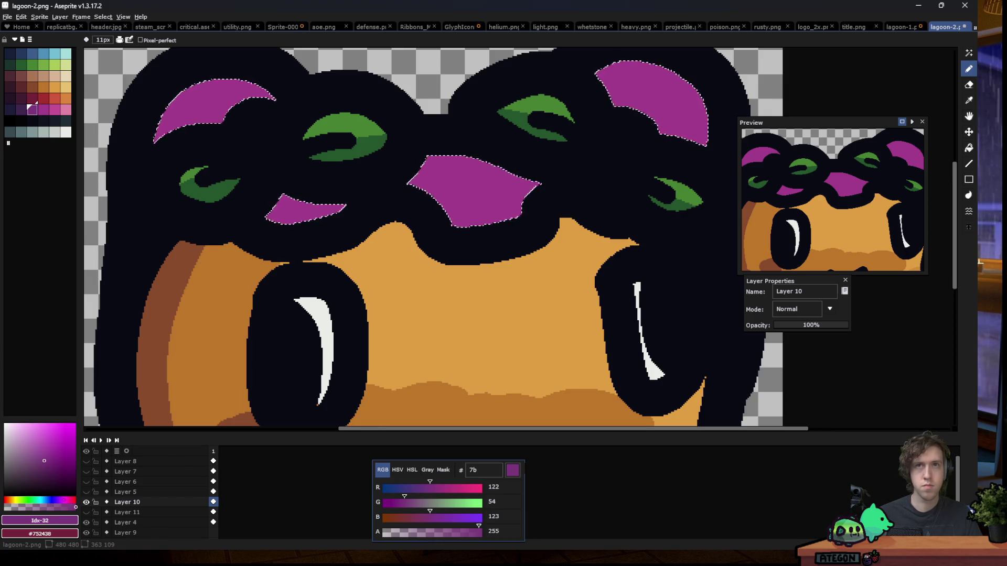
click(496, 470)
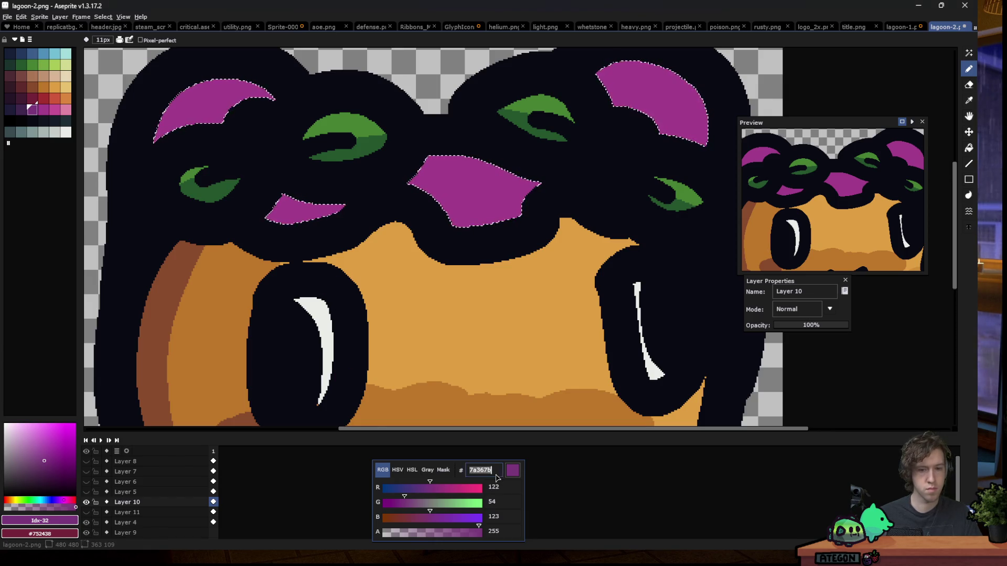
key(ctrl+v)
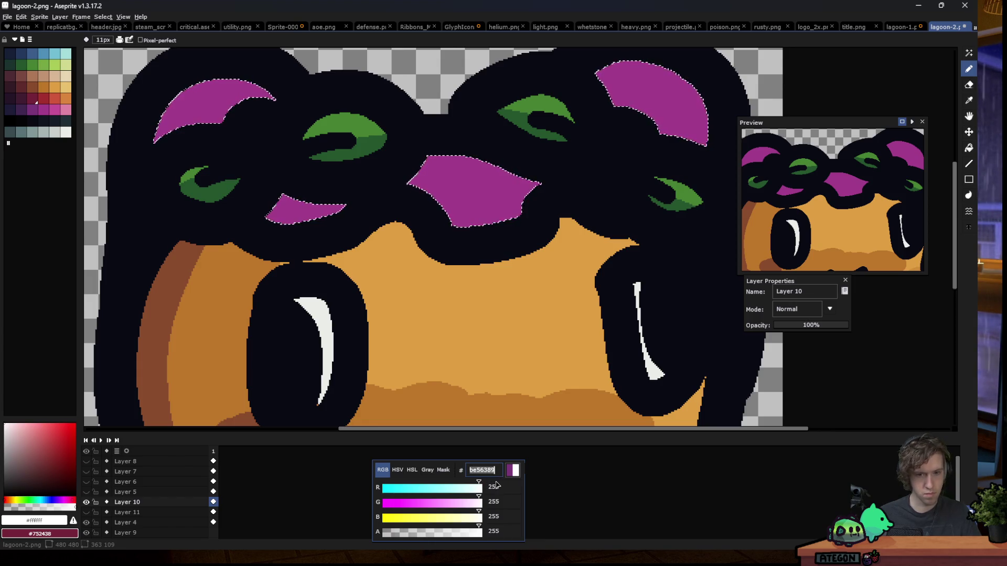
key(Home)
key(Delete)
Bucket-fill the lower-left, centre, top-right and top-left petals with pink
key(g)
click(304, 210)
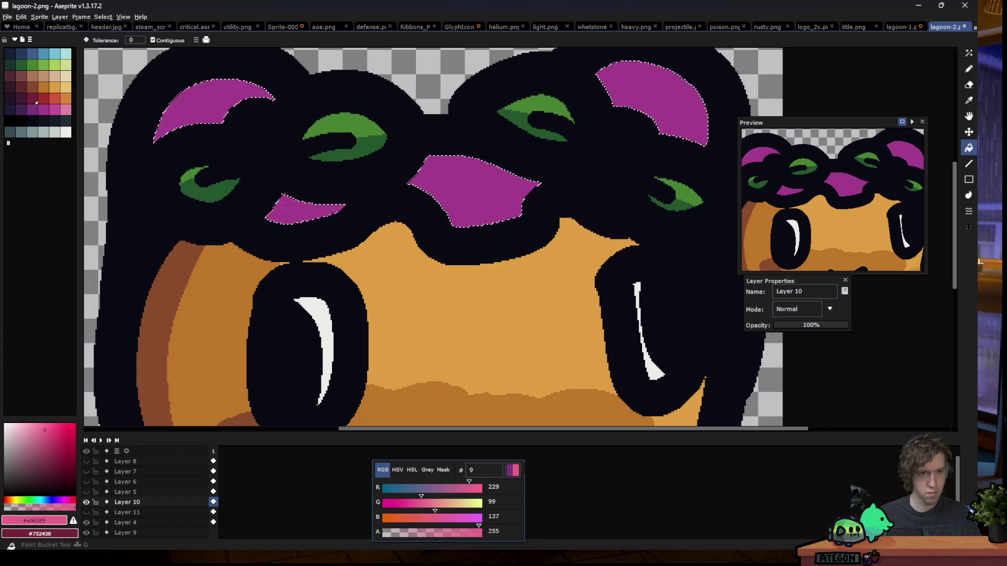
click(475, 189)
click(653, 75)
click(210, 105)
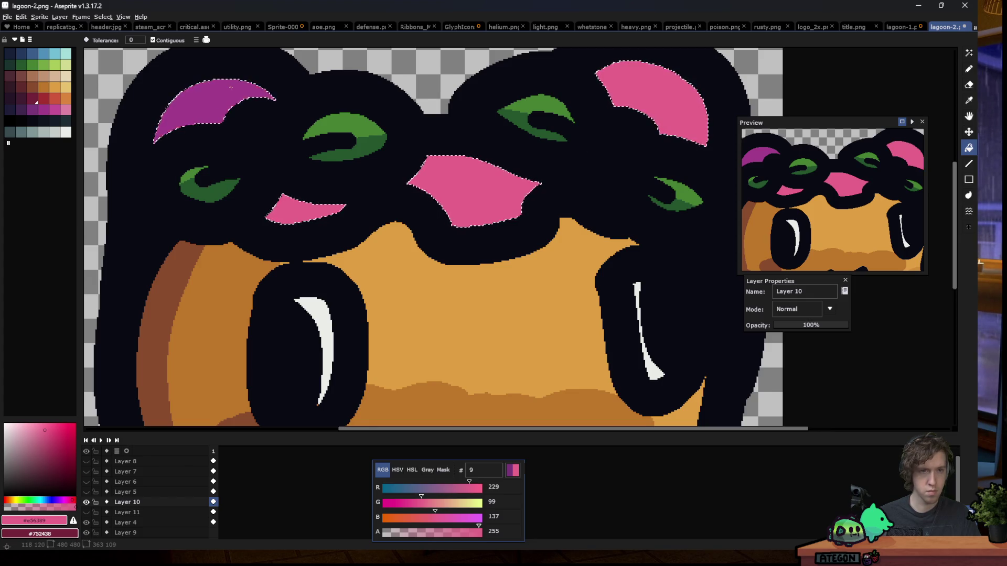
scroll(209, 165, down, 4)
scroll(209, 165, down, 1)
key(m)
scroll(242, 196, down, 3)
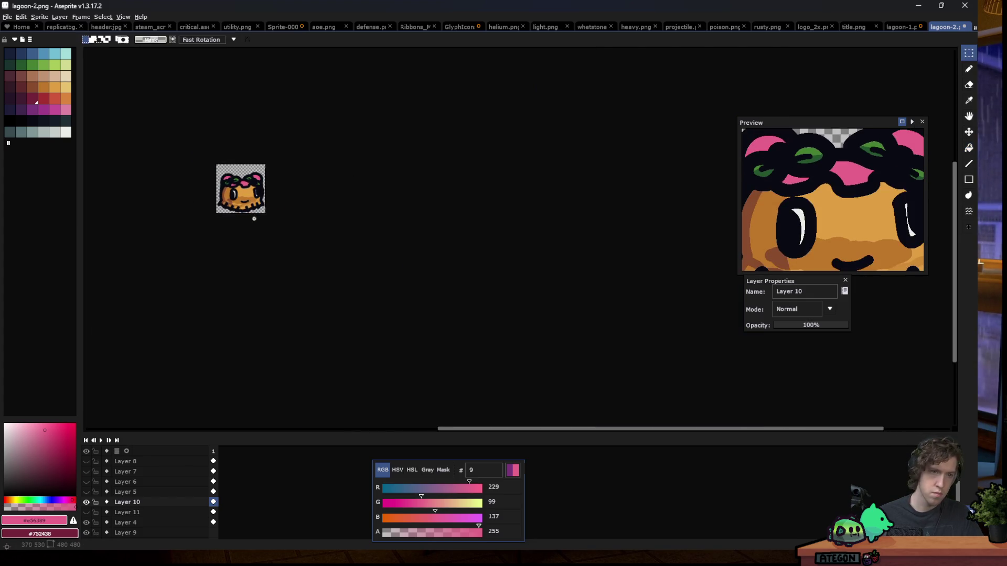
Zoom in and magic-wand a pink petal to select every pink region of the crown
scroll(227, 204, up, 1)
scroll(242, 189, up, 2)
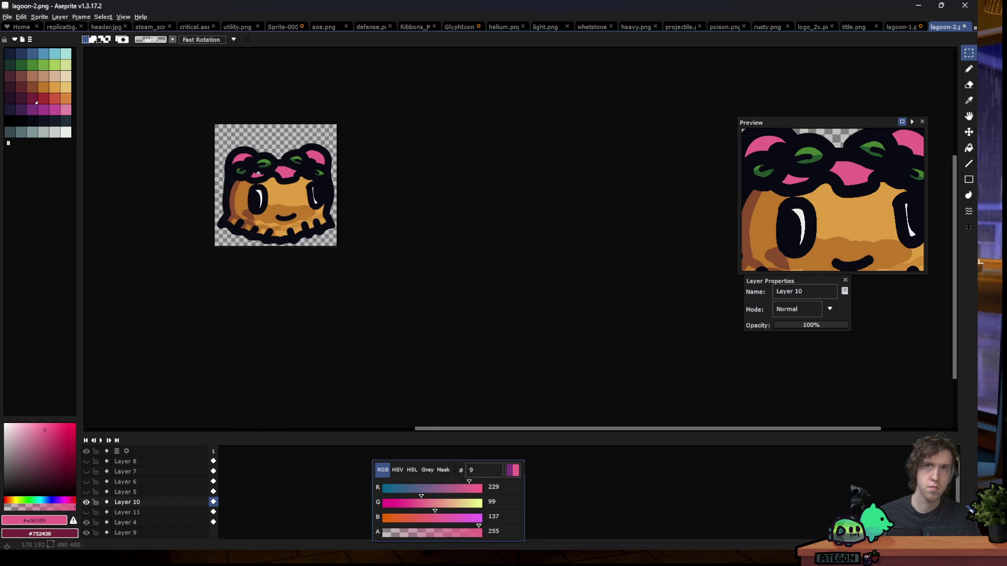
scroll(258, 173, up, 3)
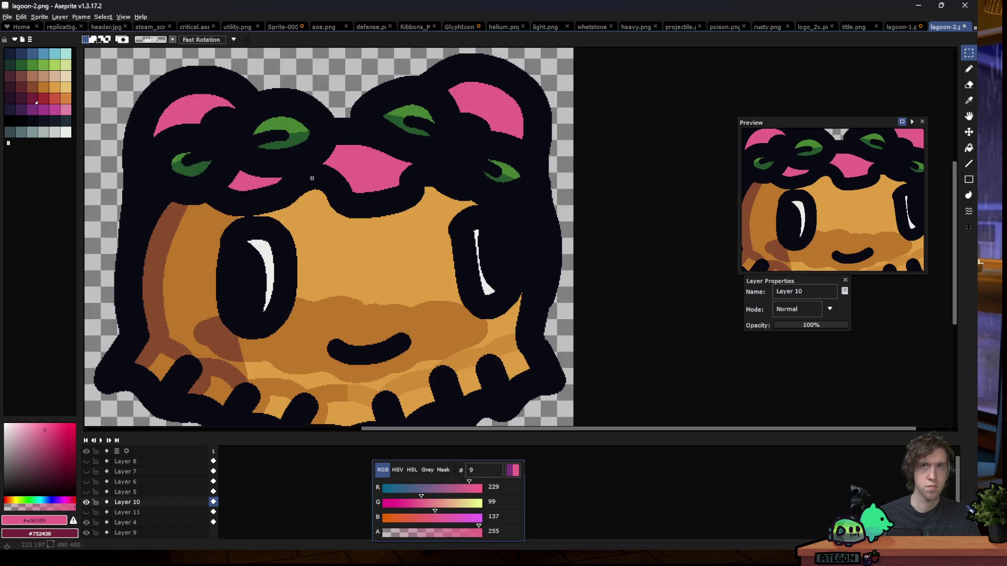
click(361, 167)
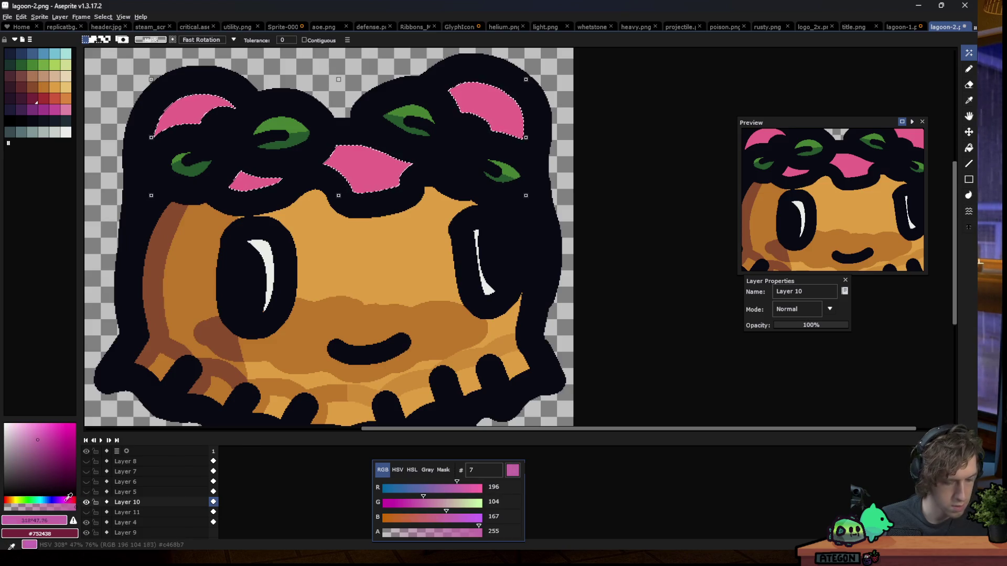
Pick a darker mauve and pencil shading onto the edges of the top pink petals
key(b)
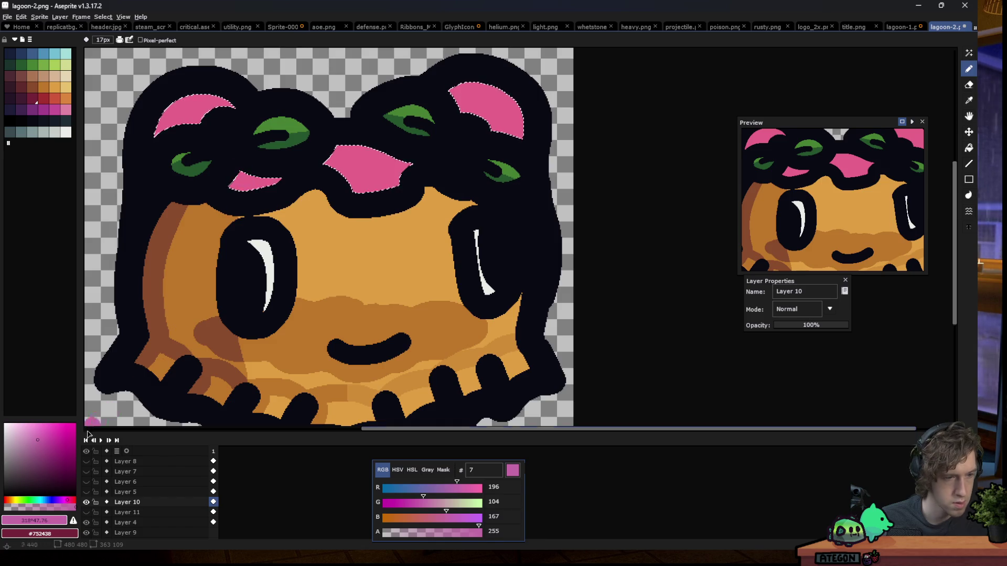
click(37, 445)
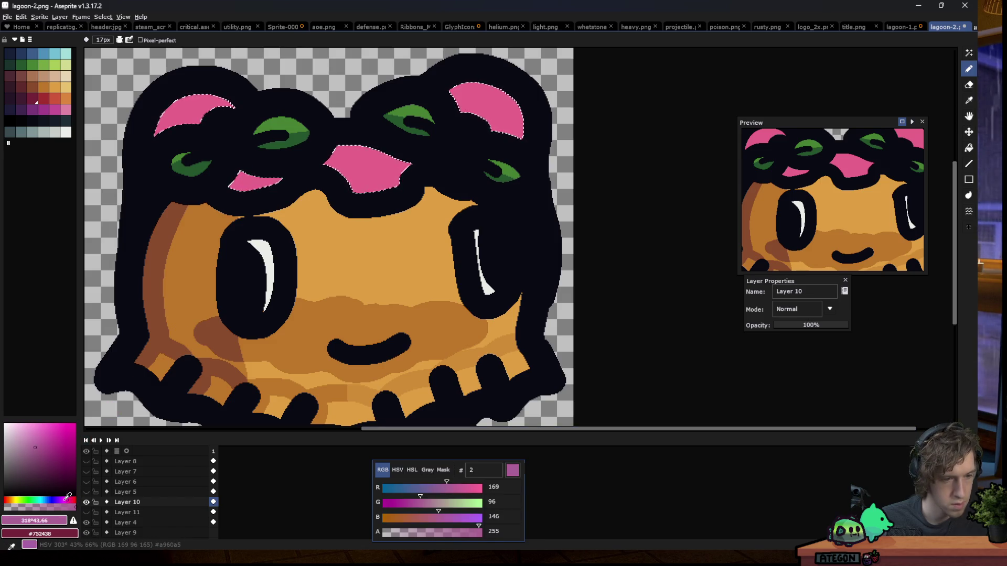
scroll(241, 184, up, 2)
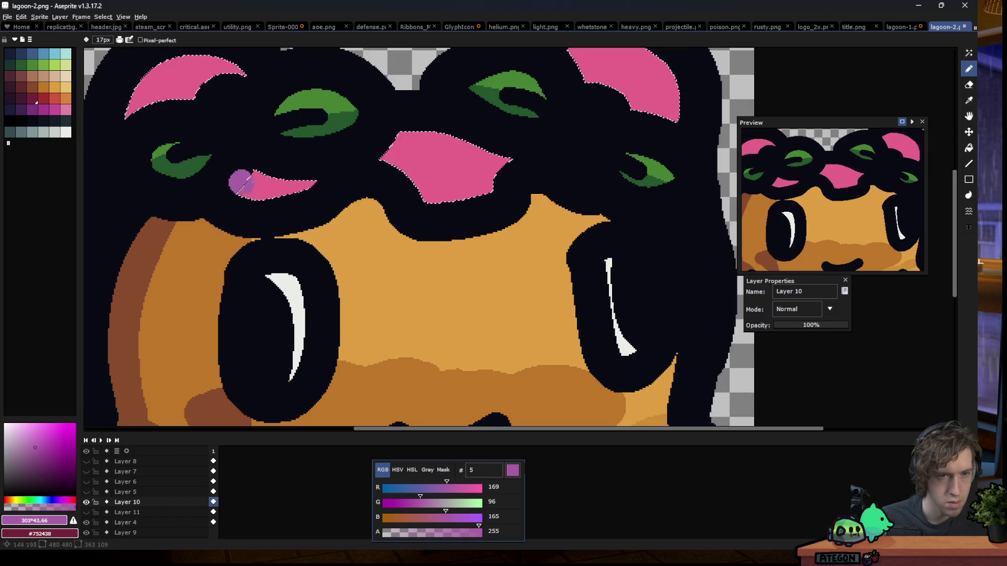
scroll(326, 173, down, 3)
scroll(231, 115, up, 3)
scroll(231, 115, up, 1)
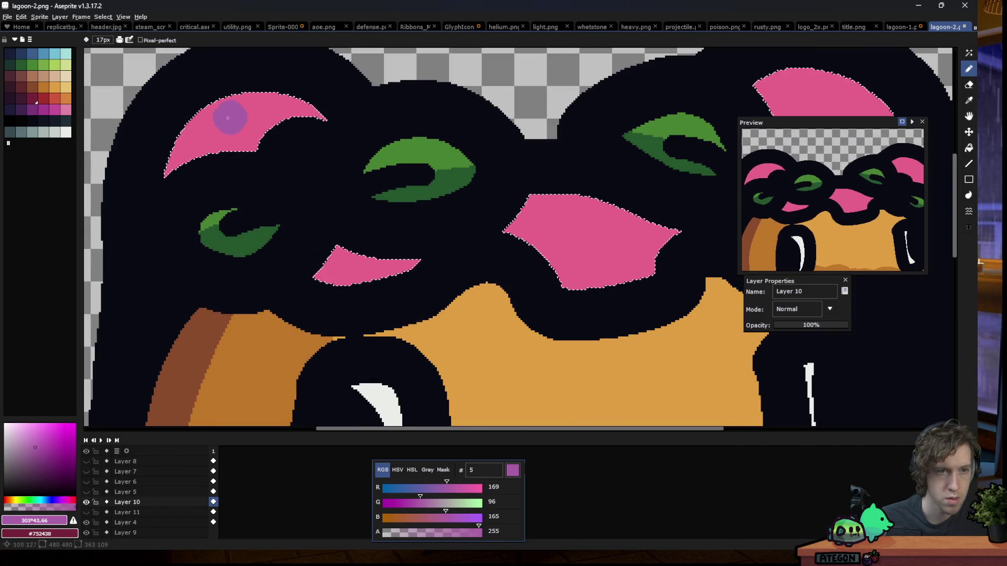
scroll(226, 87, down, 1)
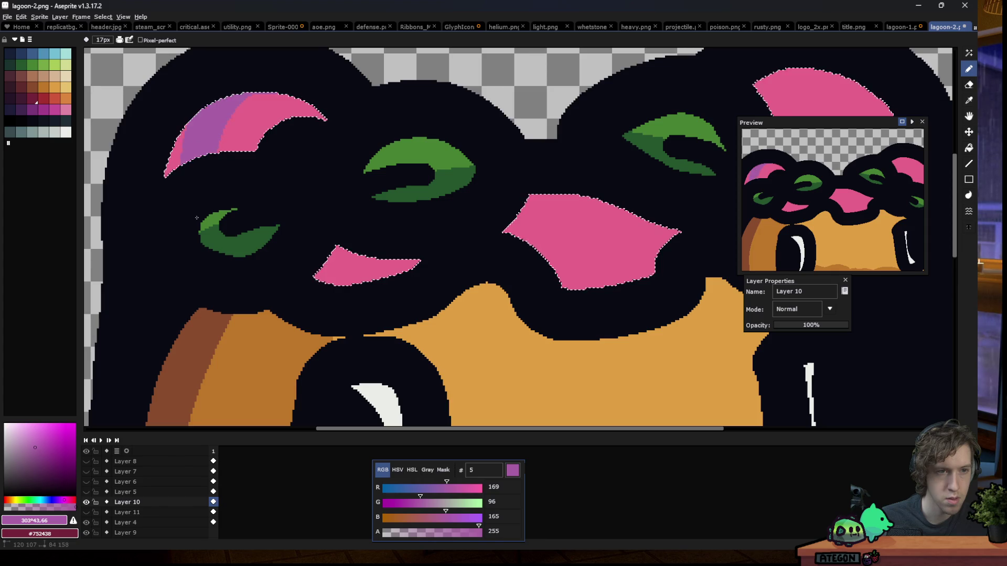
scroll(236, 105, down, 1)
scroll(267, 149, down, 2)
scroll(266, 149, up, 3)
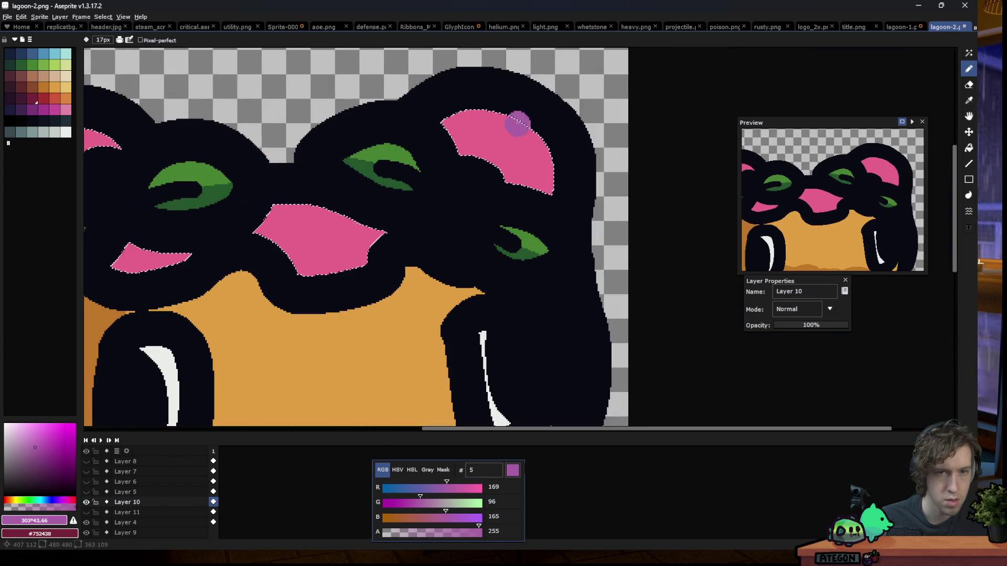
scroll(443, 189, down, 1)
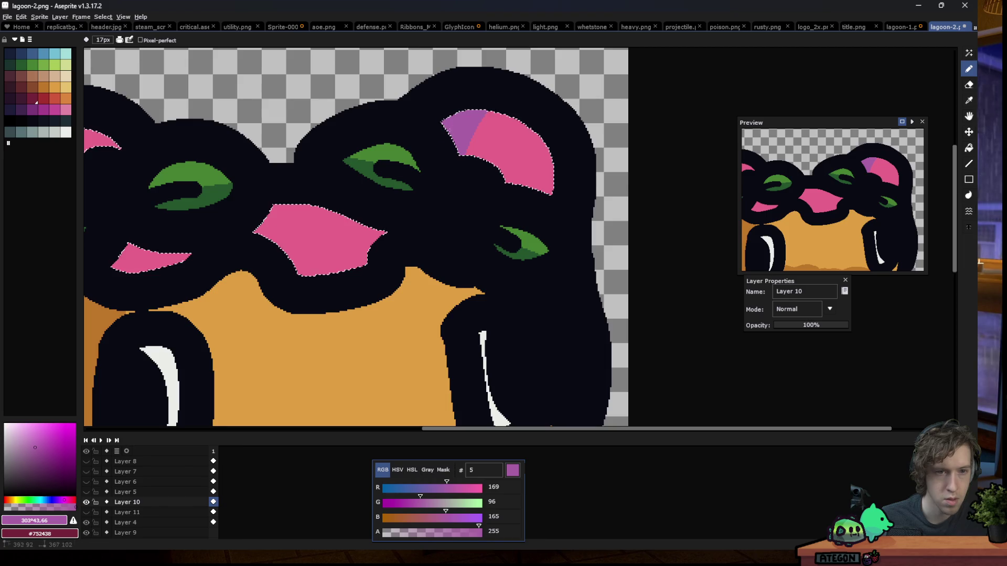
scroll(336, 204, down, 2)
scroll(326, 203, up, 3)
drag(415, 113, 426, 138)
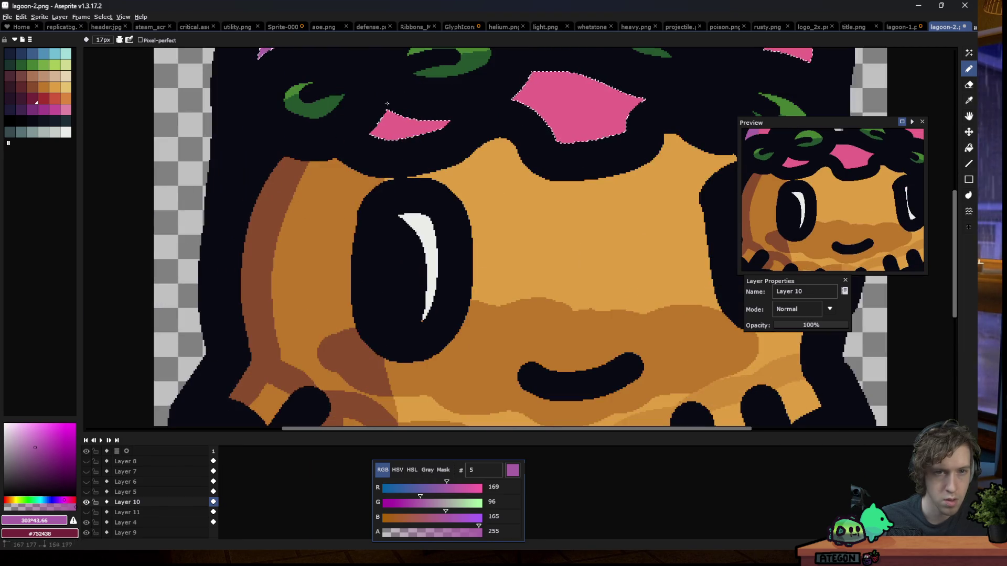